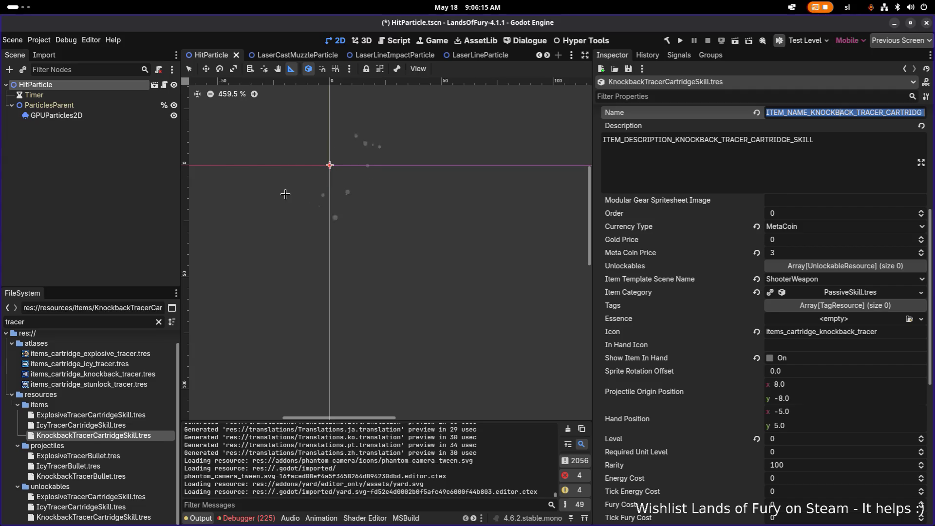
Inspect IcyTracerCartridgeSkill.tres, its Offensive category and Elite tier, then KnockbackTracerCartridgeSkill.tres
click(695, 172)
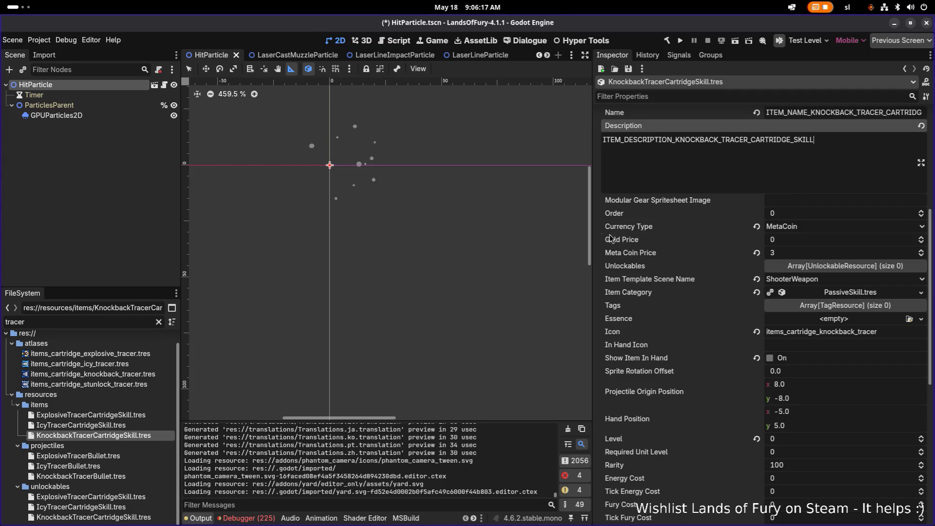
click(73, 425)
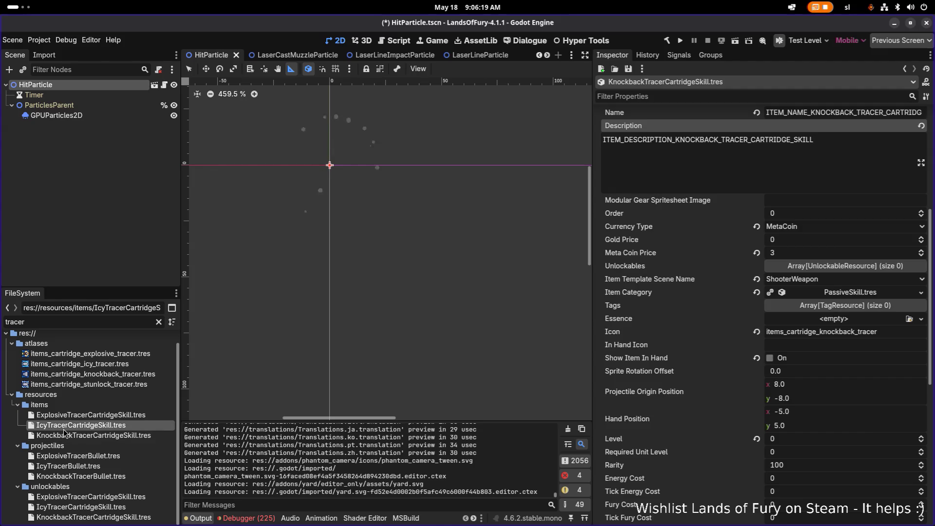
click(76, 437)
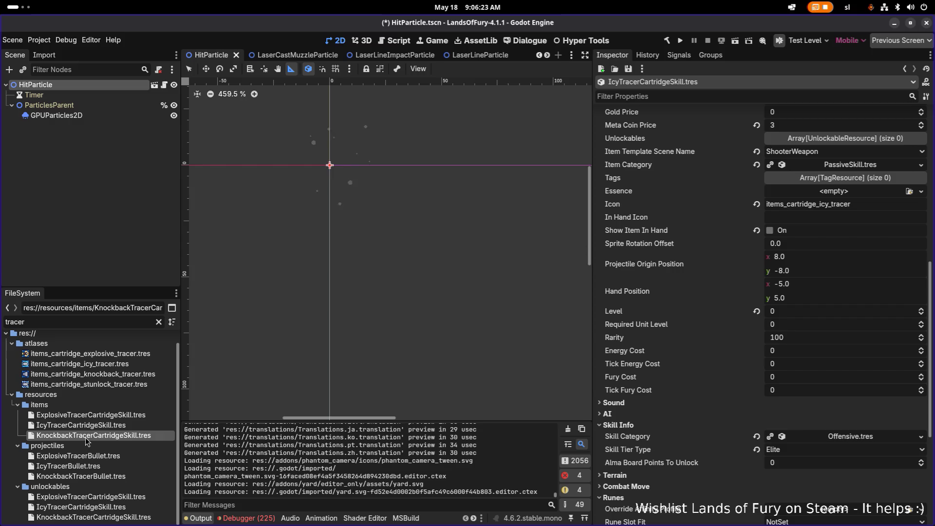
click(84, 418)
click(92, 436)
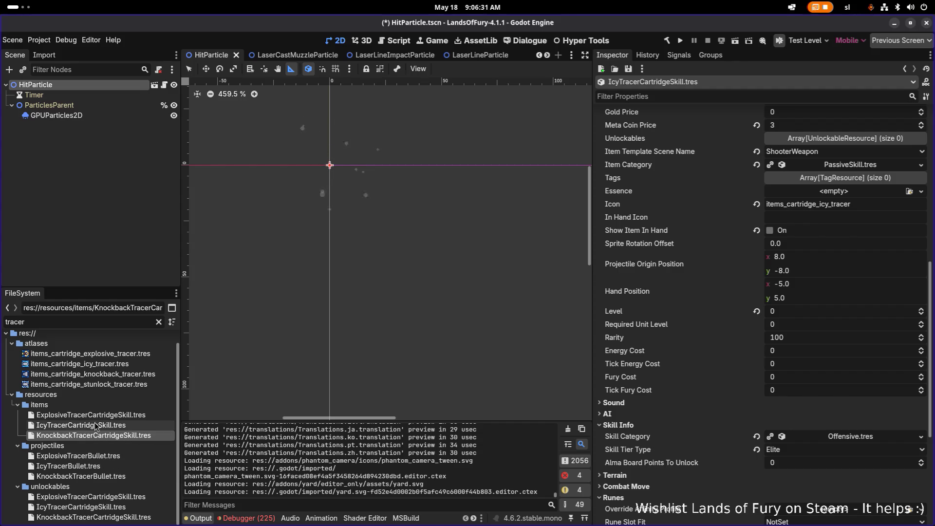
Select KnockbackTracerCartridgeSkill.tres in the items folder and duplicate it
click(119, 416)
click(132, 435)
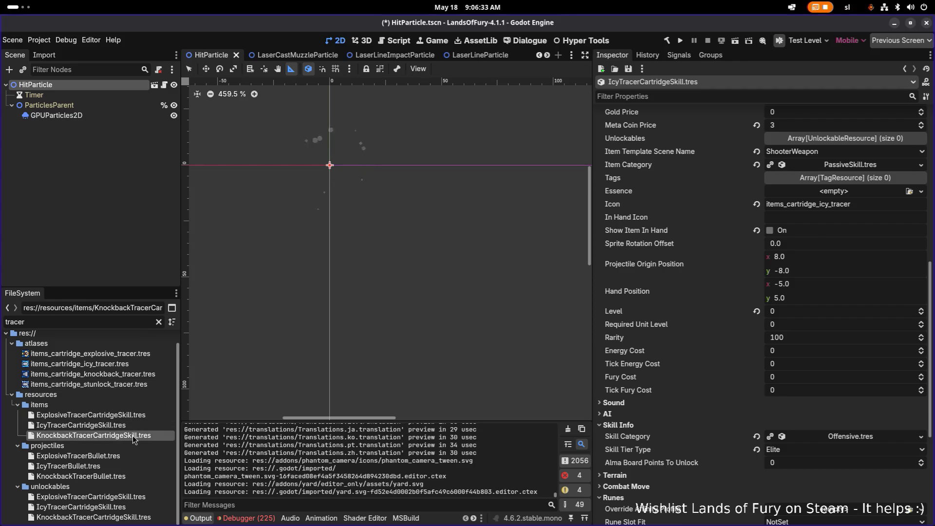
key(ctrl+d)
Name the duplicate StunlockTracerCartridgeSkill.tres and open it in the Inspector
key(Right)
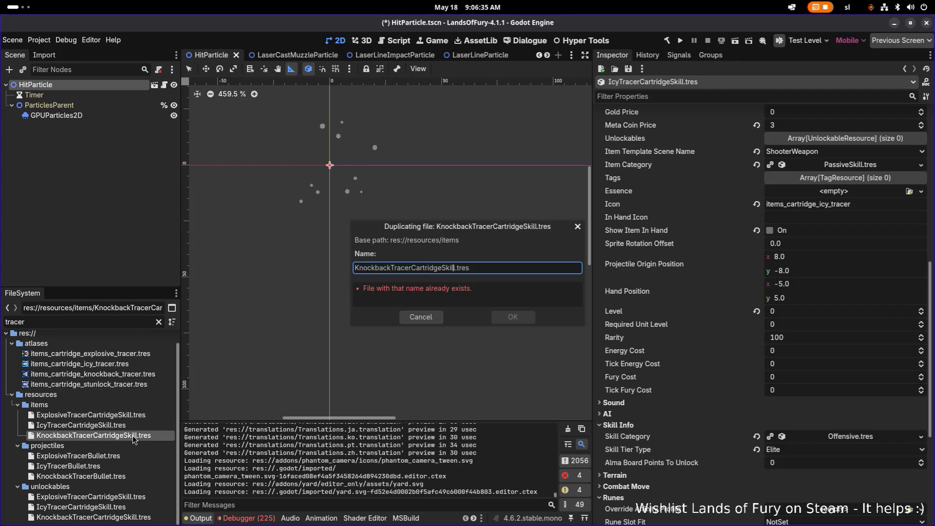
key(shift+Home)
key(BackSpace)
text(Stun)
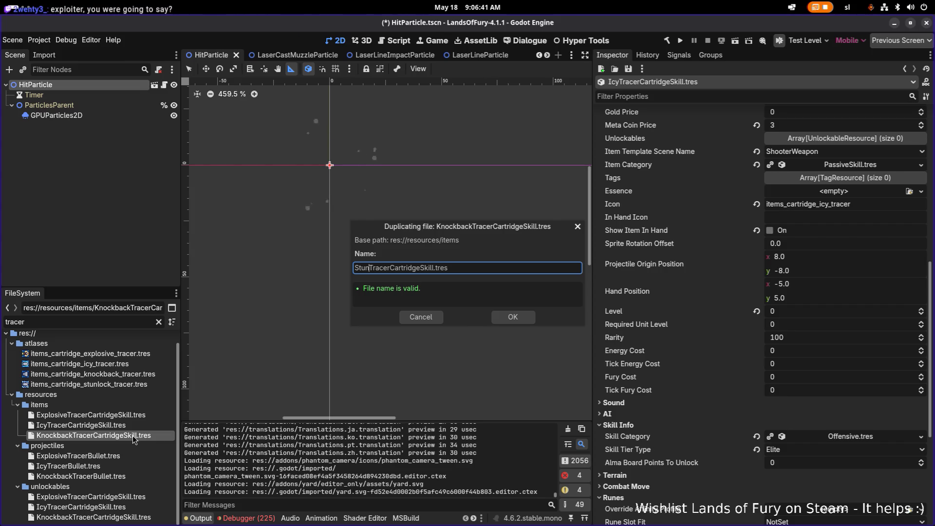
text(lock)
key(Return)
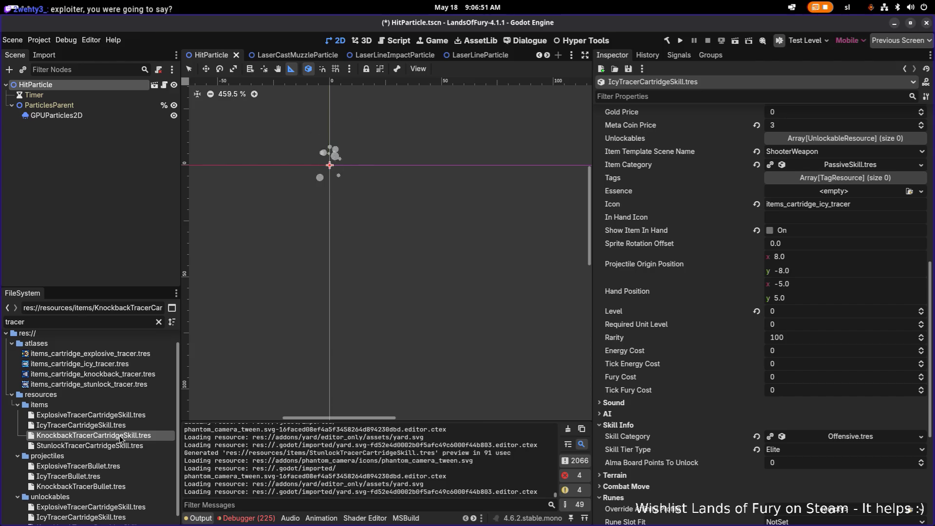
double_click(124, 446)
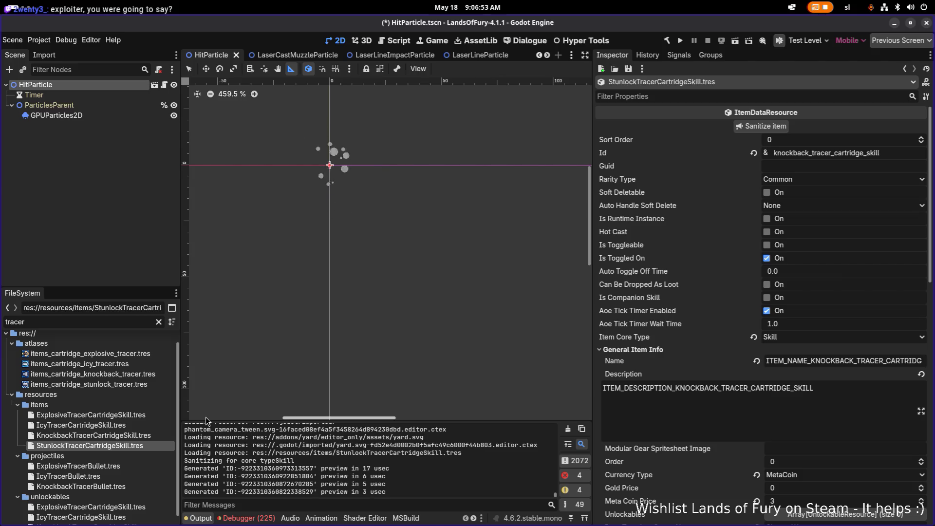
Change the skill's Id from knockback to stunlock
click(802, 153)
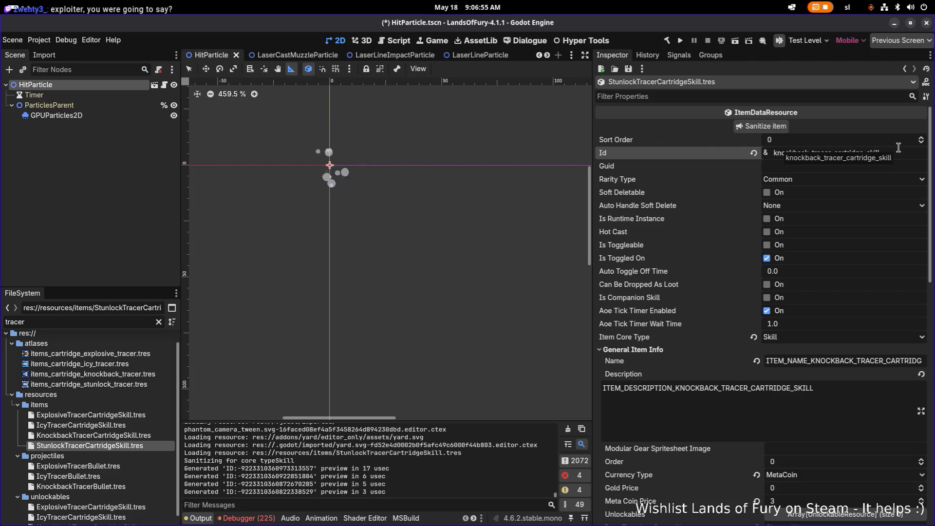
key(ctrl+shift+Left)
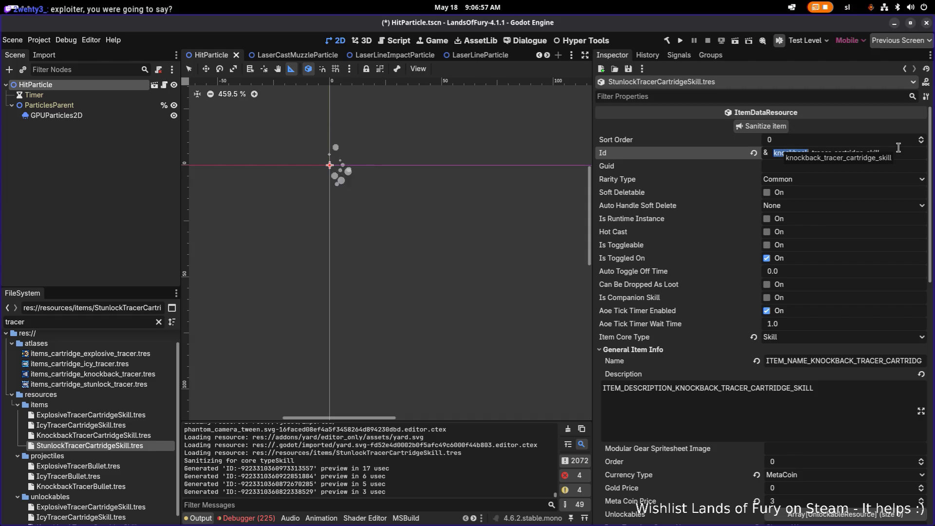
text(stunlock)
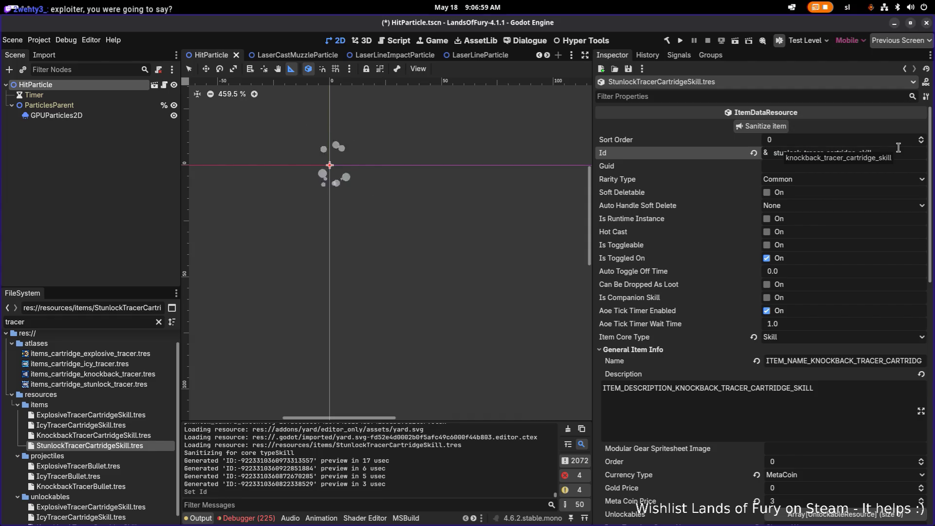
click(847, 164)
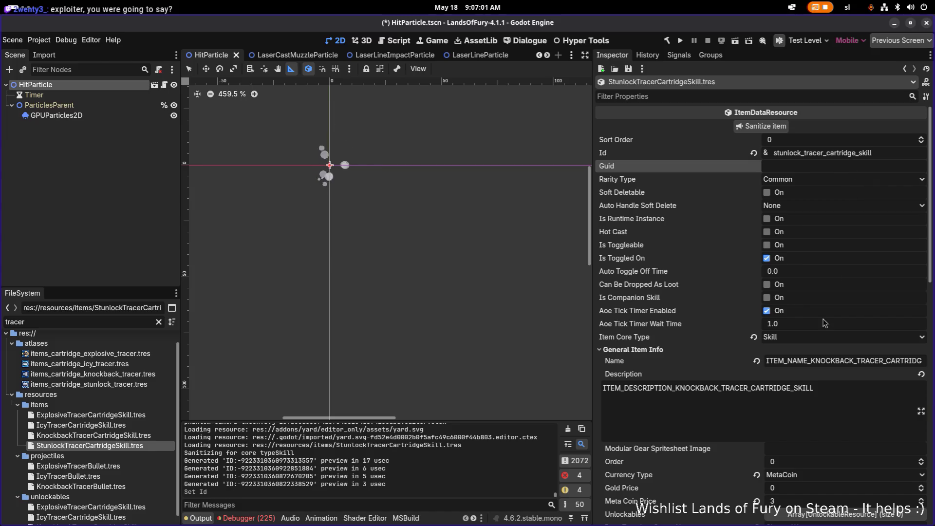
Replace KNOCKBACK with STUNLOCK in the name and description keys, then save the resource
click(816, 360)
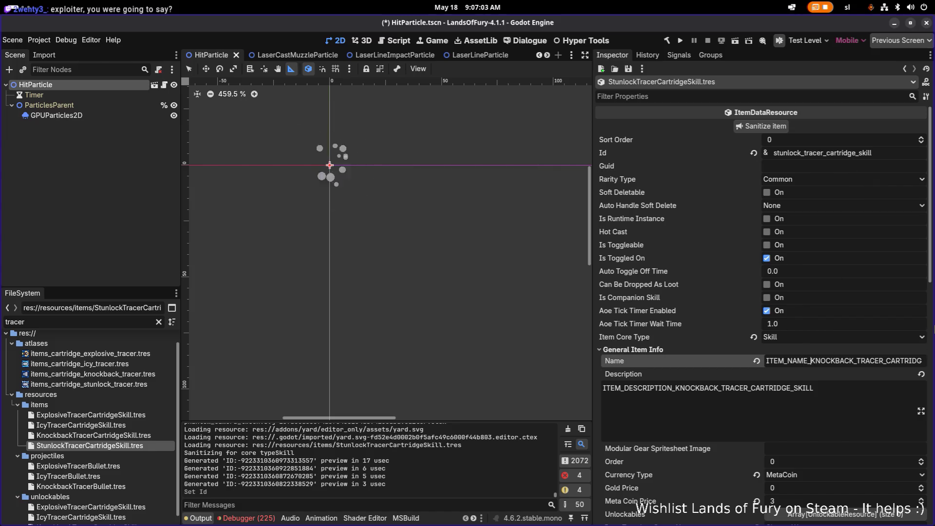
drag(813, 360, 850, 360)
text(STUNLOCK)
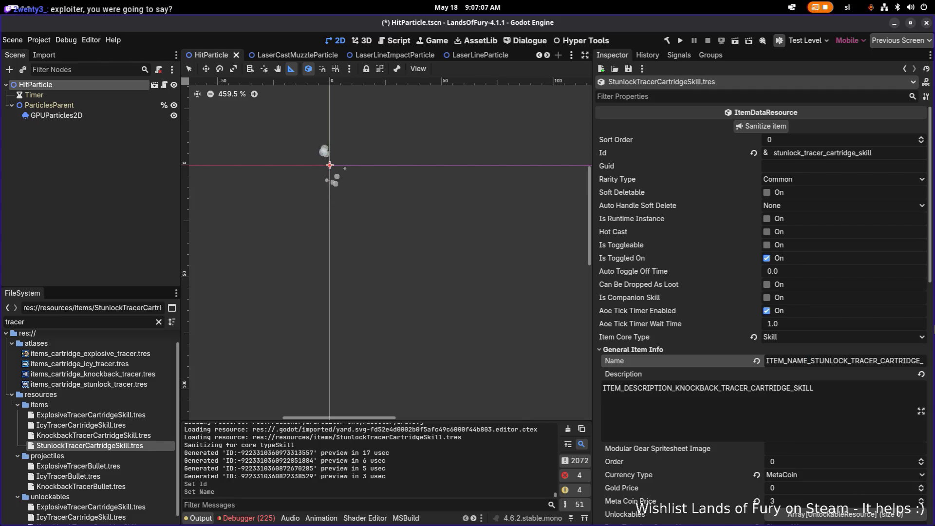
drag(847, 360, 806, 360)
key(ctrl+c)
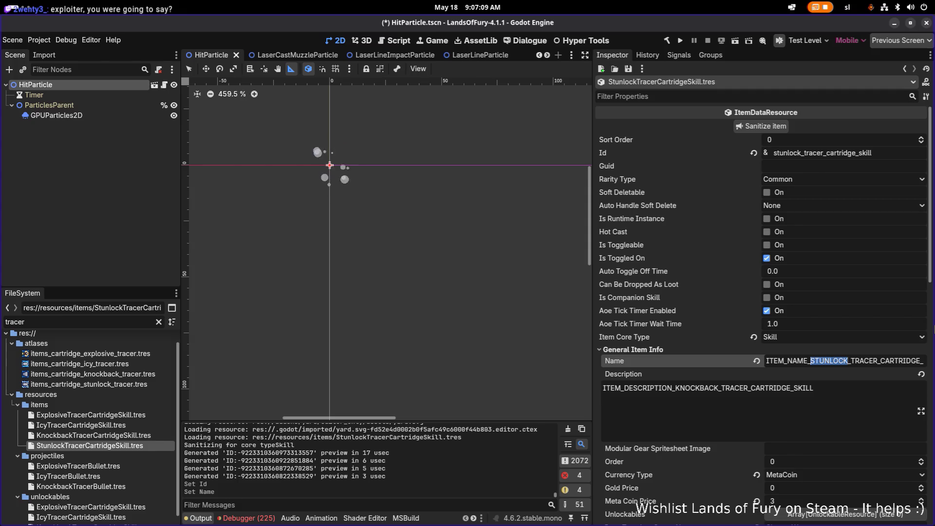
click(734, 388)
key(Left)
key(shift+Left)
key(shift+Left)
key(shift+Left)
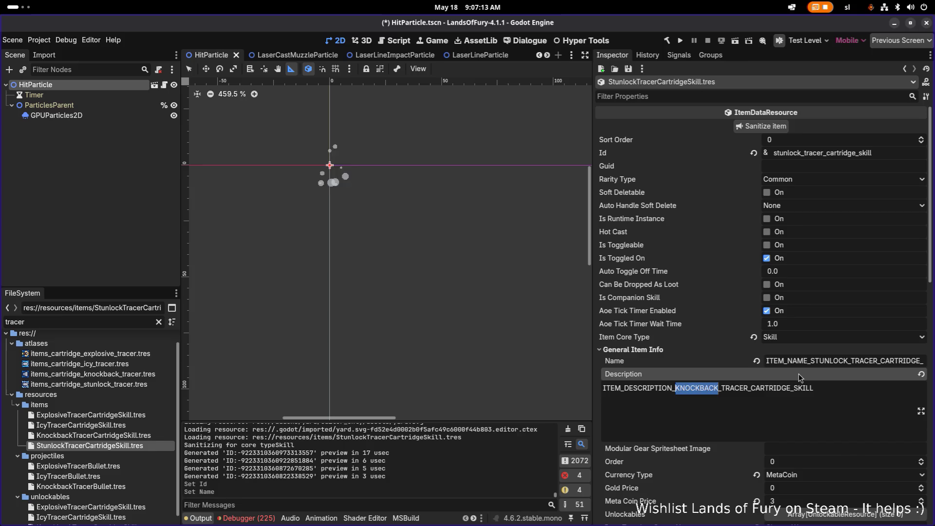
key(ctrl+v)
key(ctrl+s)
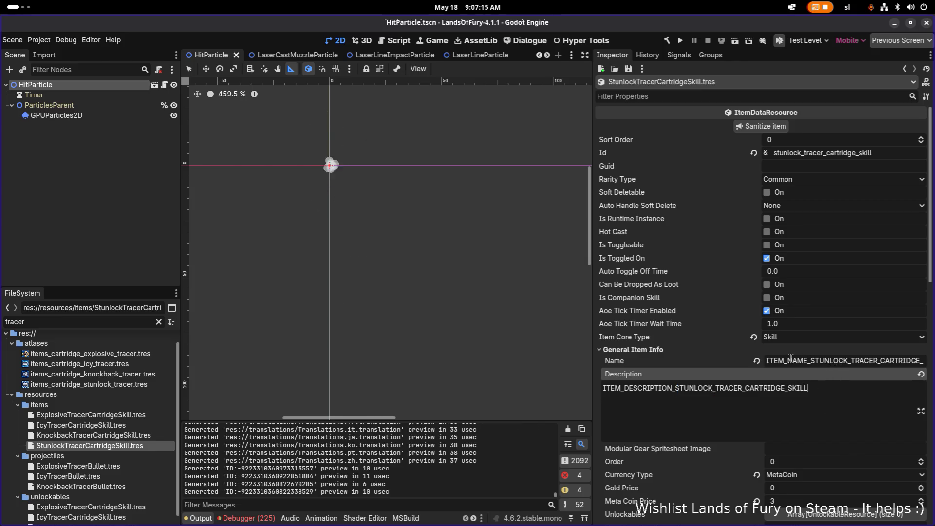
scroll(787, 358, down, 5)
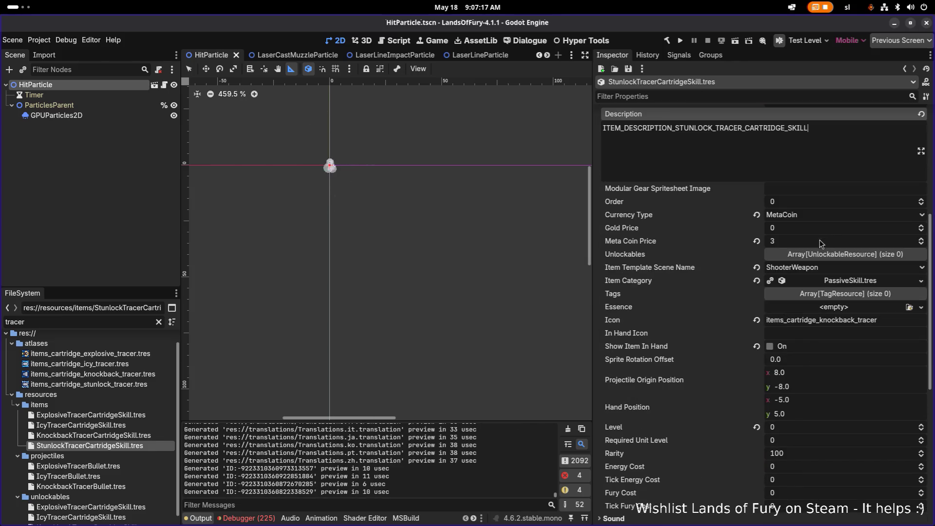
Make the DealDamage and DealKnockback item effects unique (recursive)
scroll(841, 335, down, 6)
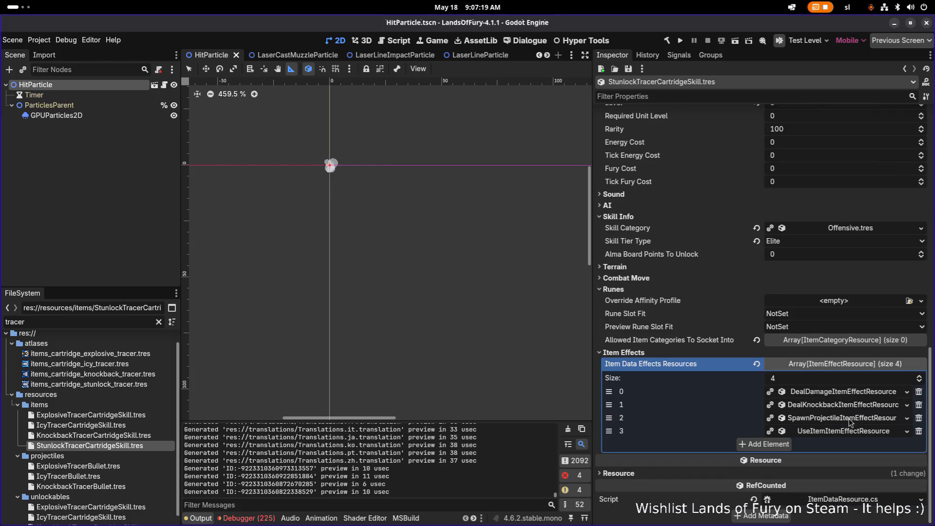
right_click(839, 396)
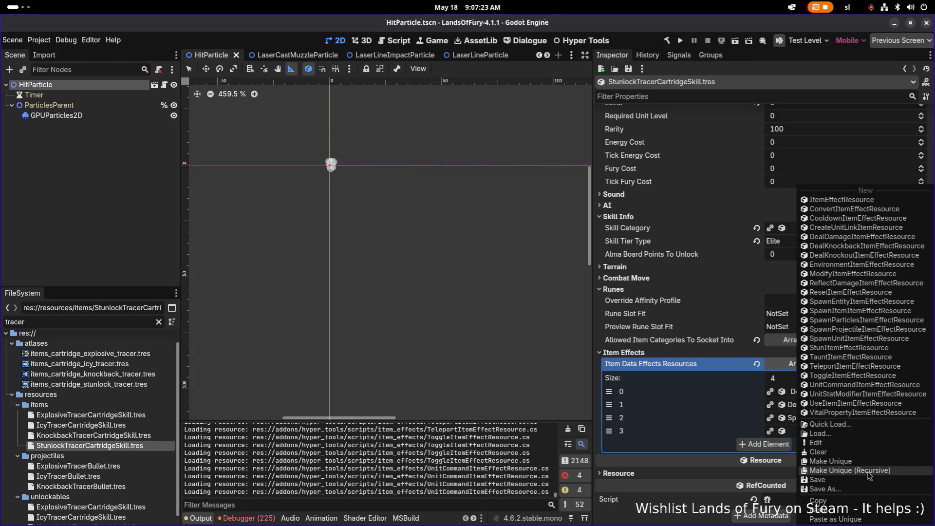
click(868, 471)
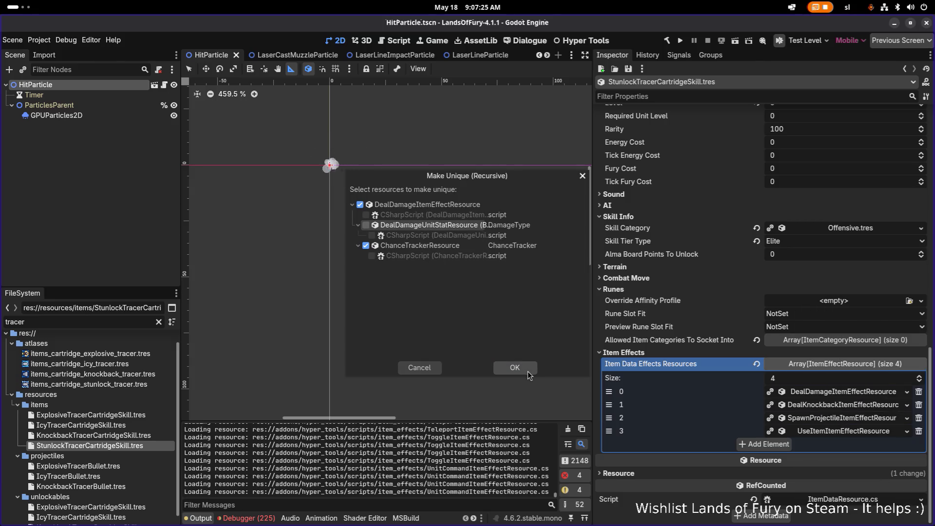
click(528, 371)
right_click(834, 407)
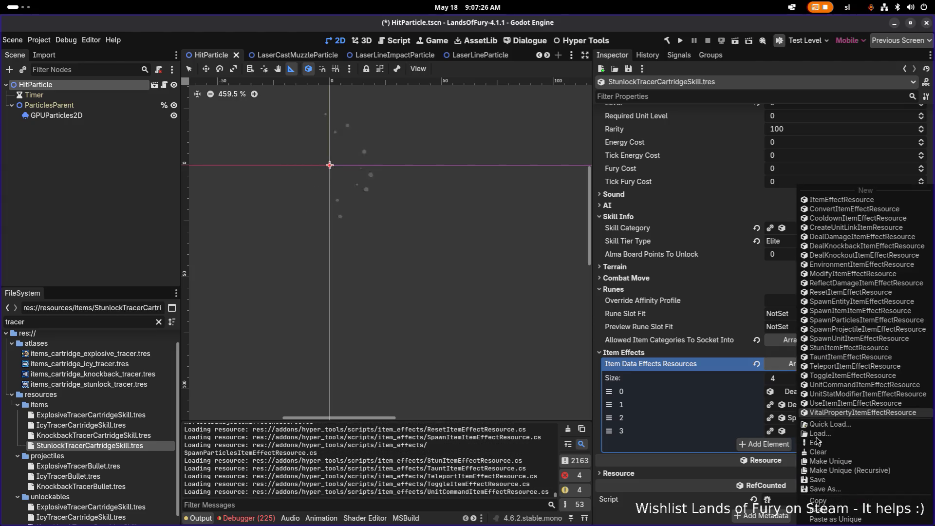
click(865, 471)
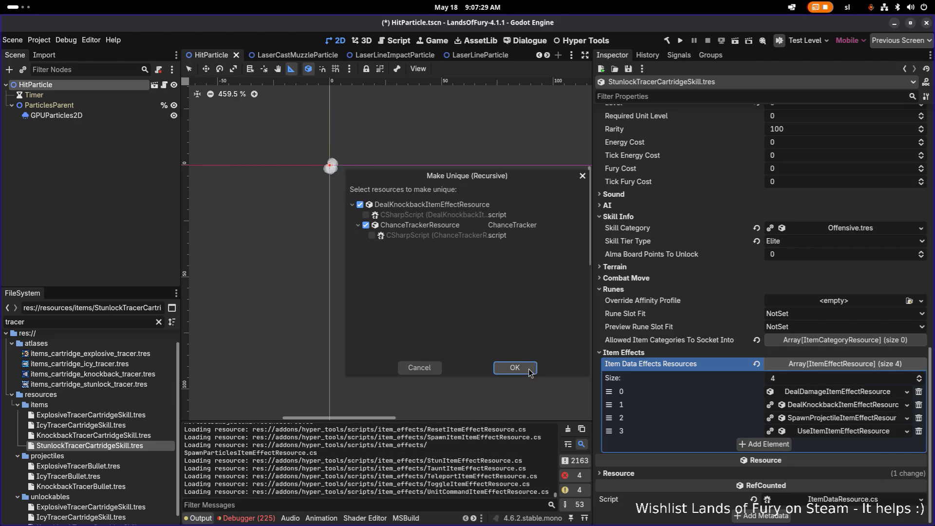
click(529, 369)
Make the SpawnProjectile and UseItem item effects unique (recursive)
right_click(835, 419)
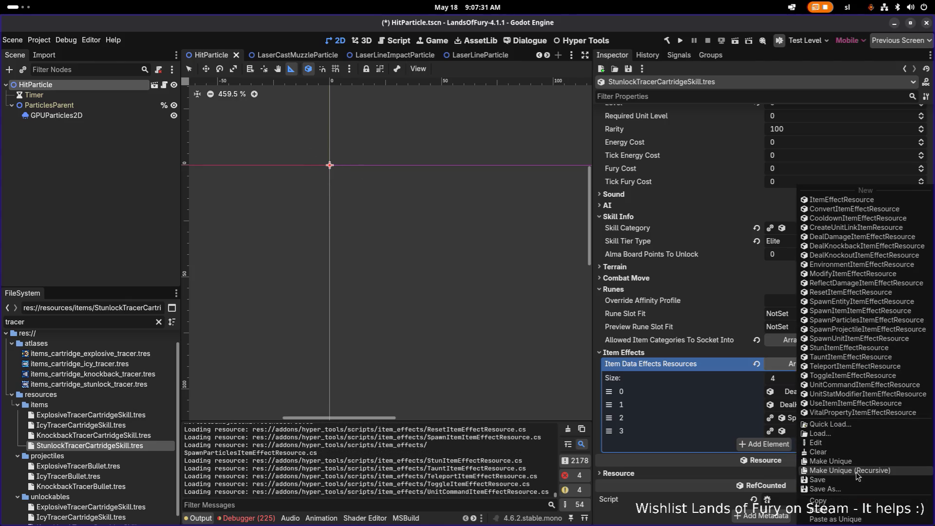
click(857, 471)
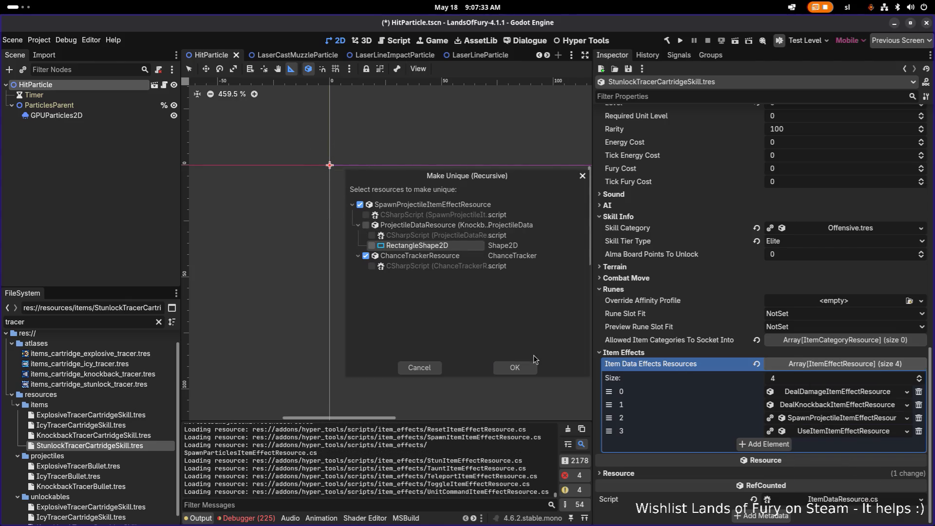
click(529, 369)
right_click(811, 431)
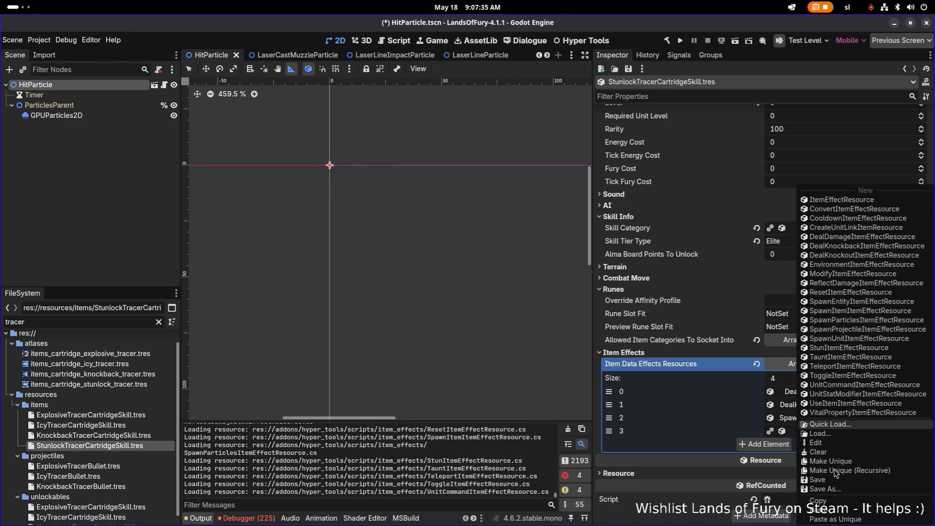
click(849, 470)
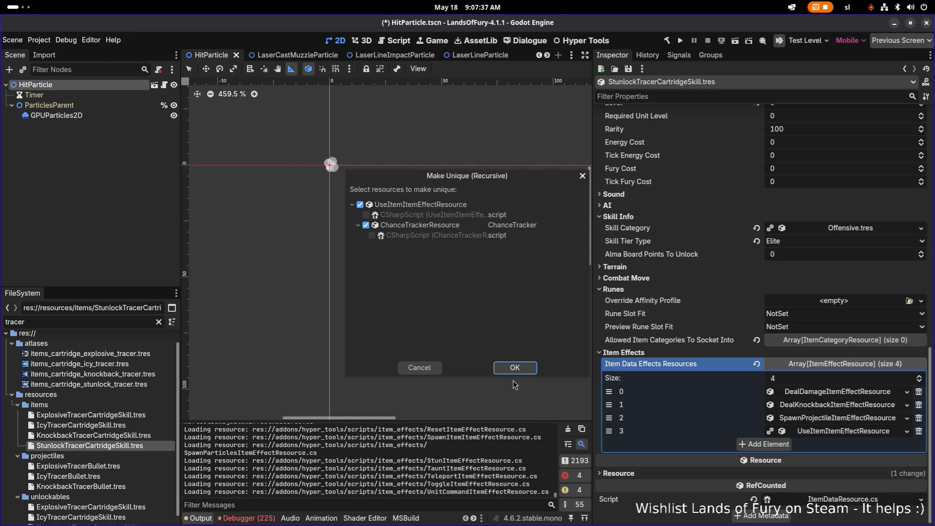
click(516, 366)
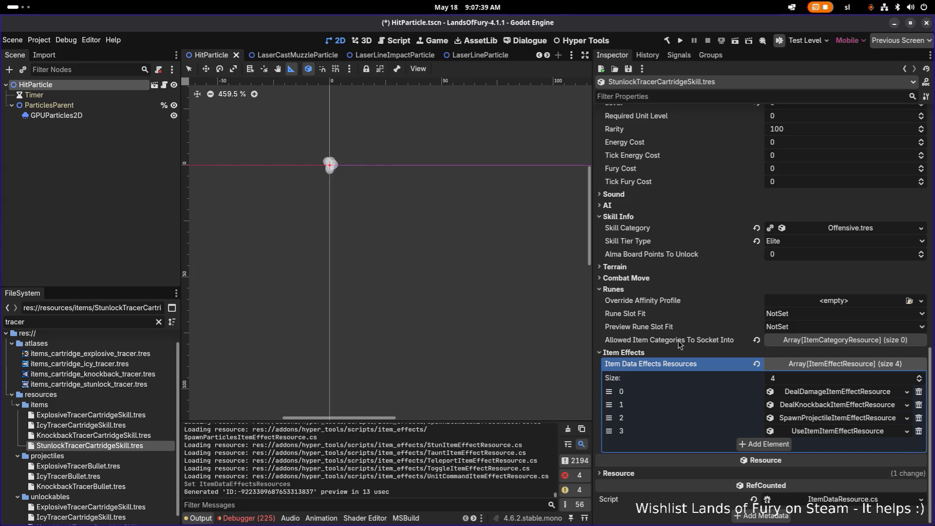
Change the Stunlock skill's Meta Coin Price from 3 to 10 and save the resource
key(ctrl+s)
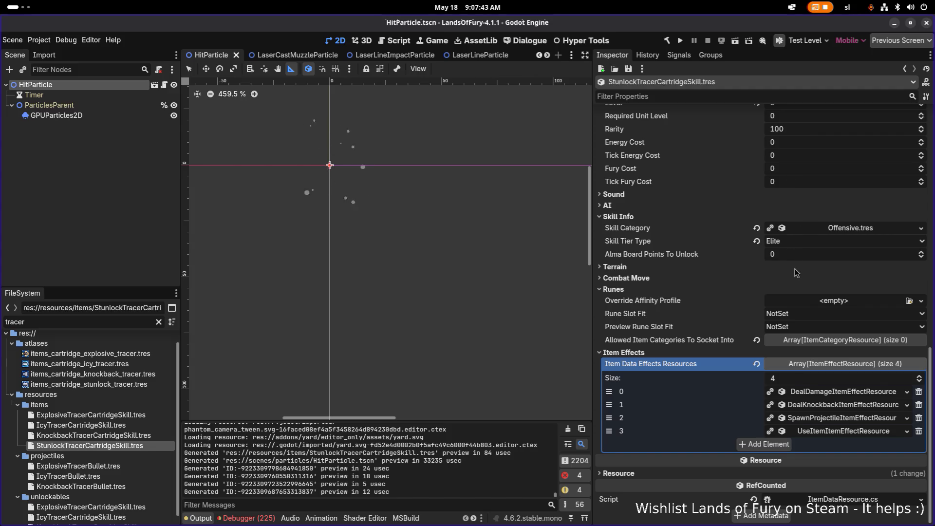
scroll(795, 275, up, 5)
click(793, 229)
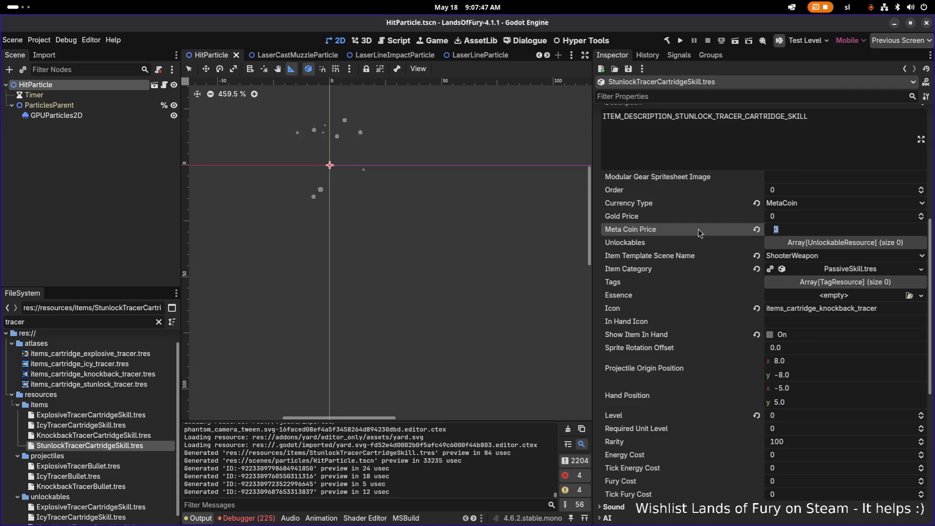
click(658, 243)
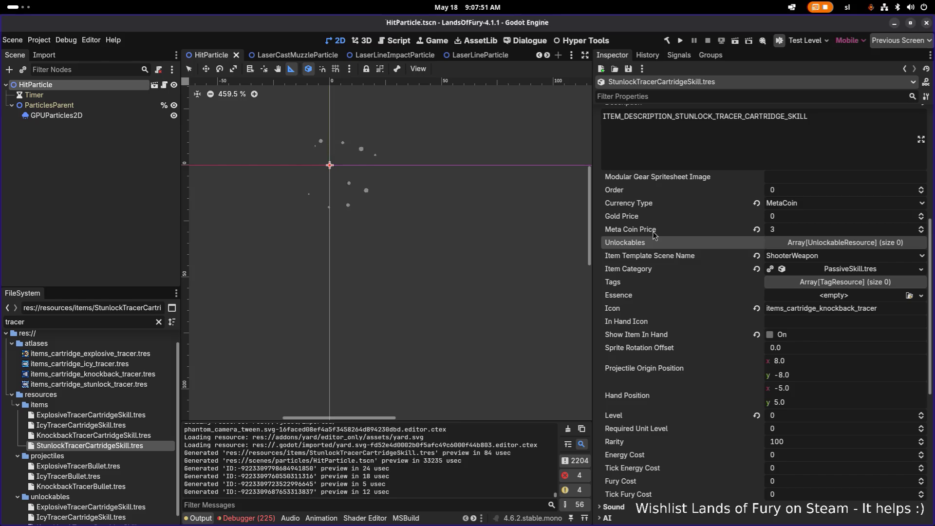
click(801, 231)
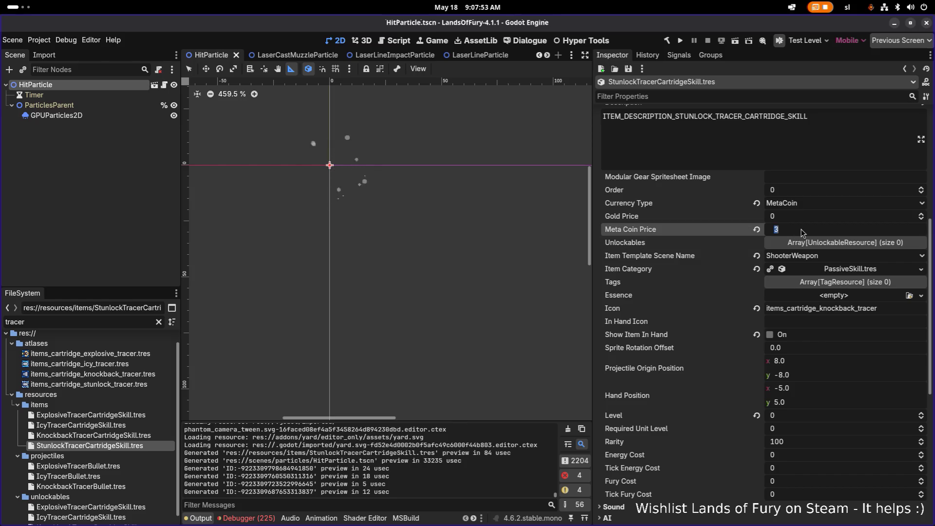
text(10)
key(Return)
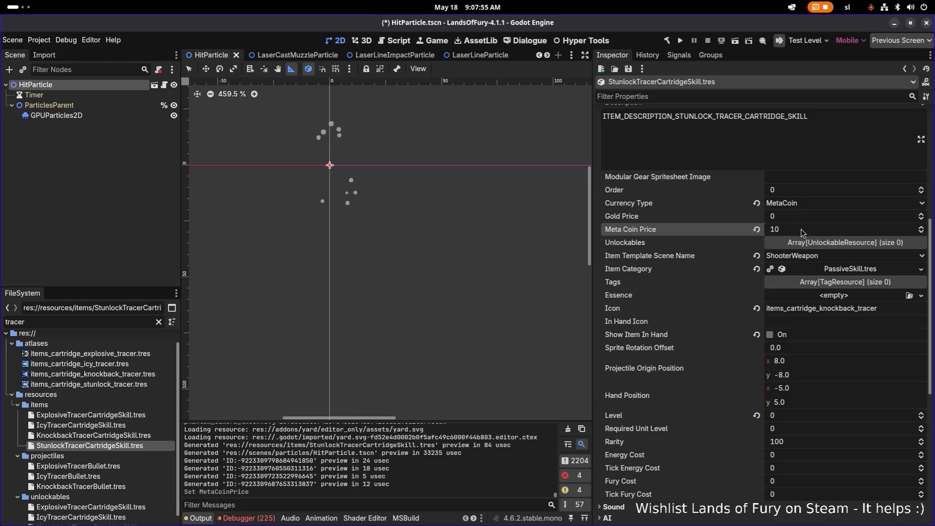
key(ctrl+s)
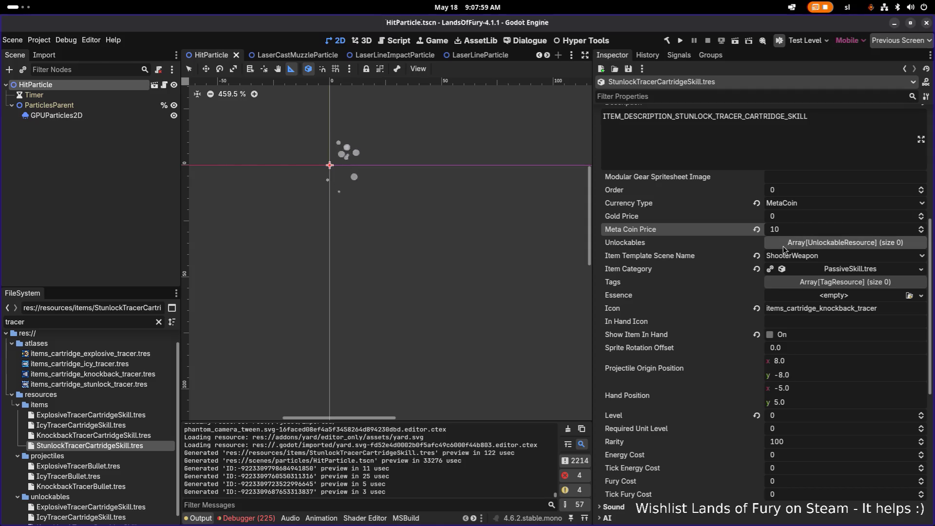
scroll(787, 270, down, 5)
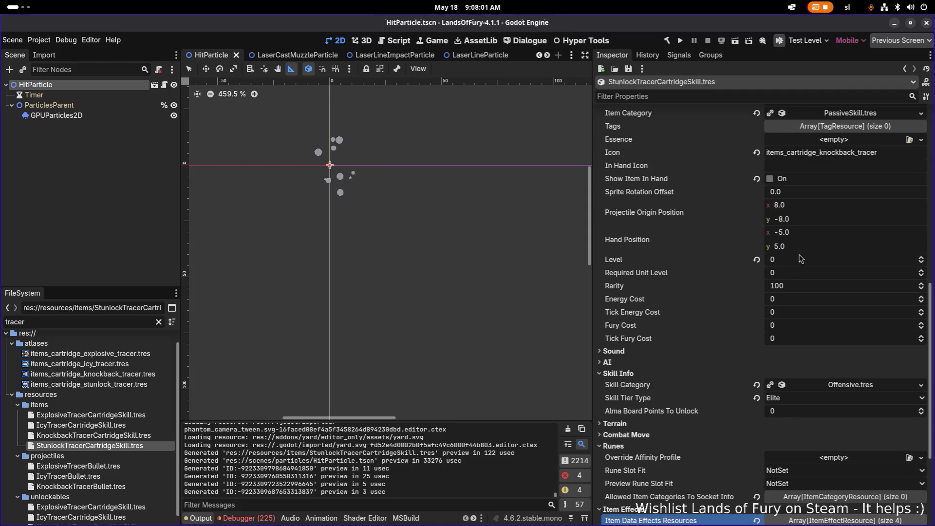
scroll(793, 290, down, 3)
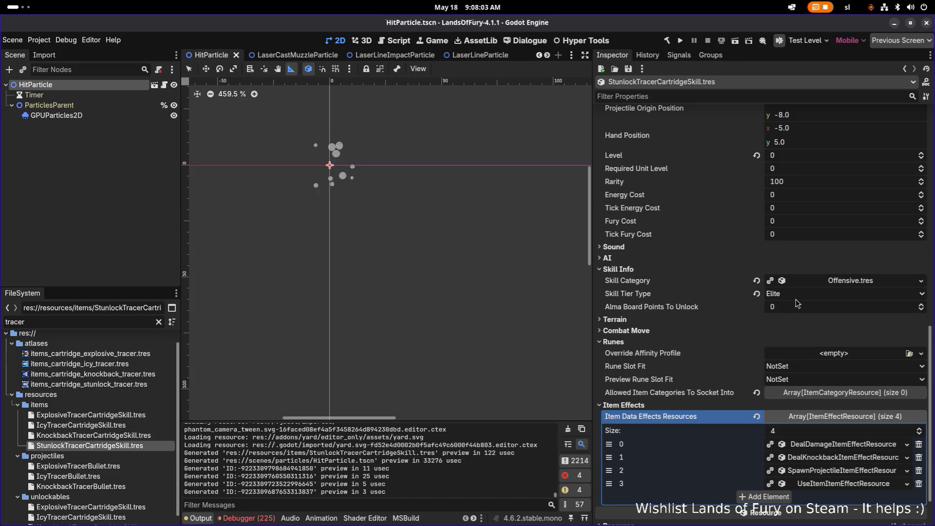
scroll(829, 369, down, 2)
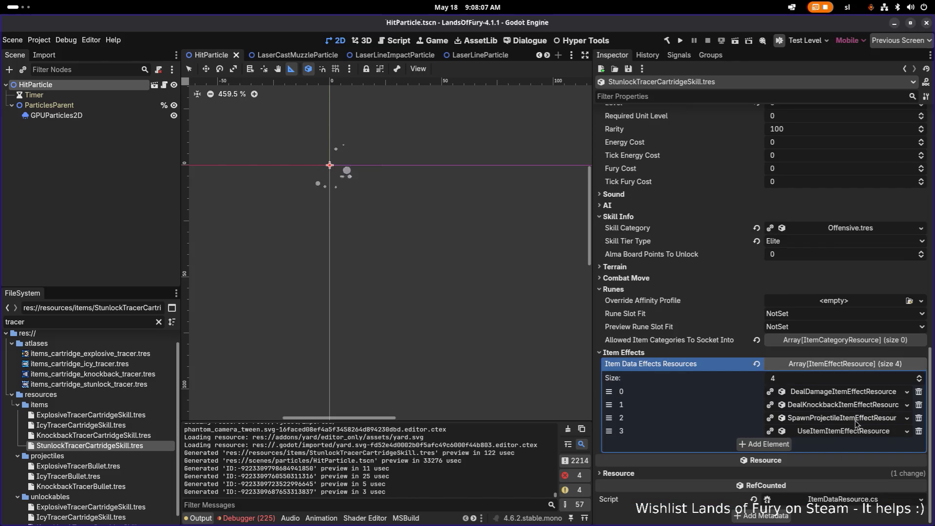
Add a new StunItemEffectResource, delete DealKnockbackItemEffectResource, and move Stun to second place
click(768, 444)
click(850, 444)
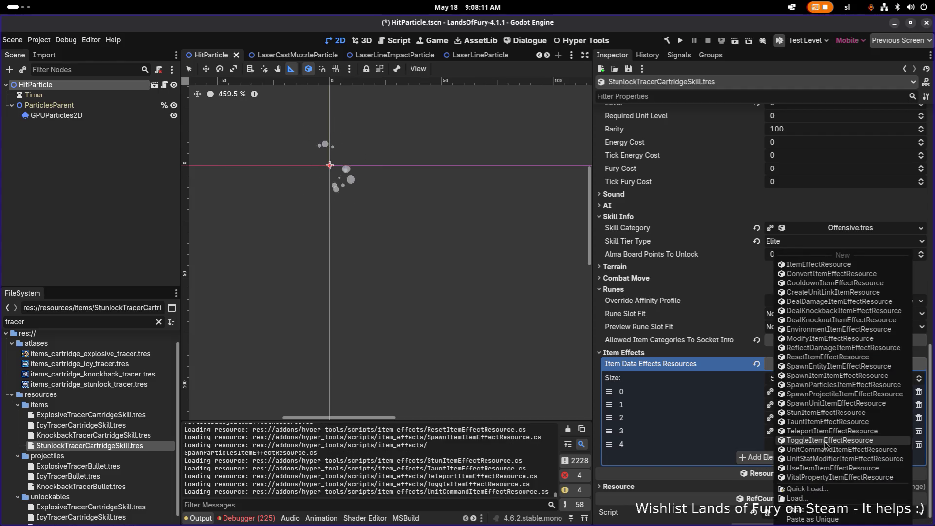
click(826, 412)
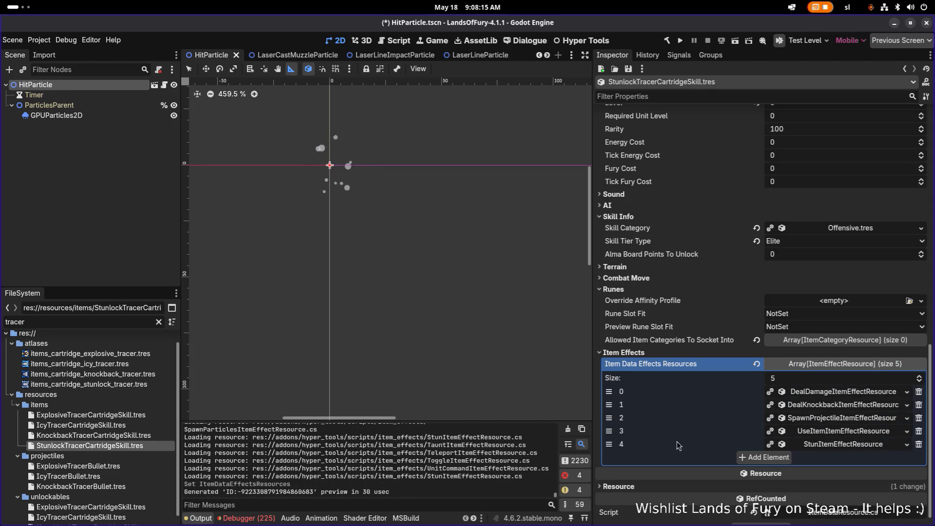
mouse_move(608, 444)
mouse_down()
mouse_move(608, 417)
mouse_move(608, 430)
mouse_up()
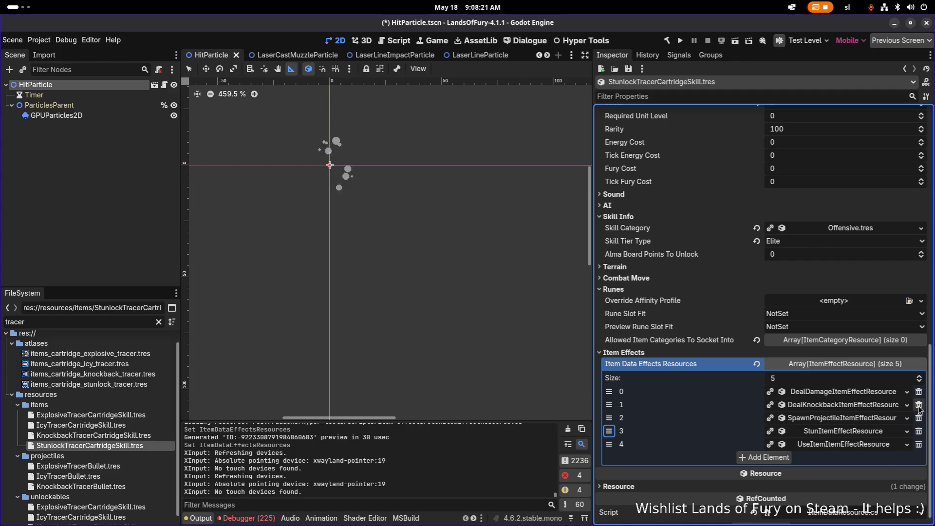
click(918, 405)
drag(609, 417, 656, 399)
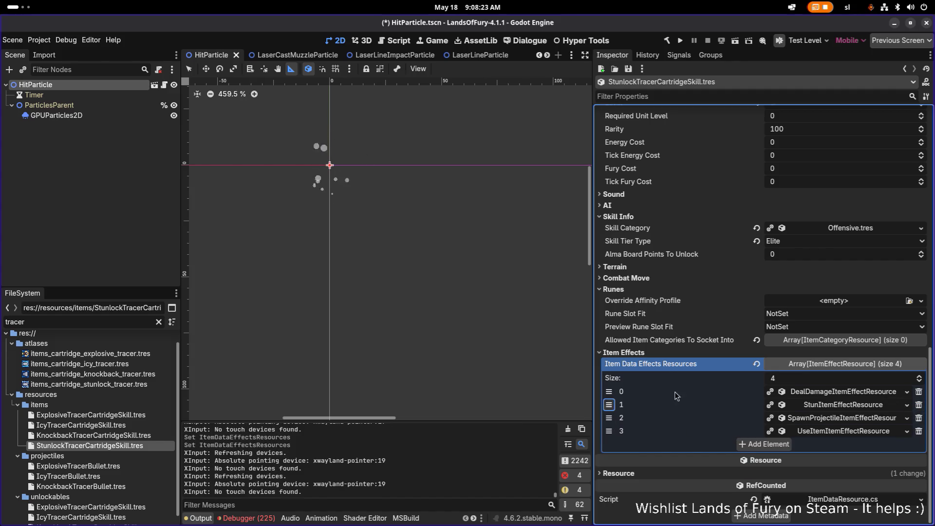
Quick-load ElectricDamage.tres as the DealDamage effect's Damage Type
click(798, 394)
click(917, 407)
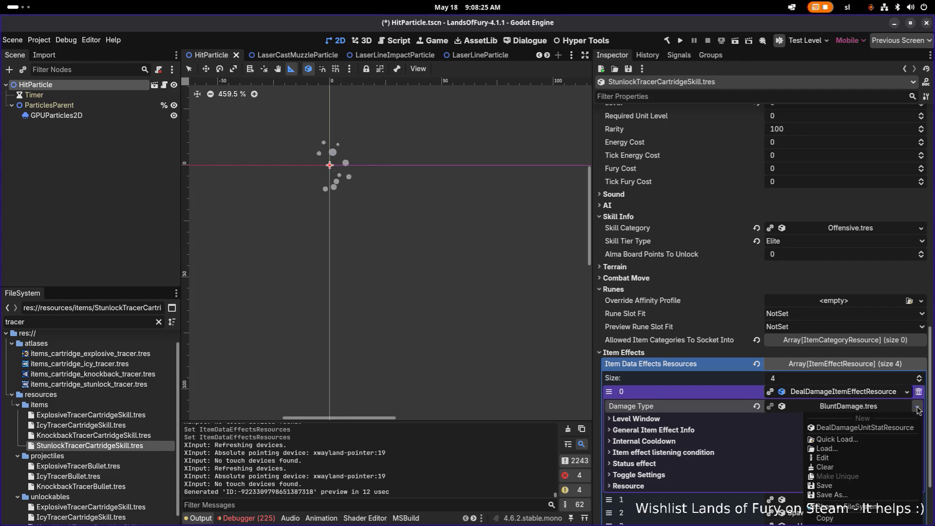
click(866, 440)
text(elec)
key(Return)
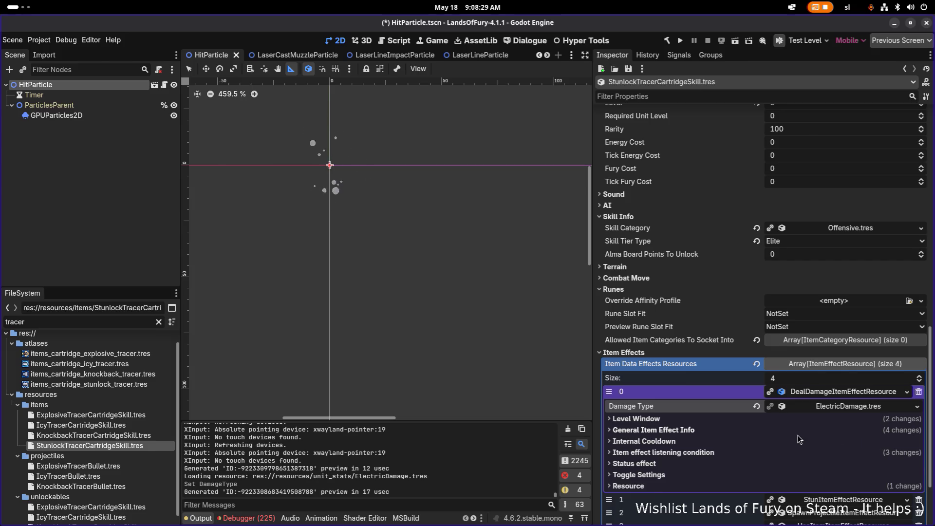
Set the damage effect's Min Amount to 1.0 and Max Amount to 30.0, then save
click(800, 432)
scroll(803, 438, down, 3)
click(814, 324)
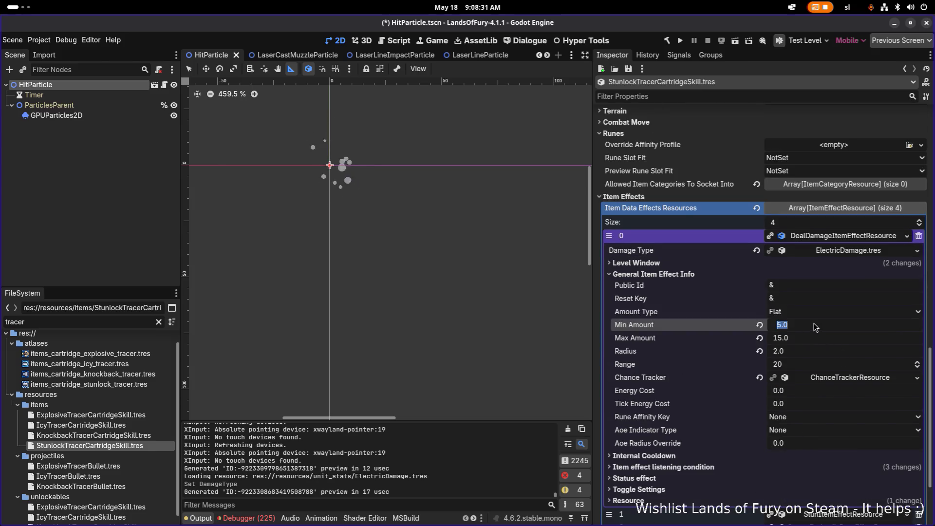
text(1)
key(Tab)
text(30)
key(Return)
key(ctrl+s)
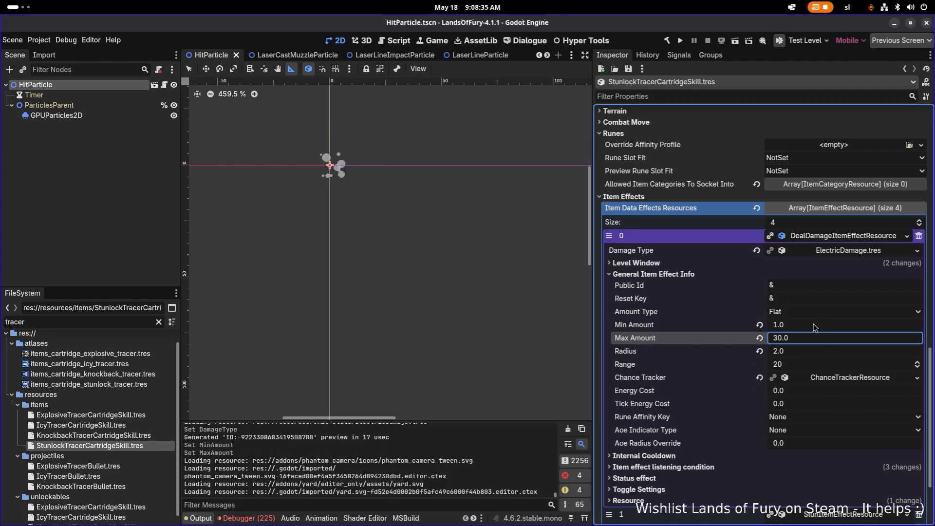
click(833, 378)
click(833, 378)
click(861, 234)
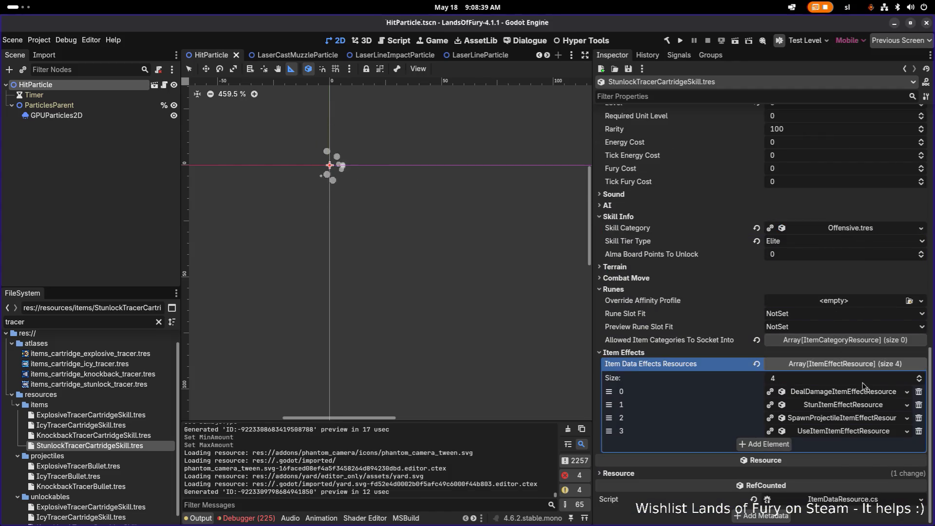
Review the Stun effect's AlwaysActive trigger and 0.0 duration, save, and select the FileSystem filter text
click(856, 393)
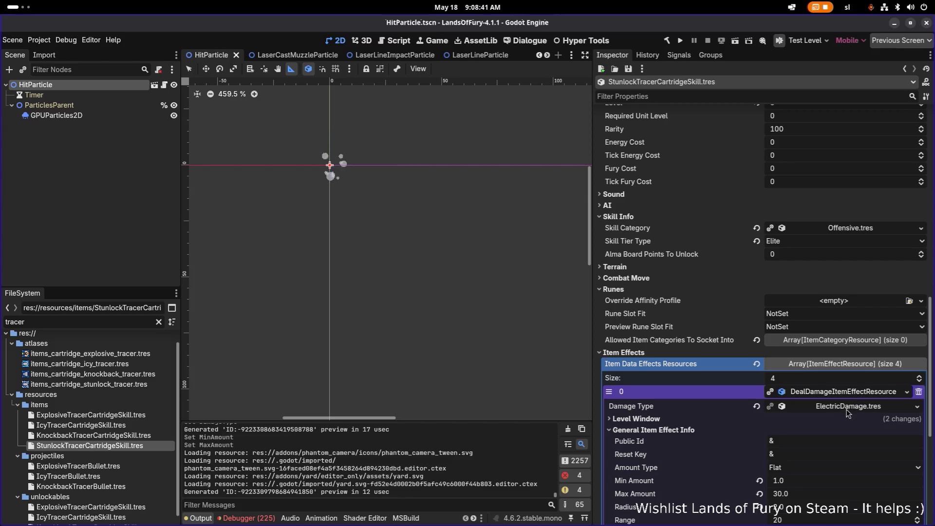
scroll(849, 413, down, 5)
right_click(857, 328)
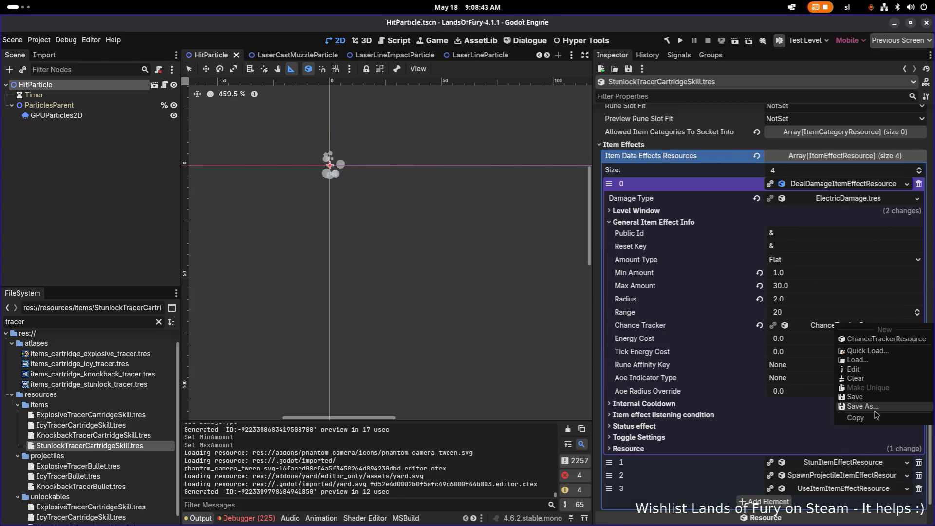
click(821, 189)
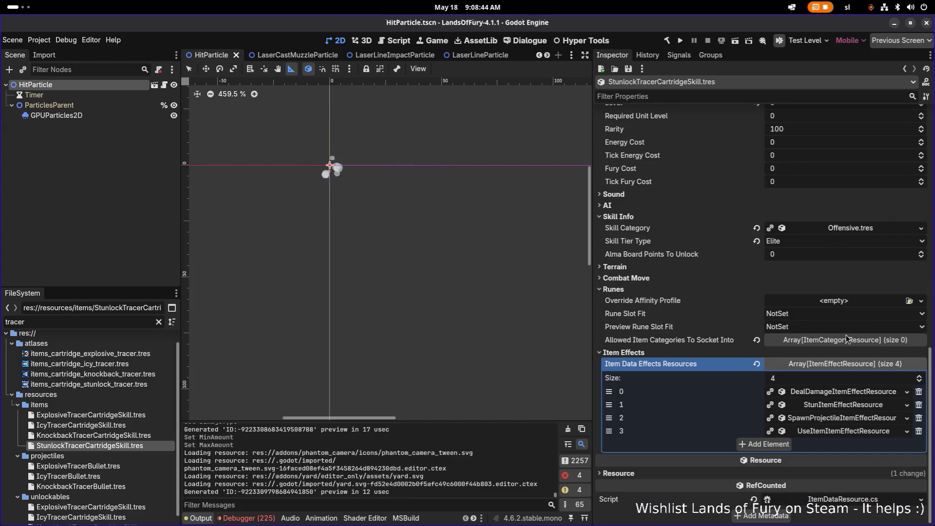
click(840, 409)
scroll(834, 408, down, 3)
scroll(815, 373, down, 3)
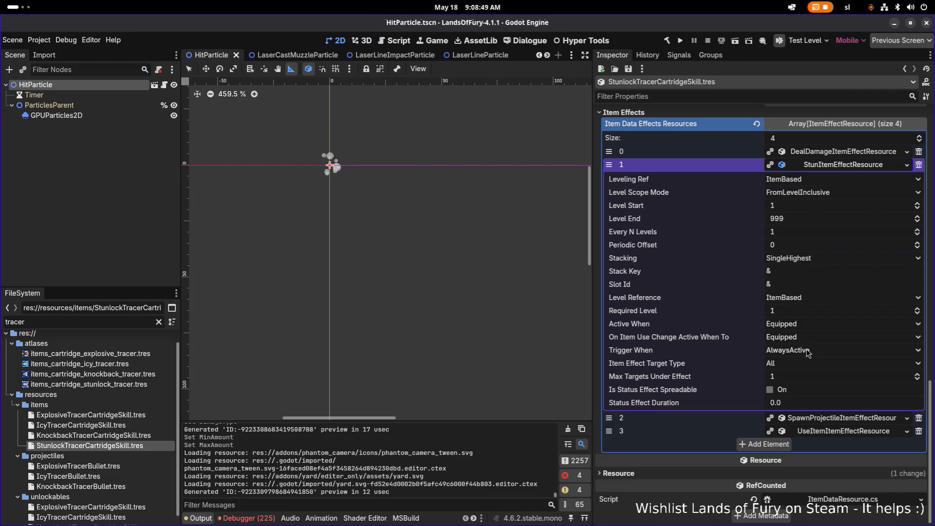
key(ctrl+s)
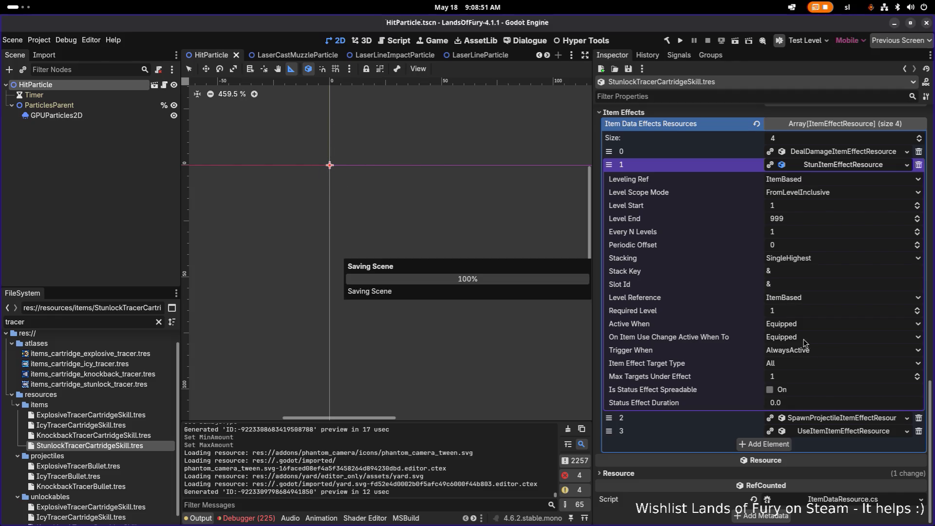
click(118, 328)
double_click(117, 328)
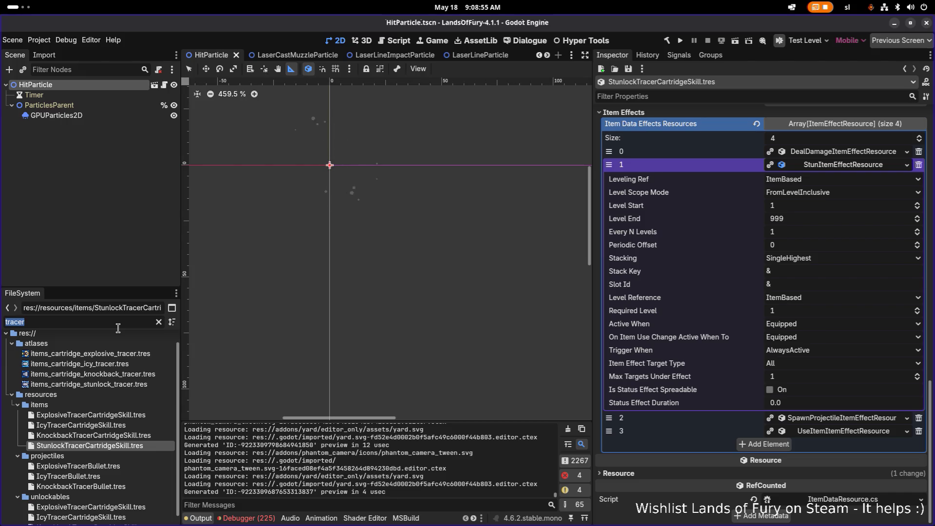
Filter for 'brin' and inspect BrinsElectricDischarge.tres and its Stun effect settings
text(brin)
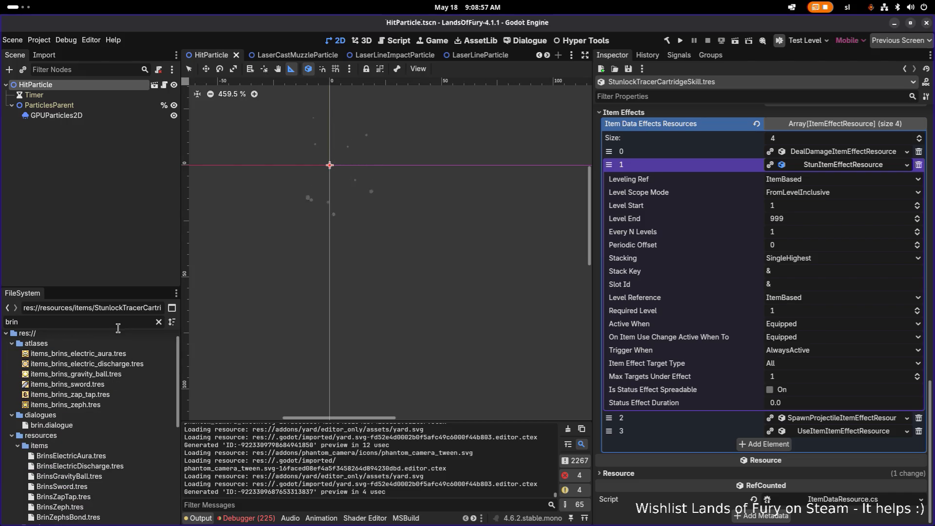
scroll(108, 402, down, 3)
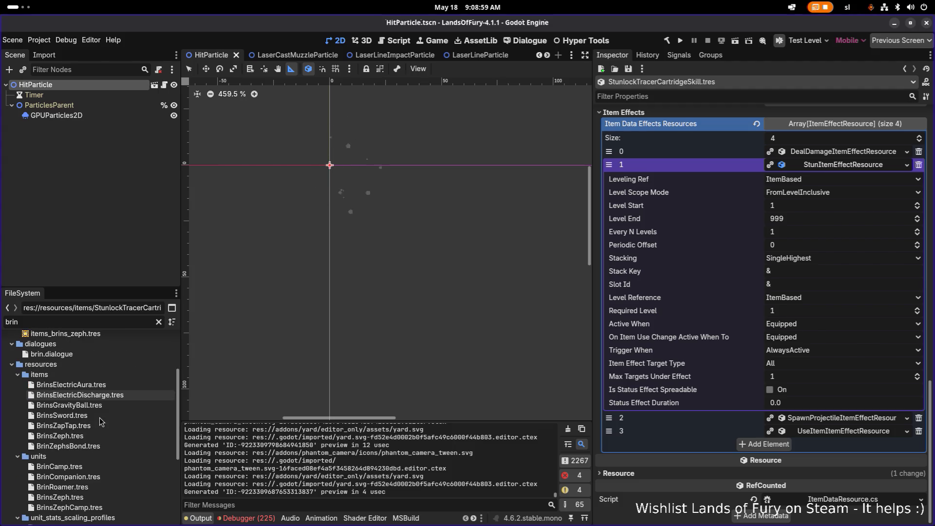
click(112, 395)
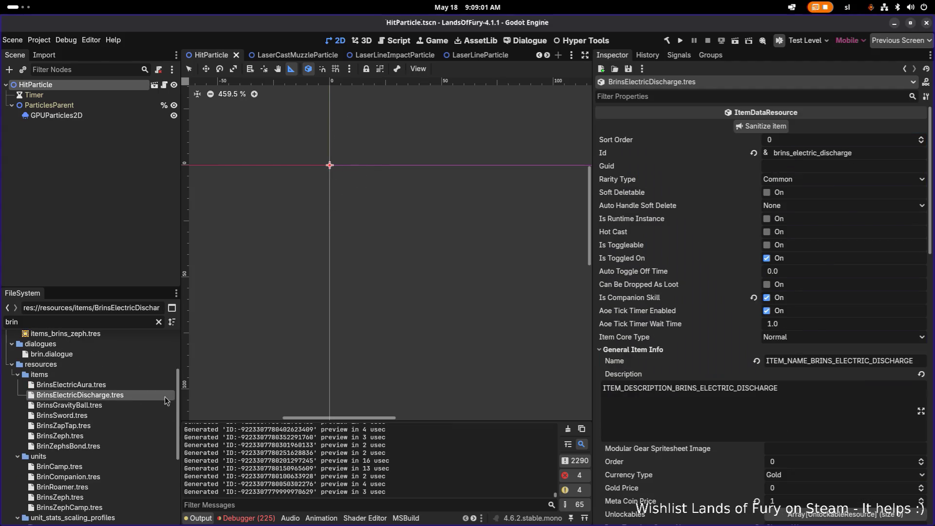
scroll(866, 396, down, 10)
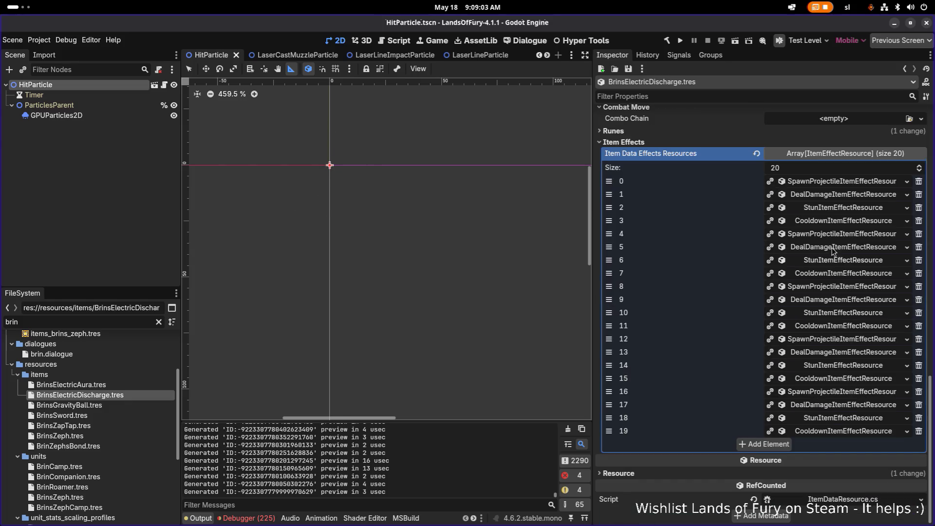
click(834, 209)
click(833, 209)
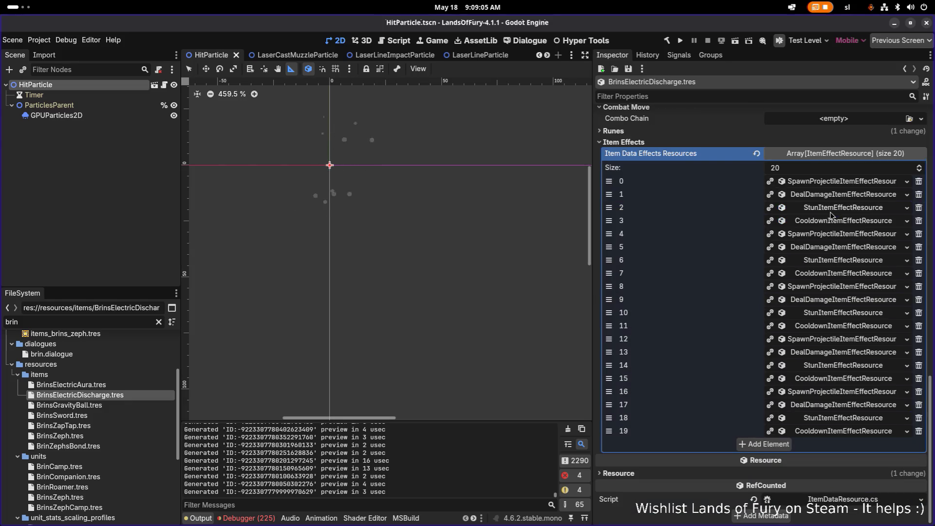
right_click(833, 213)
key(Escape)
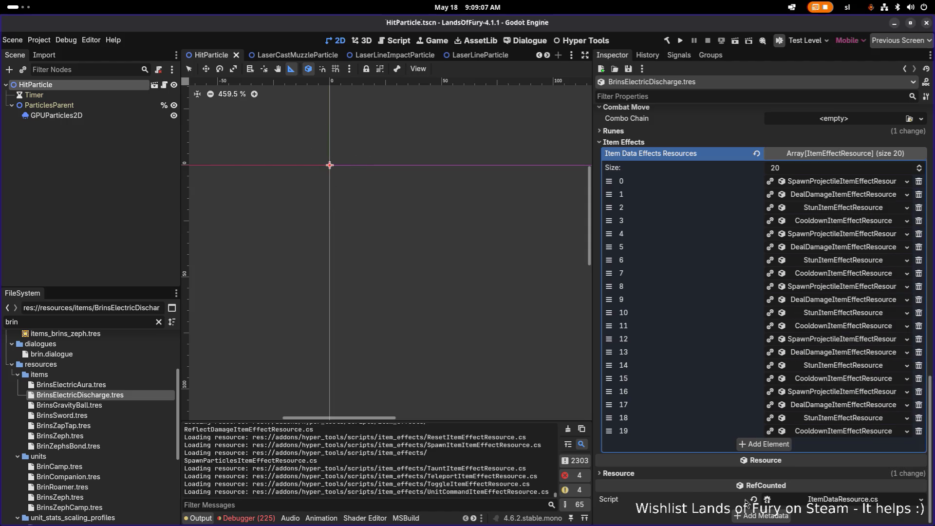
key(ctrl+a)
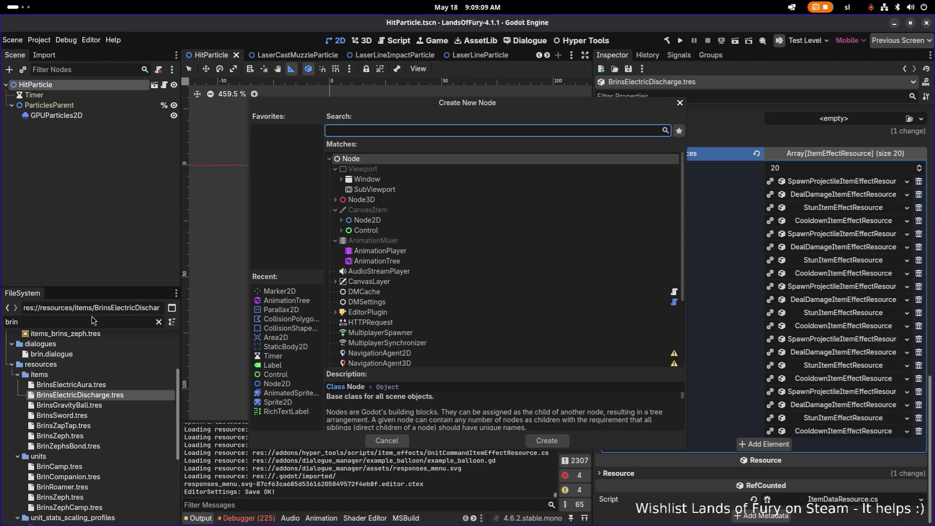
key(Escape)
Filter for 'stunlo' and open StunlockTracerCartridgeSkill.tres
double_click(86, 317)
text(stunlo)
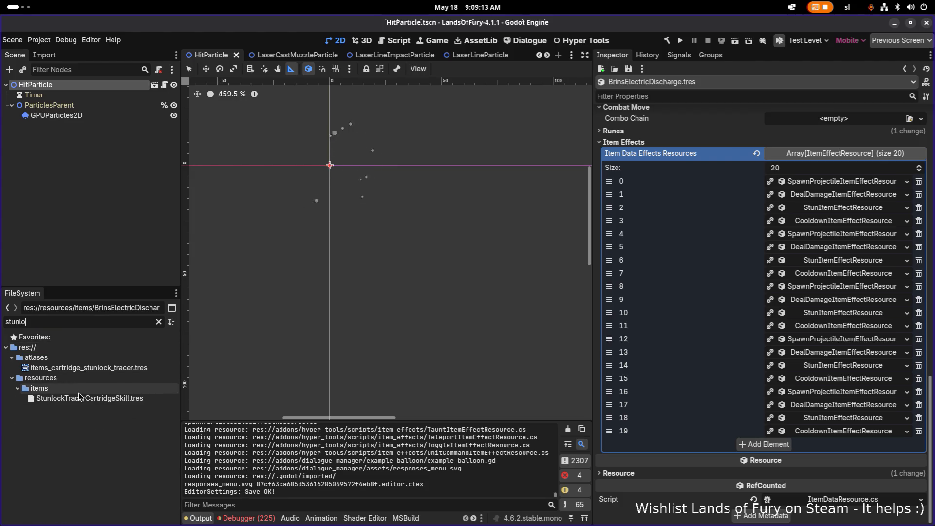
double_click(88, 398)
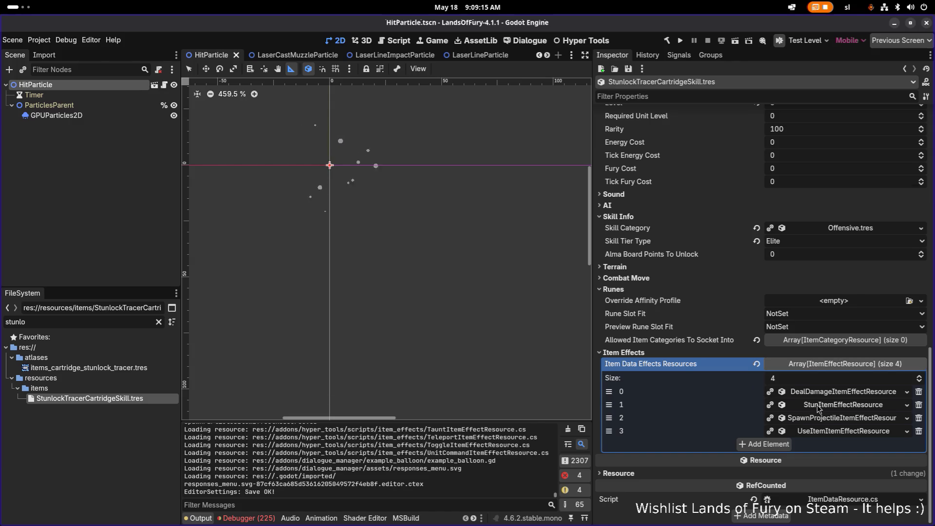
Make the Stun effect unique (recursive), expand it, and bring up its Trigger When options
right_click(813, 408)
click(848, 507)
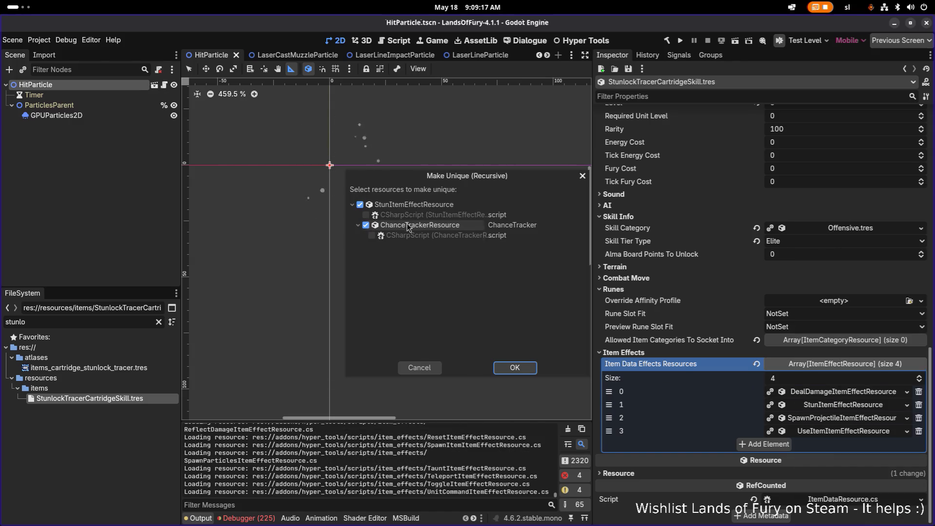
click(515, 368)
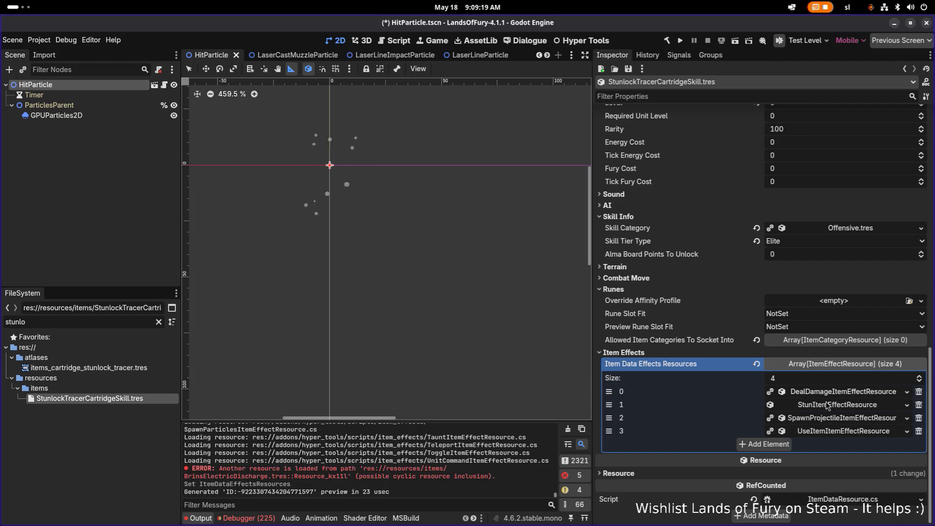
click(826, 405)
scroll(826, 405, down, 3)
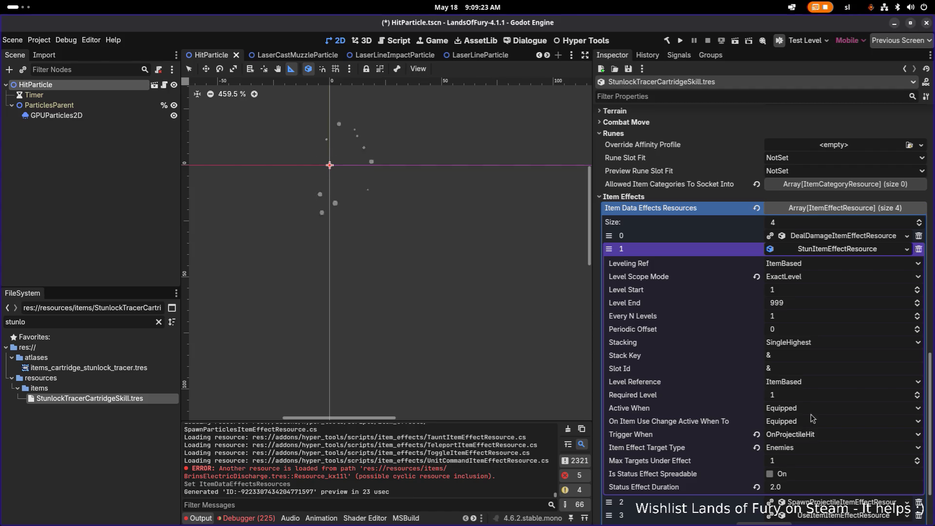
click(840, 239)
click(837, 249)
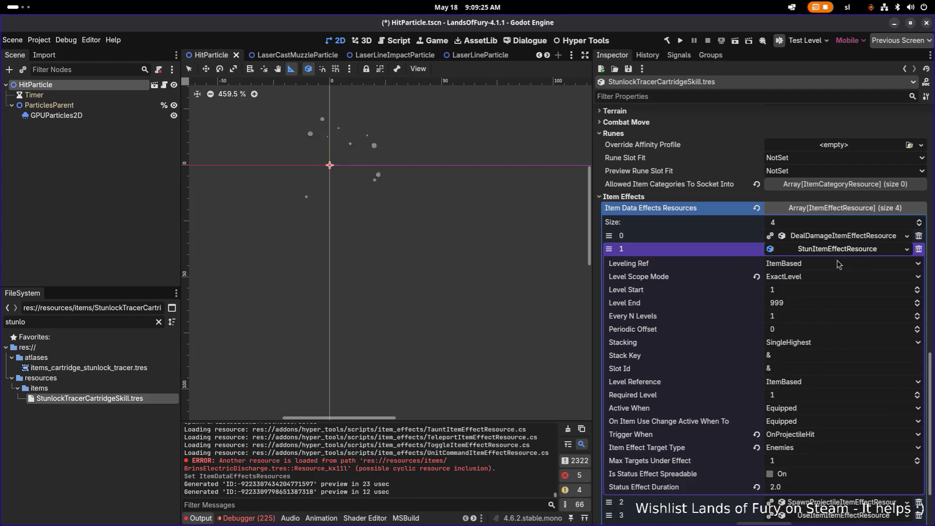
click(831, 434)
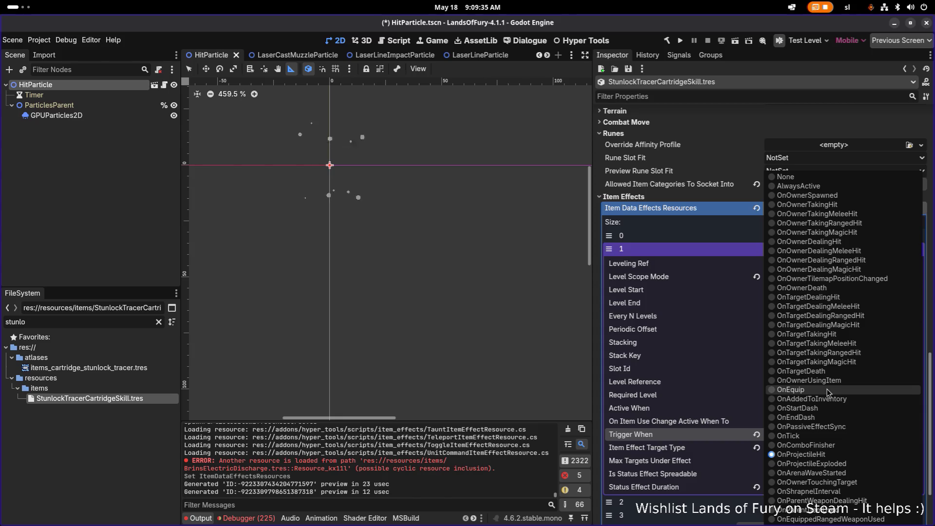
Make the stun trigger OnProjectileExploded with Max Targets Under Effect 10, and save
click(831, 463)
key(ctrl+s)
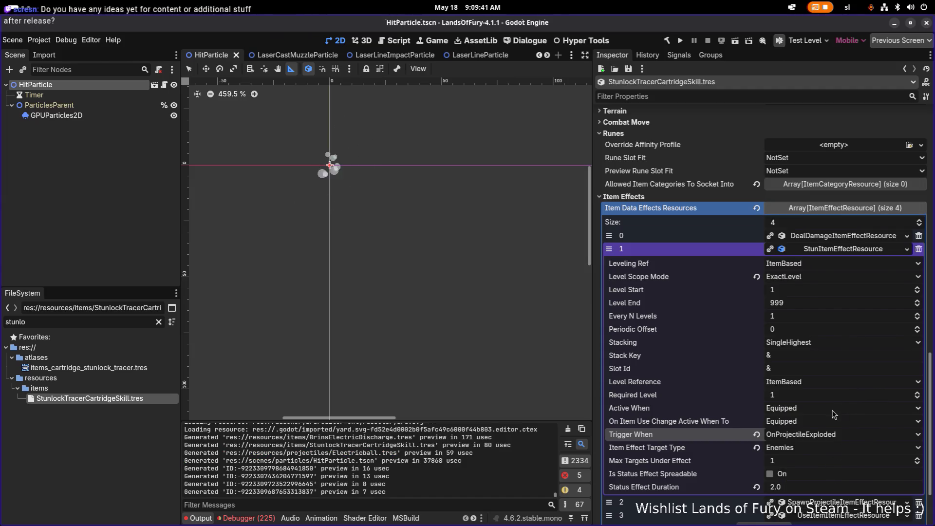
click(801, 458)
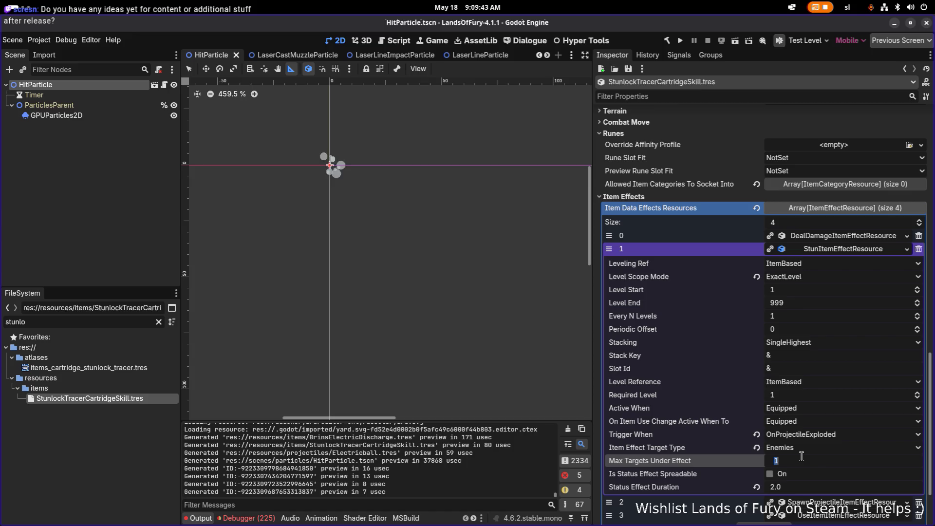
text(10)
key(Return)
key(ctrl+s)
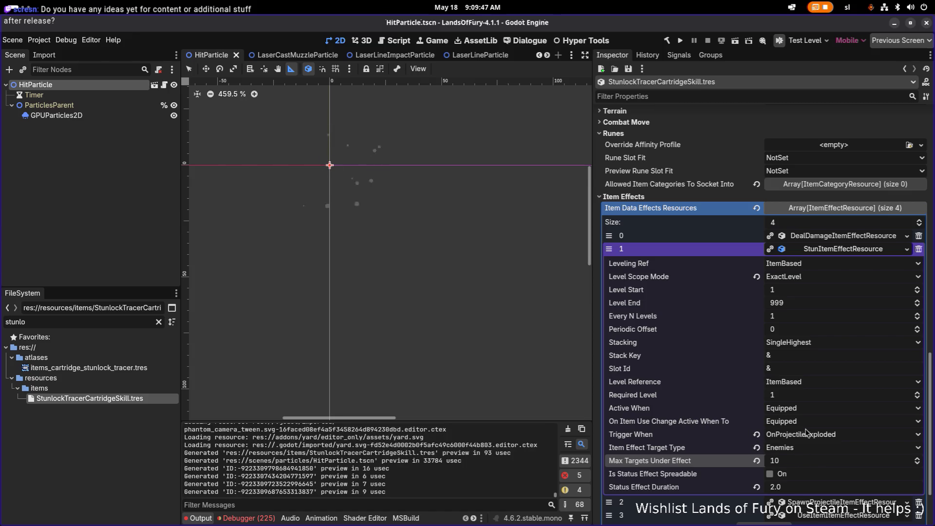
Expand and collapse the spawn projectile effect to check its settings
scroll(819, 433, down, 3)
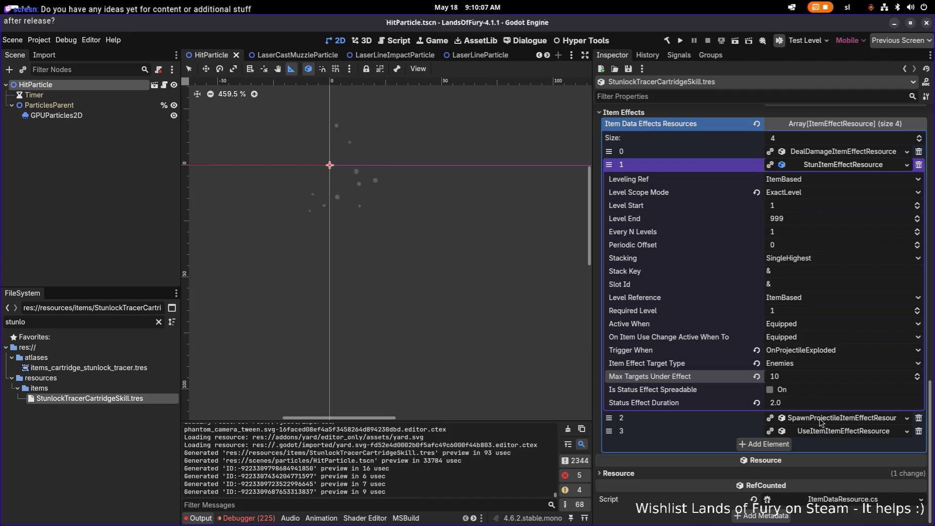
click(821, 419)
click(821, 419)
scroll(836, 167, up, 5)
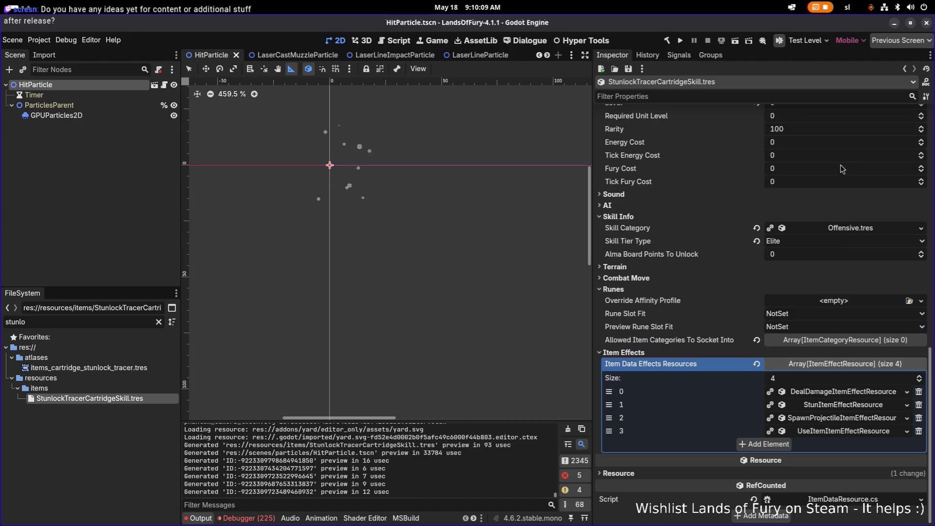
key(ctrl+s)
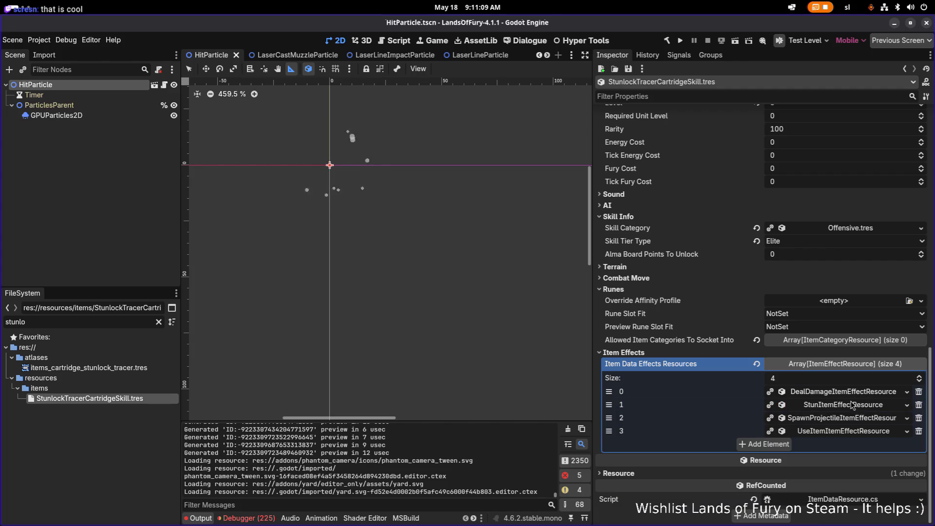
Review the spawn projectile effect's settings, including its 48.0 explosion radius
click(847, 418)
scroll(846, 420, down, 8)
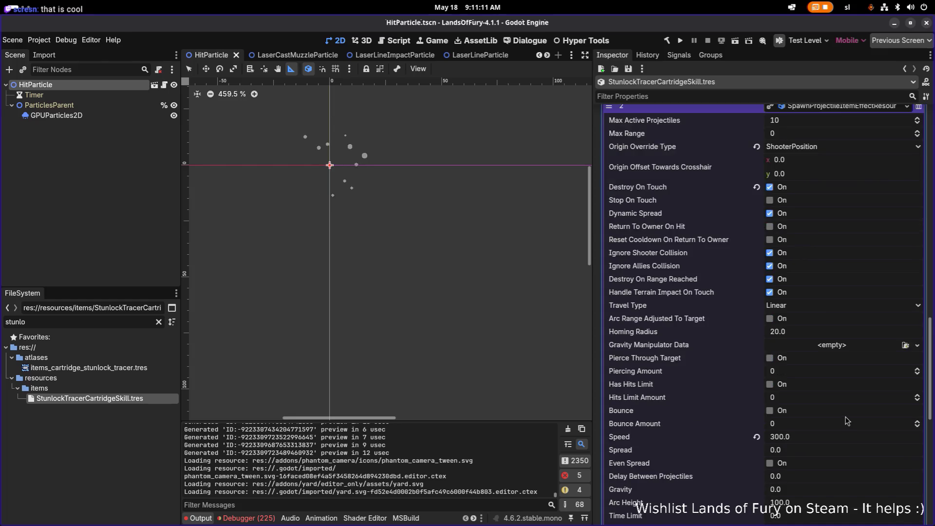
scroll(846, 421, up, 8)
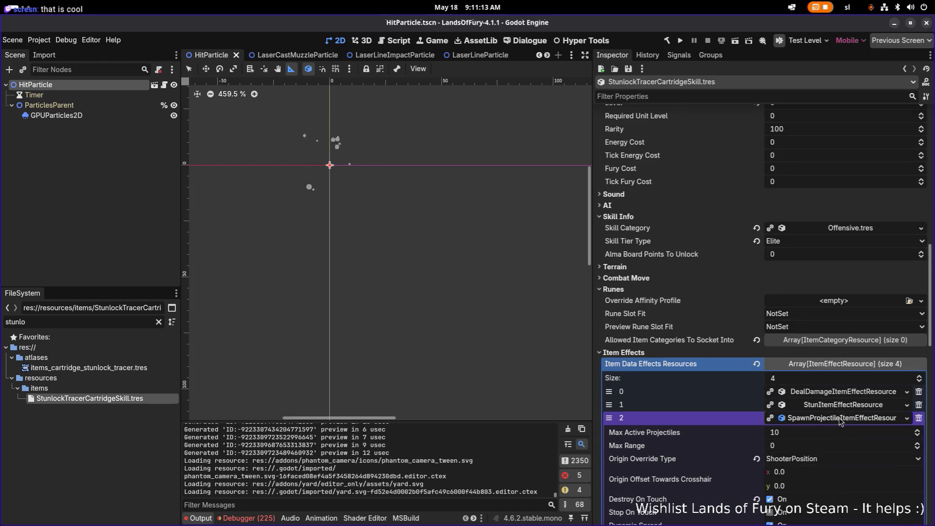
click(841, 421)
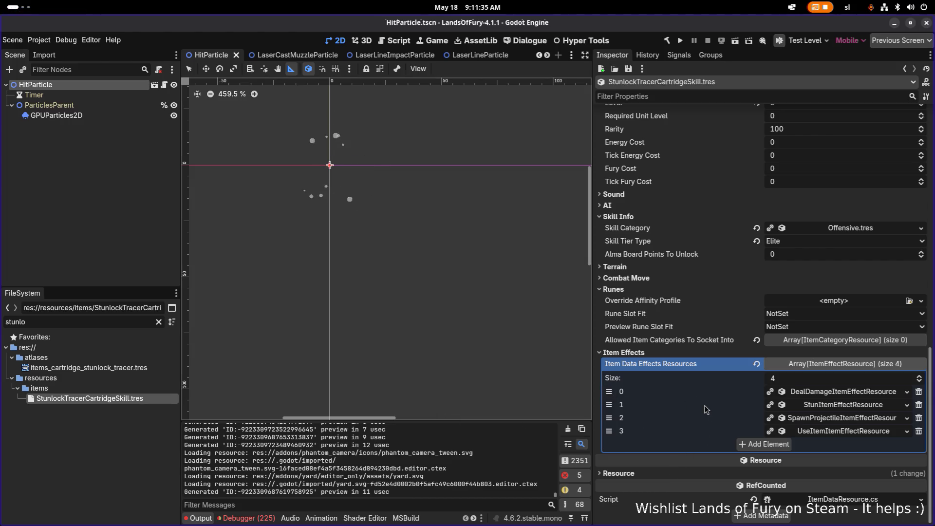
Bring up the context menu for the KnockbackTracerBullet Projectile Data resource
scroll(716, 382, up, 5)
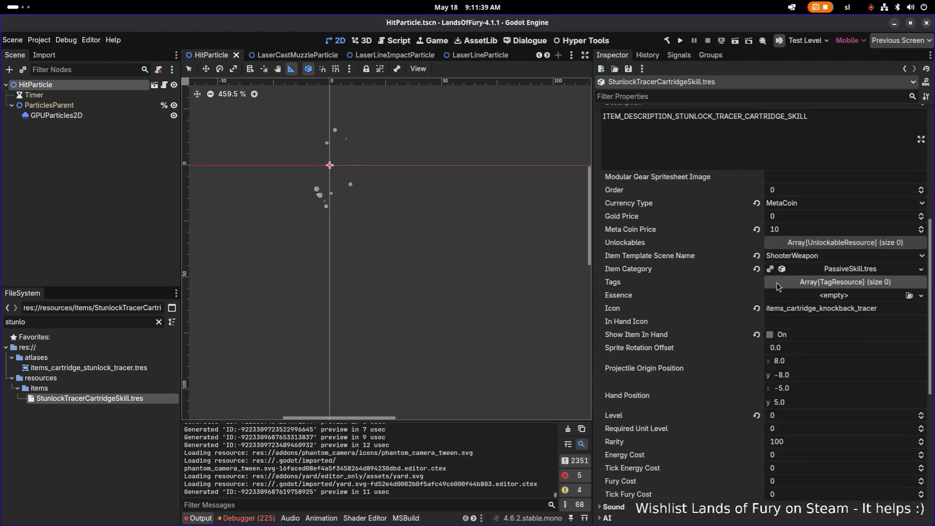
scroll(803, 246, up, 5)
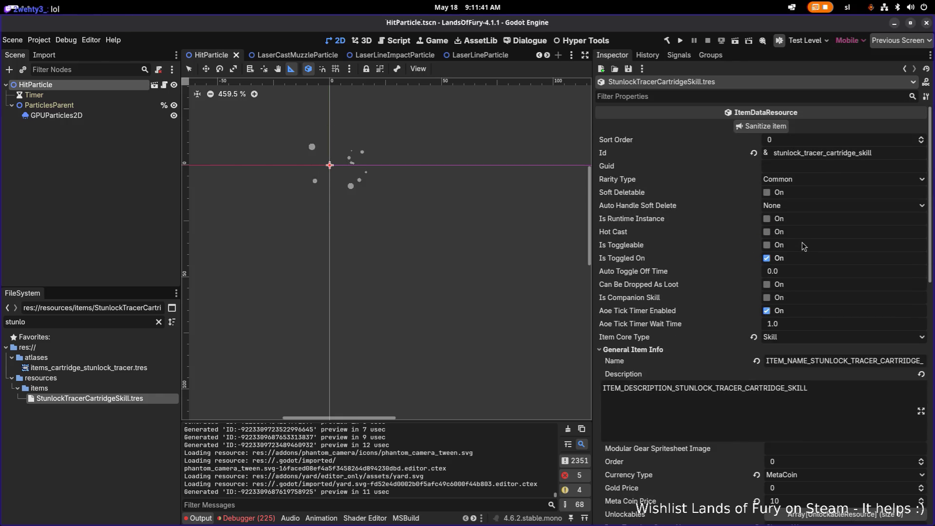
scroll(804, 246, down, 15)
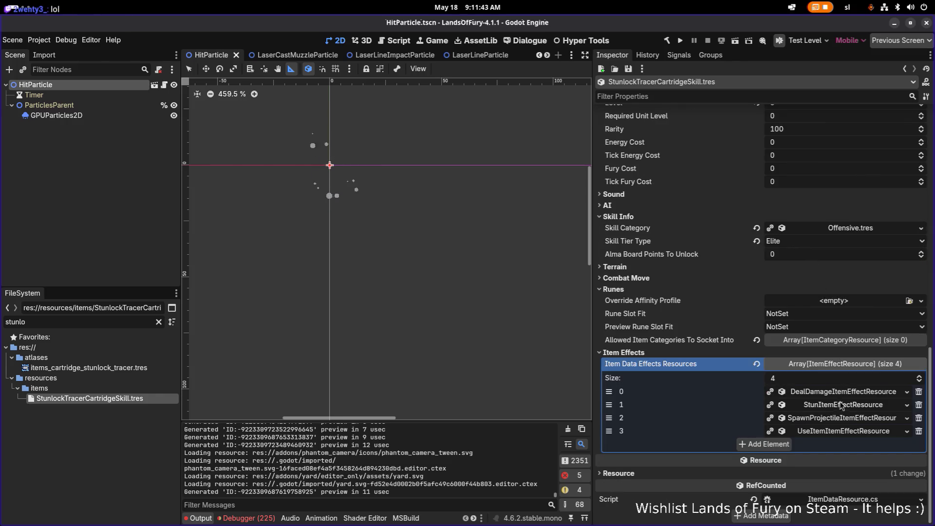
scroll(838, 419, down, 10)
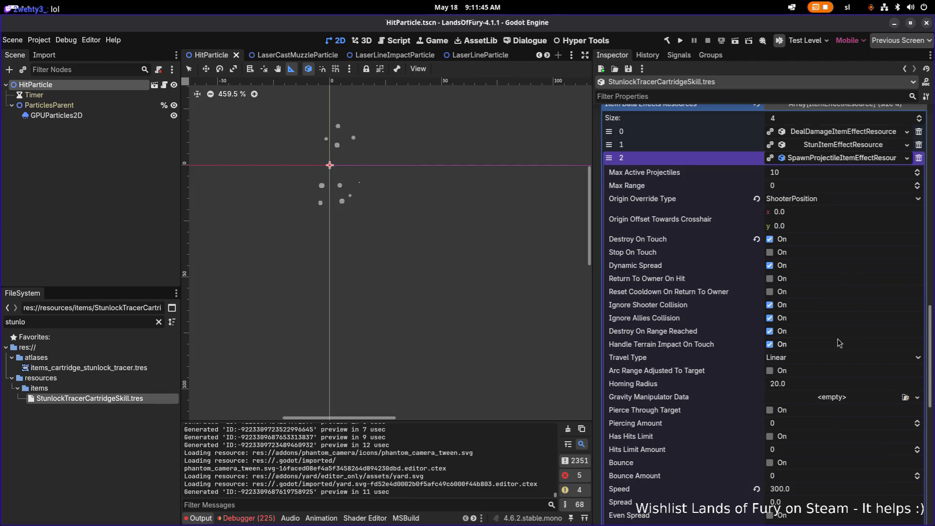
scroll(842, 329, down, 1)
right_click(856, 168)
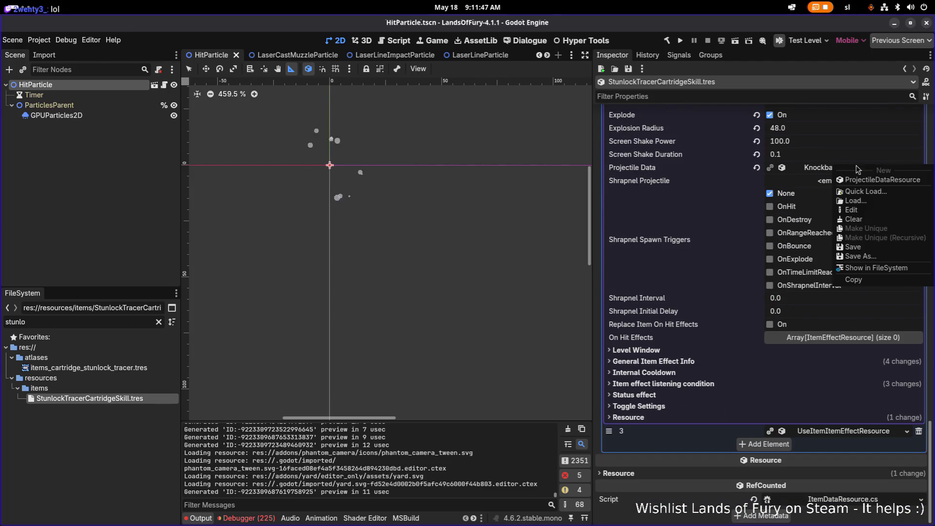
Locate KnockbackTracerBullet.tres in FileSystem and duplicate it as StunlockTracerBullet.tres
click(876, 268)
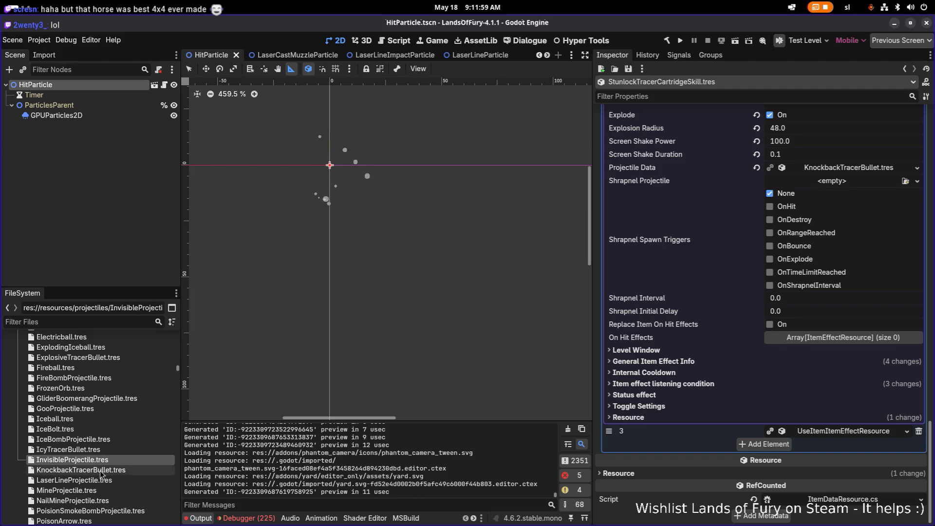
key(ctrl+d)
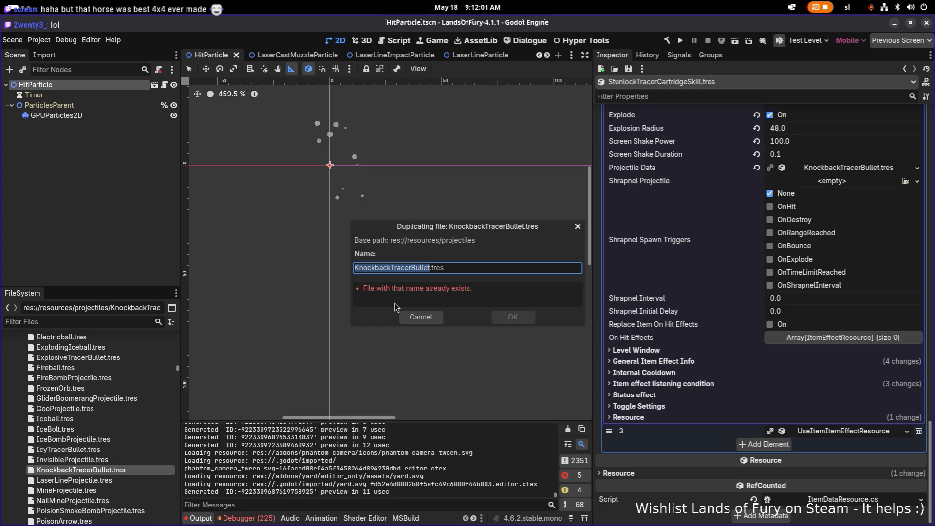
click(389, 268)
key(shift+Home)
text(Stunlock)
key(Return)
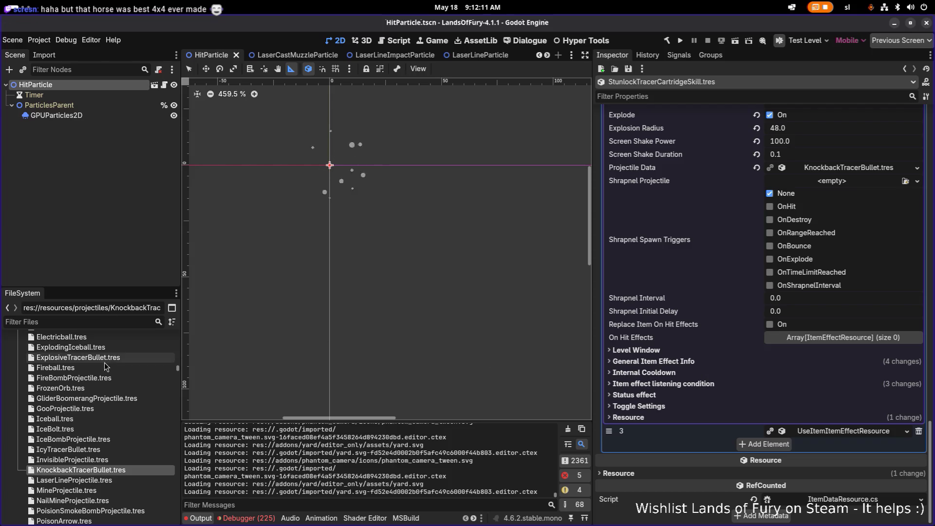
click(105, 321)
text(stun)
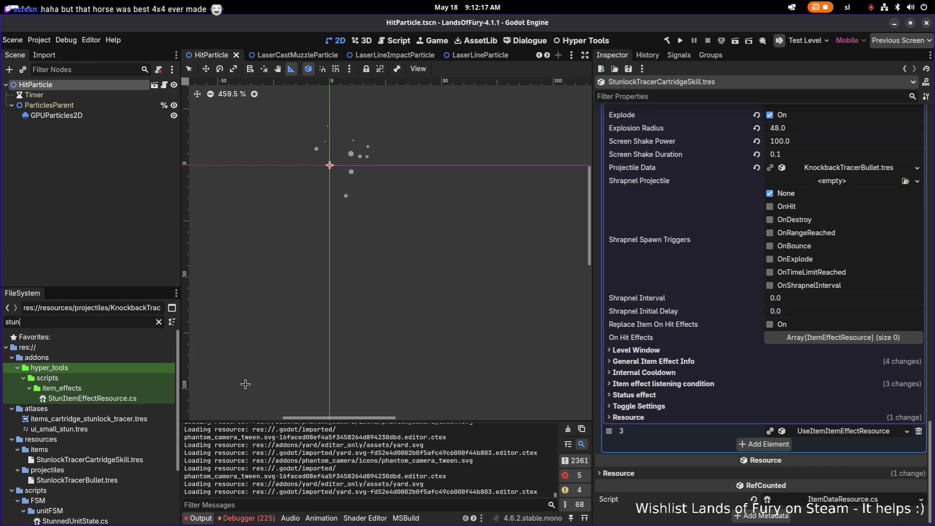
scroll(98, 466, down, 2)
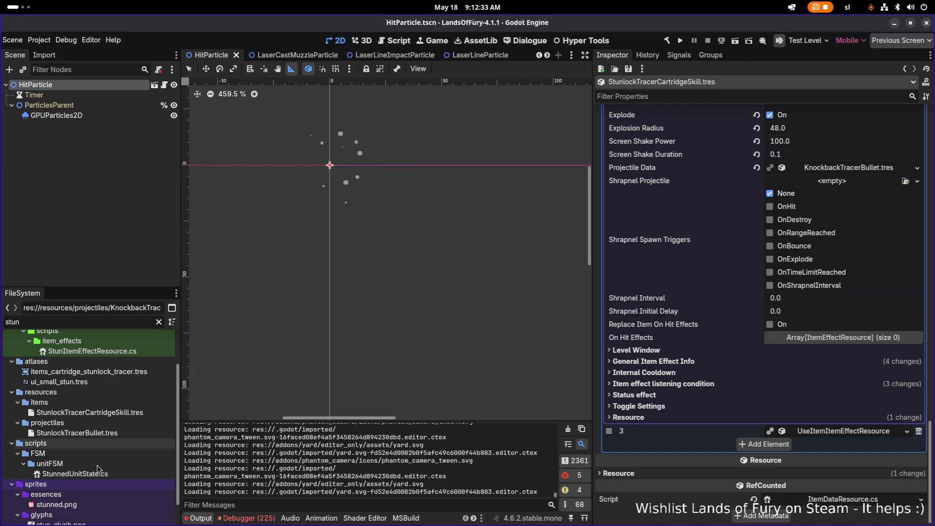
scroll(59, 397, down, 1)
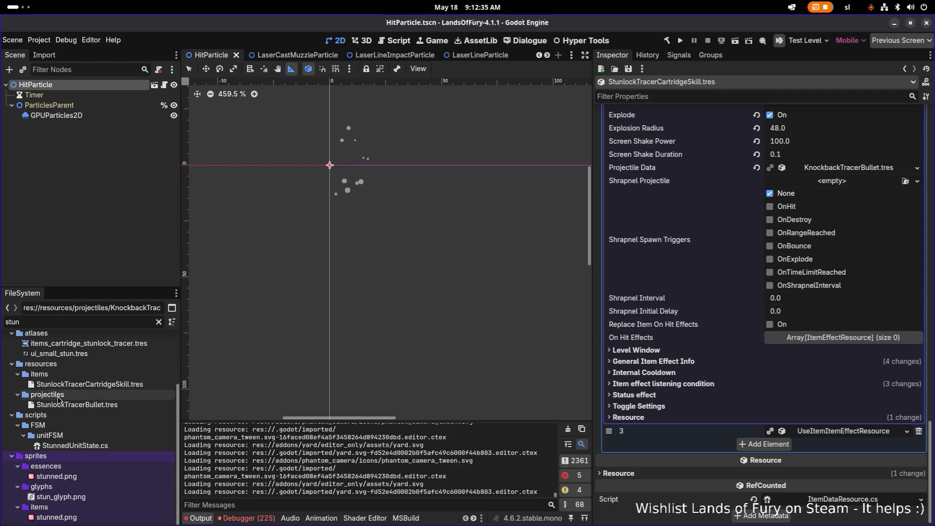
click(92, 406)
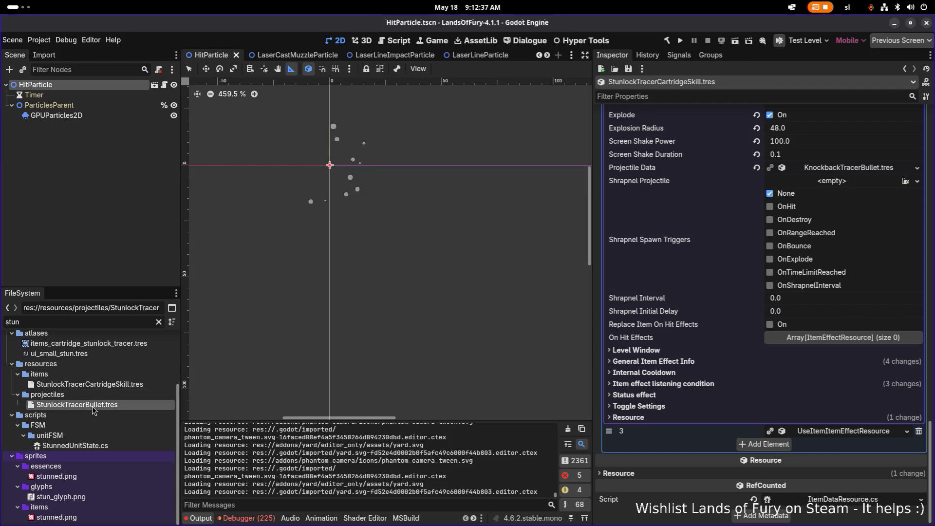
click(121, 385)
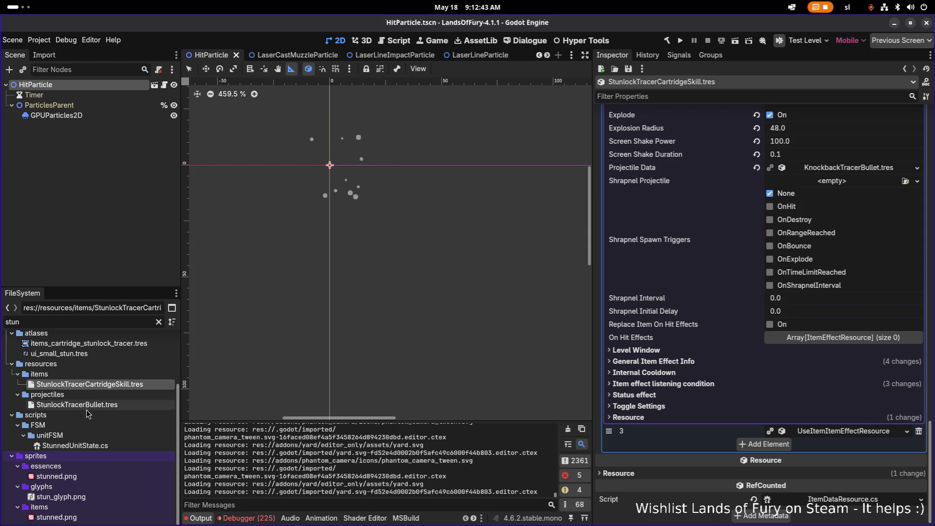
click(88, 407)
click(99, 387)
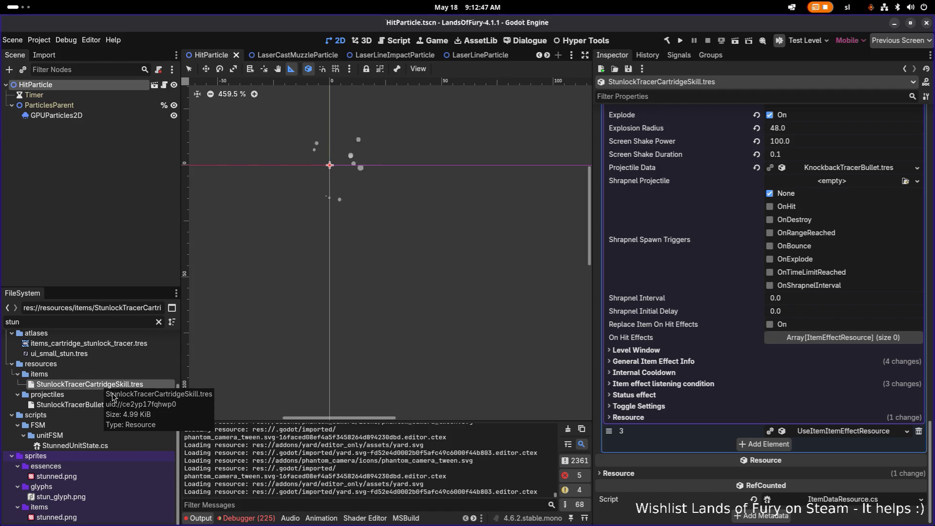
click(762, 384)
click(763, 384)
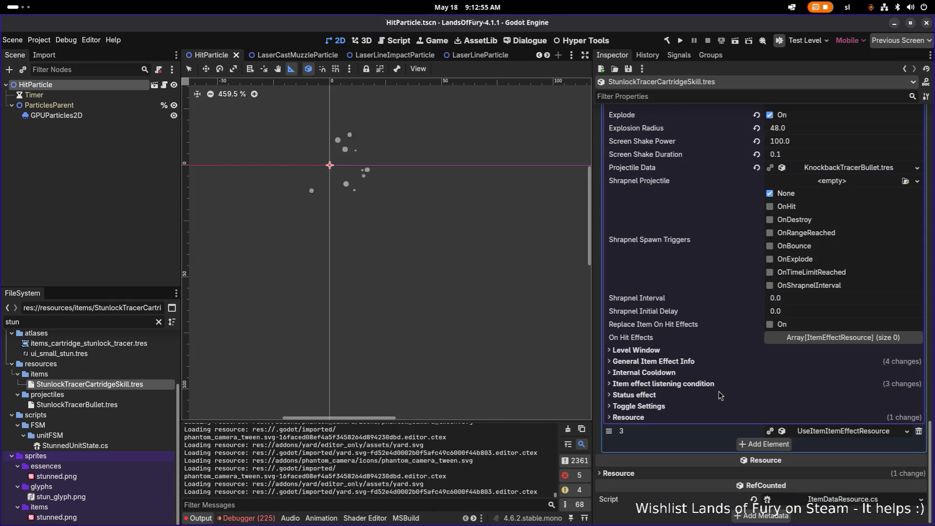
click(127, 405)
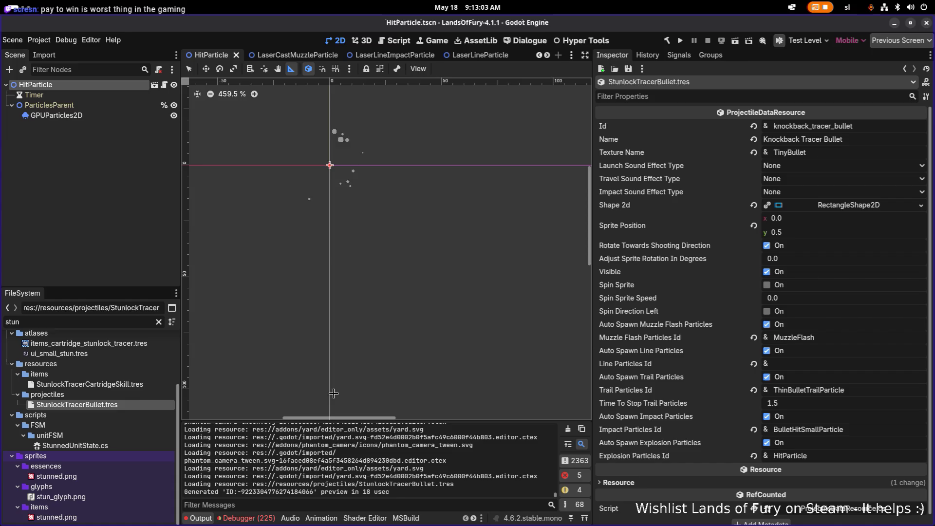
Filter FileSystem for 'electri' and open BigElectricballImpactParticles.tscn
double_click(113, 322)
text(electri)
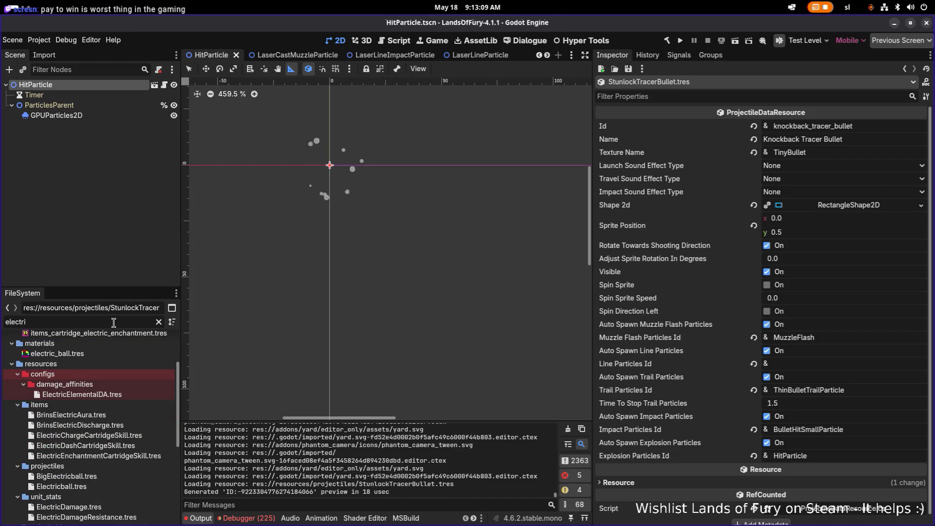
scroll(115, 370, down, 6)
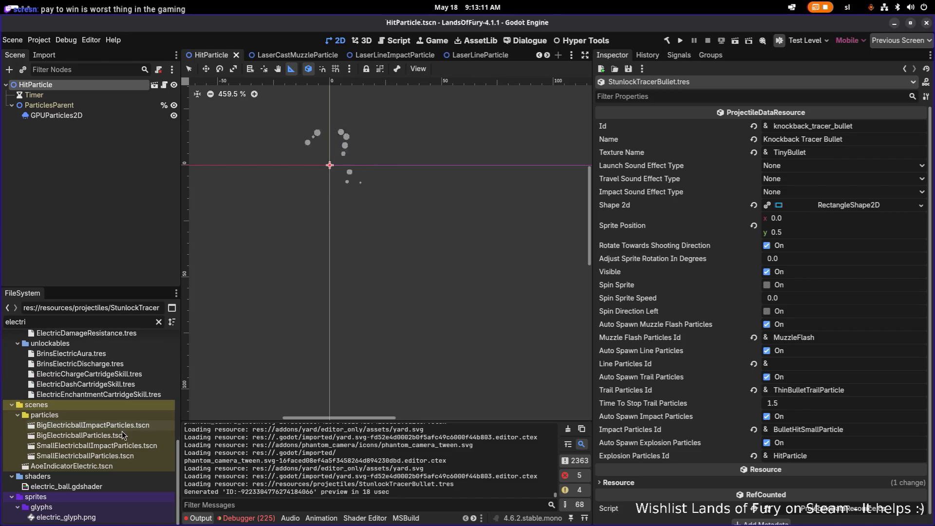
double_click(130, 424)
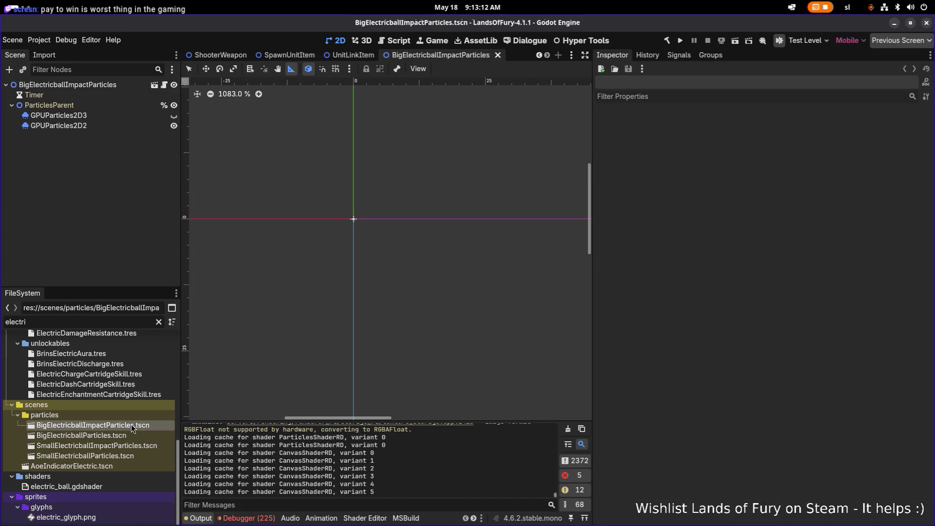
Select the GPUParticles2D2 emitter and toggle Emitting to preview its burst twice
click(86, 125)
shift+click(95, 116)
scroll(299, 195, up, 3)
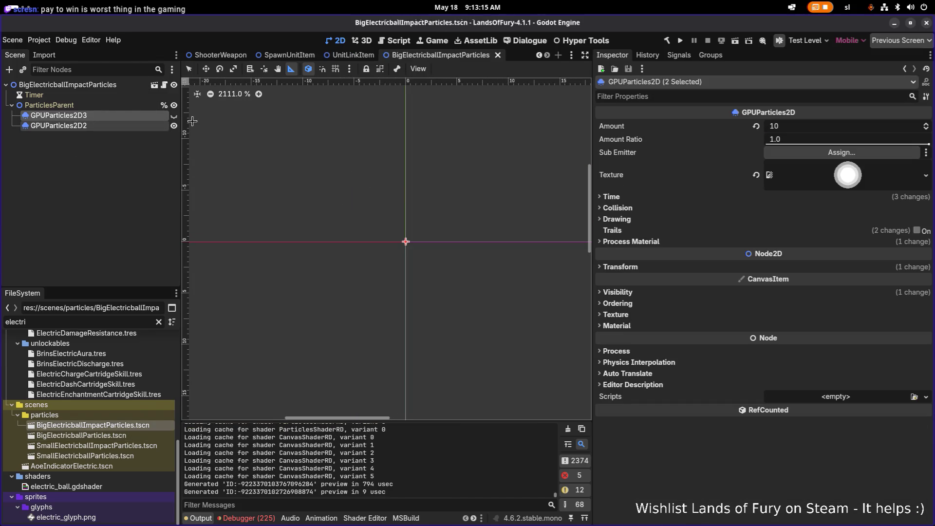
click(141, 125)
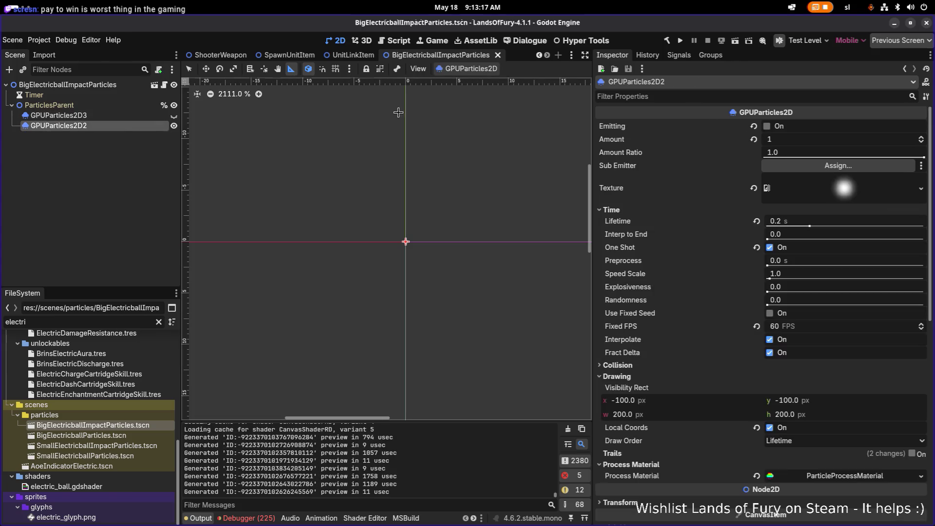
click(767, 126)
scroll(331, 190, down, 4)
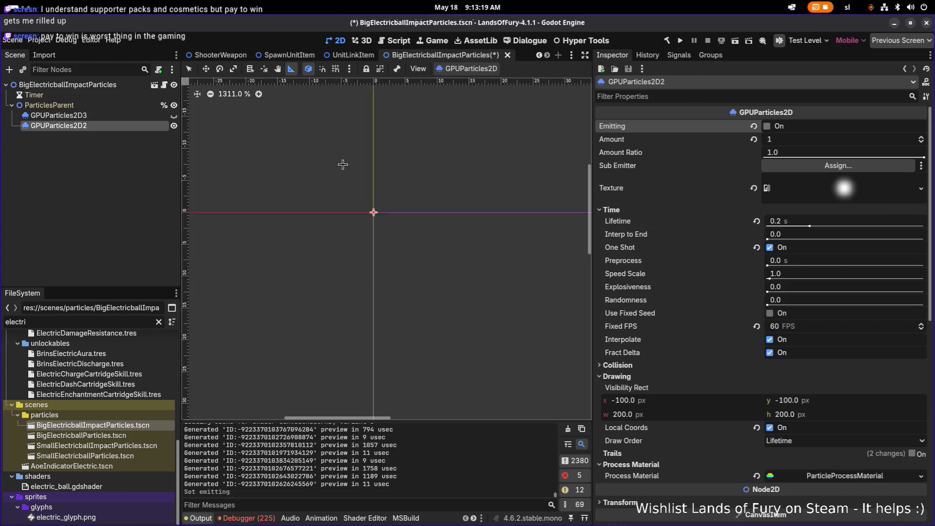
click(767, 126)
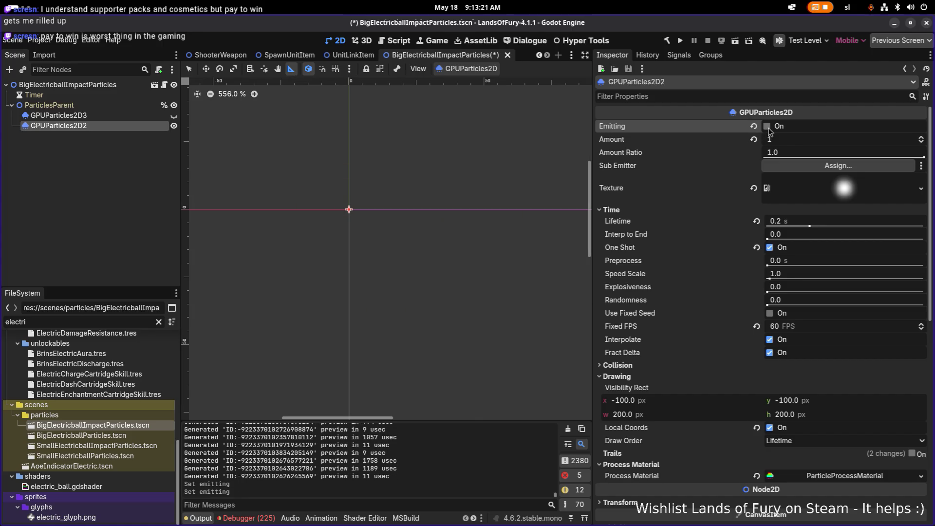
Compare the BigElectricballParticles and BigElectricballImpactParticles scene files in FileSystem
click(120, 432)
click(124, 427)
click(129, 435)
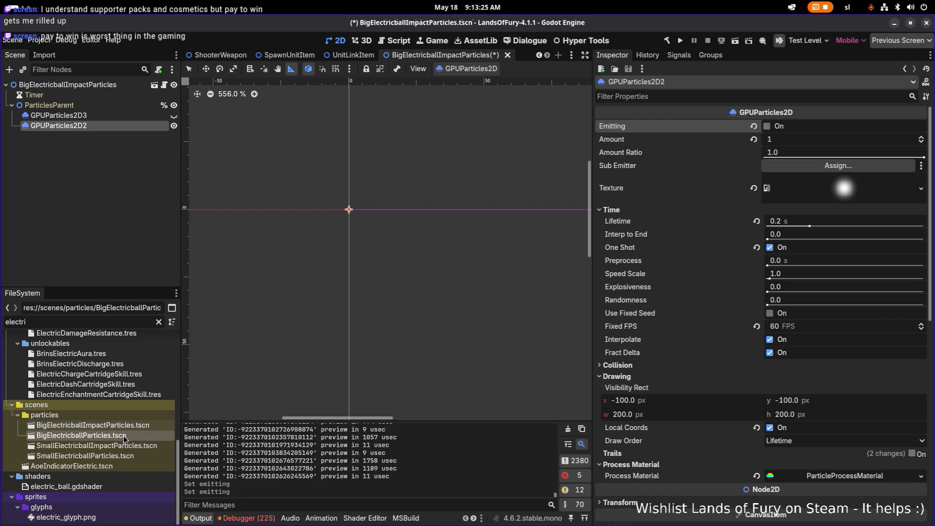
scroll(112, 399, up, 3)
scroll(113, 399, down, 2)
Set StunlockTracerBullet.tres Explosion Particles Id to BigElectricballImpactParticles and save
double_click(118, 322)
text(tracer)
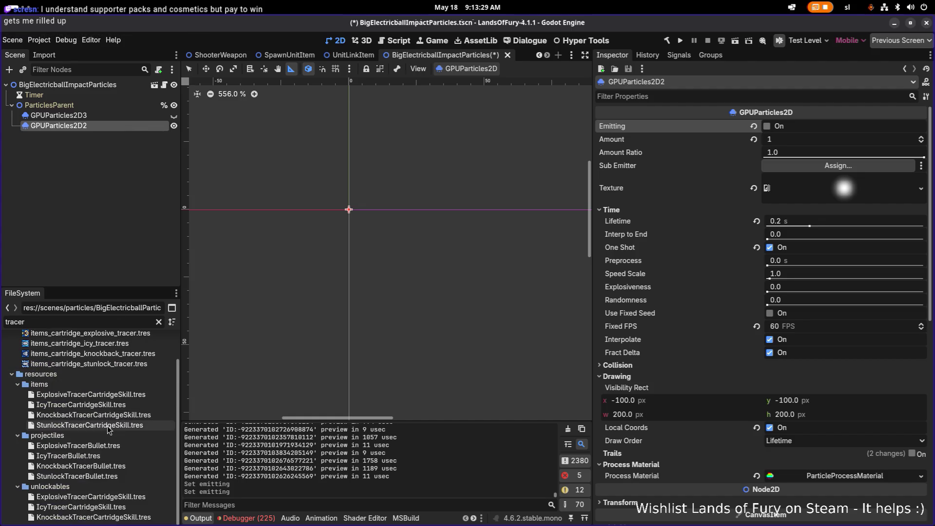
scroll(113, 384, up, 3)
scroll(113, 387, down, 2)
click(92, 476)
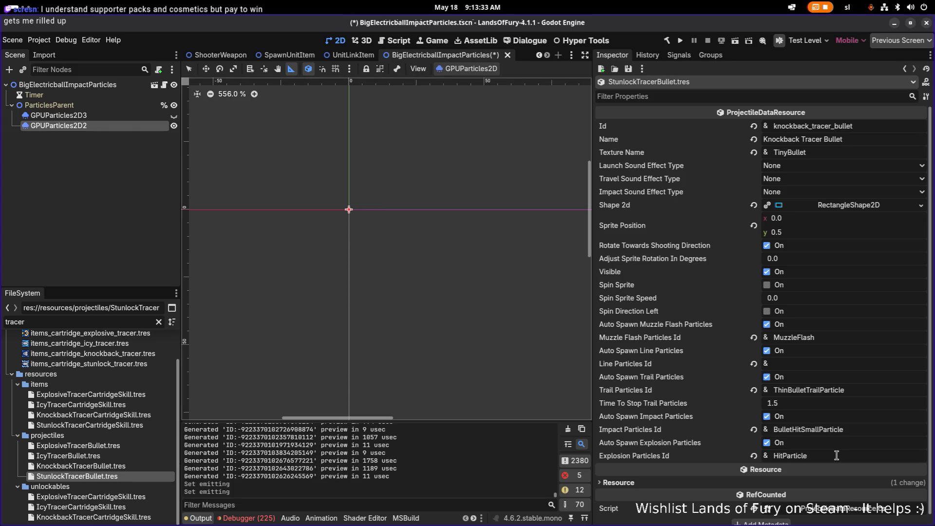
double_click(836, 455)
text(BigElectricballImpactParticles)
key(Return)
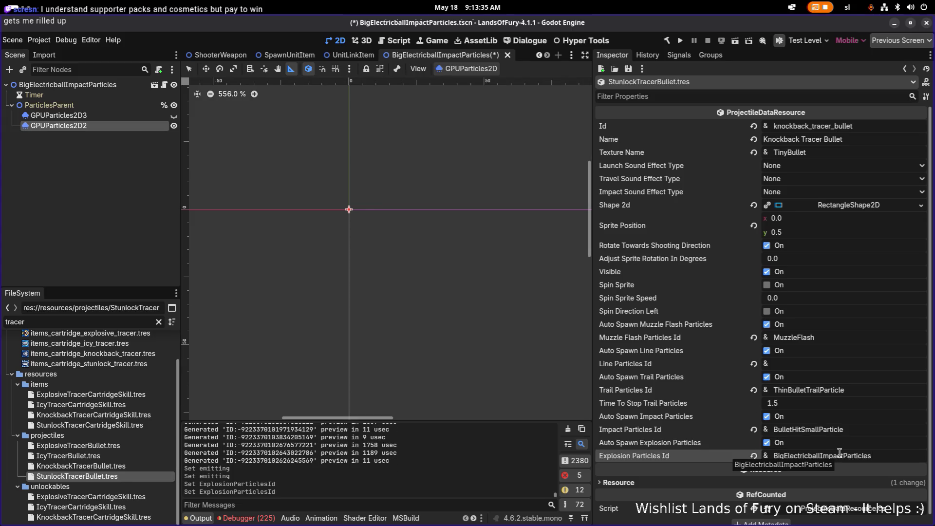
key(ctrl+s)
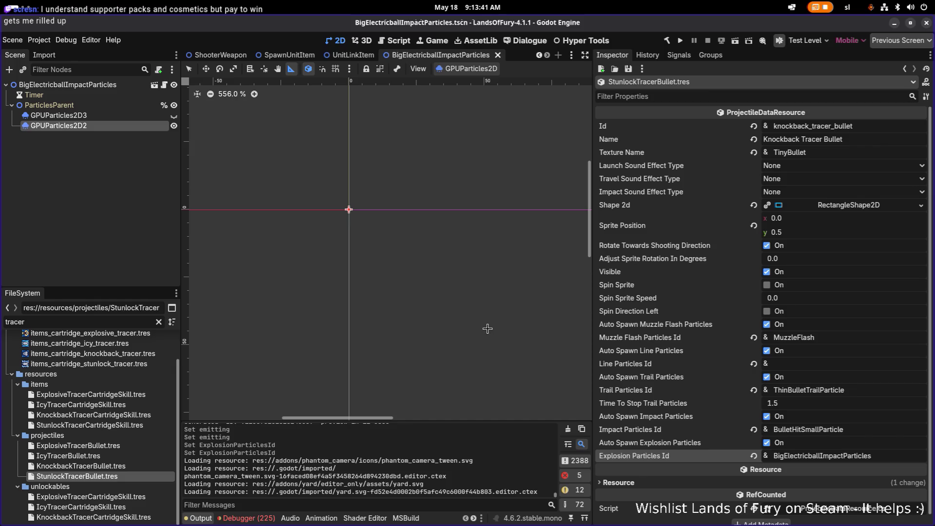
Rename the bullet's Id to stunlock_tracer_bullet and its Name to Stunlock, then save
click(854, 126)
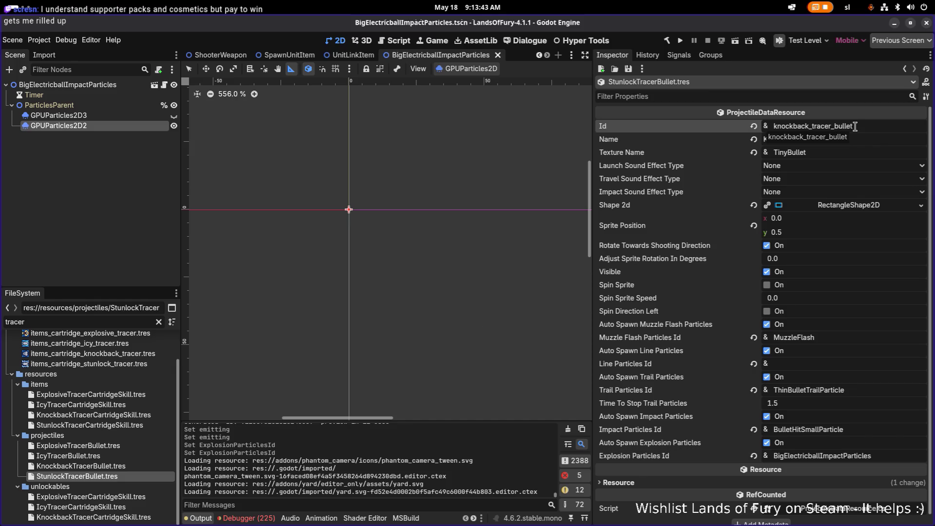
text(stunlock)
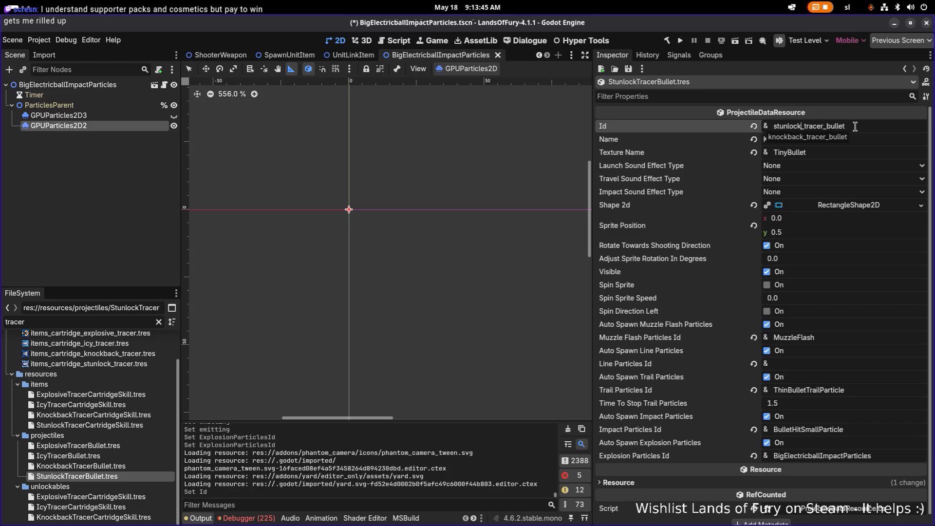
key(Escape)
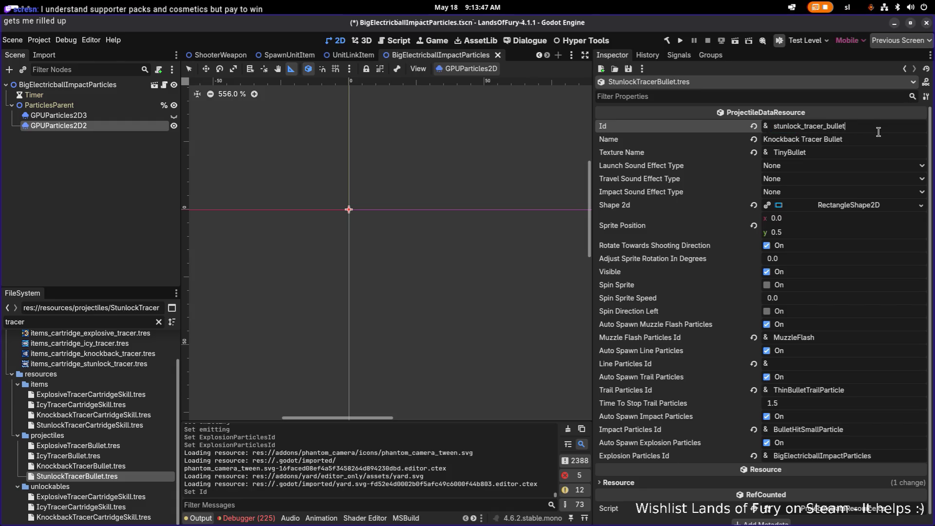
key(Tab)
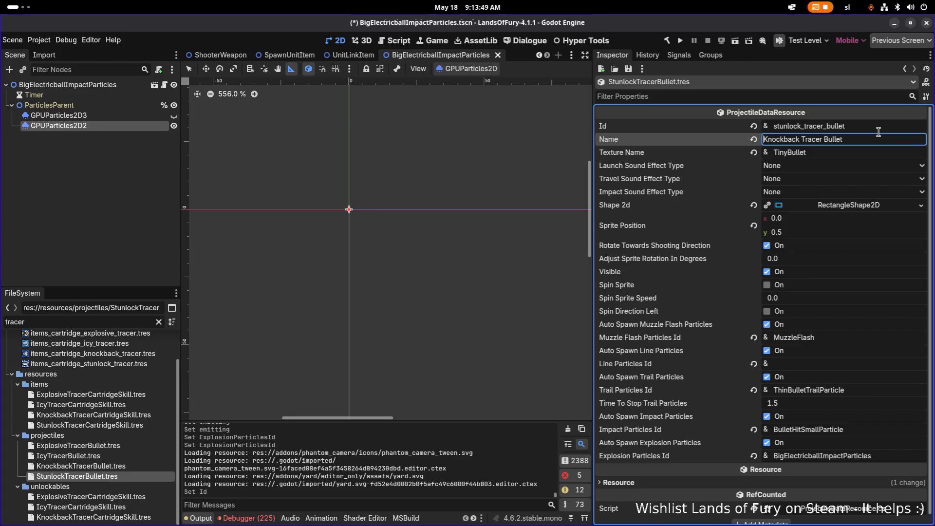
key(ctrl+shift+Right)
text(Stunlock)
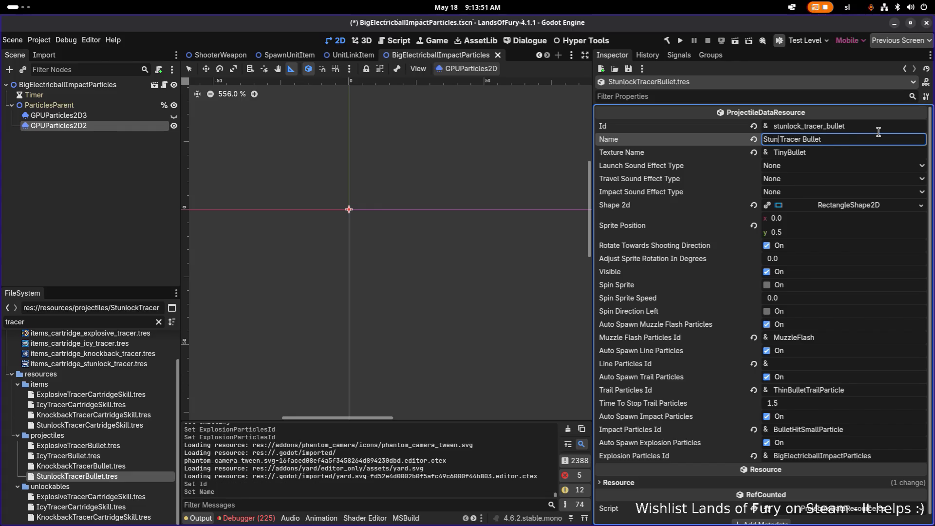
key(ctrl+s)
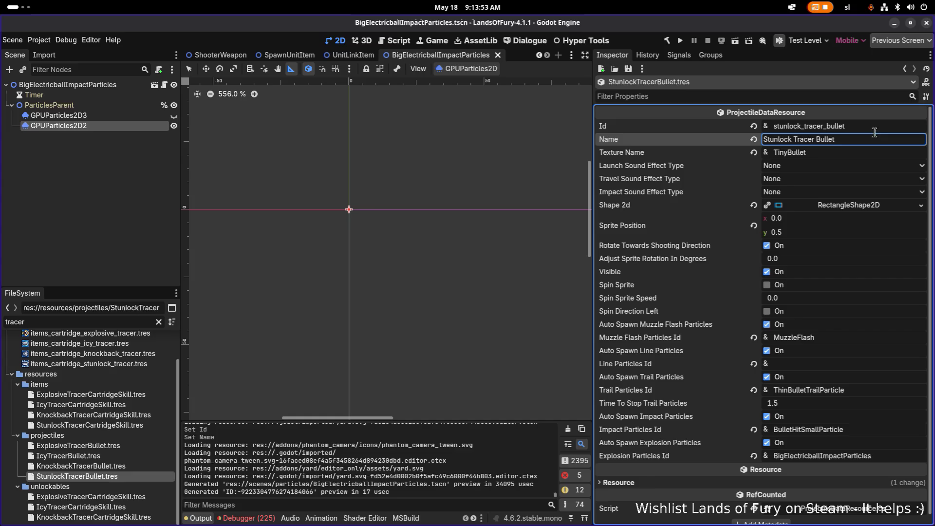
Load StunlockTracerBullet.tres as Projectile Data in StunlockTracerCartridgeSkill.tres and save
click(115, 425)
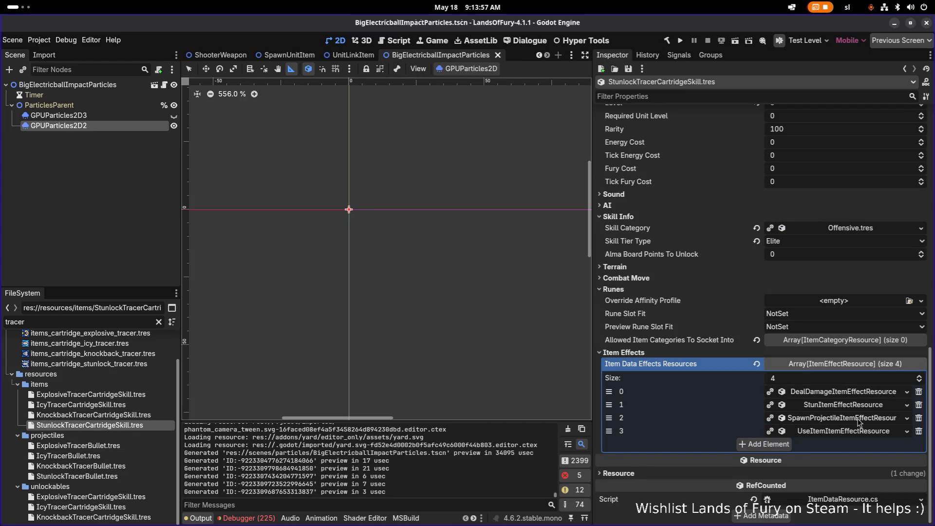
click(857, 417)
scroll(856, 418, down, 5)
scroll(856, 419, down, 5)
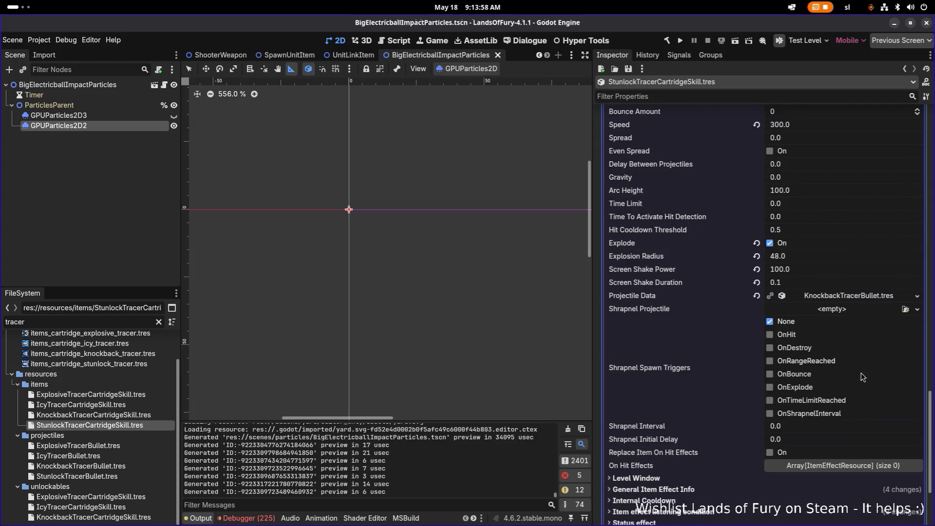
click(913, 299)
click(859, 332)
text(stunlo)
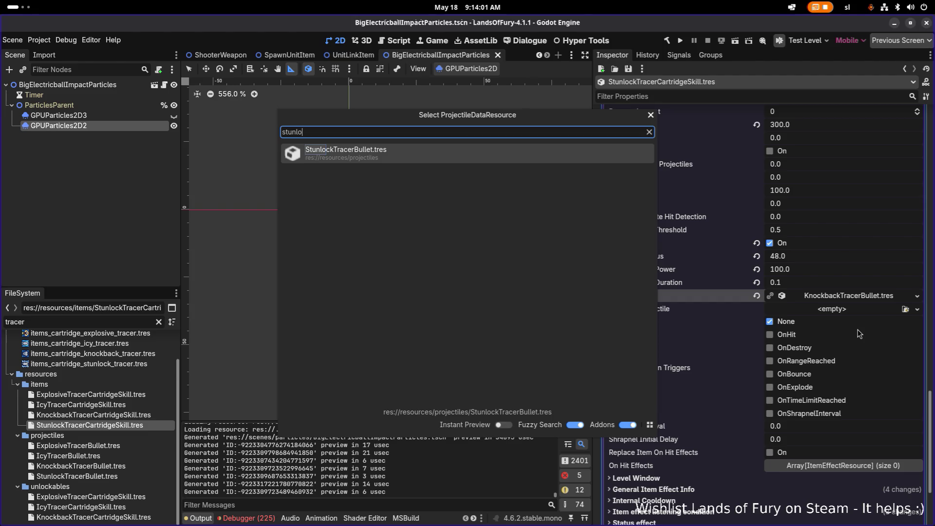
key(Return)
key(ctrl+s)
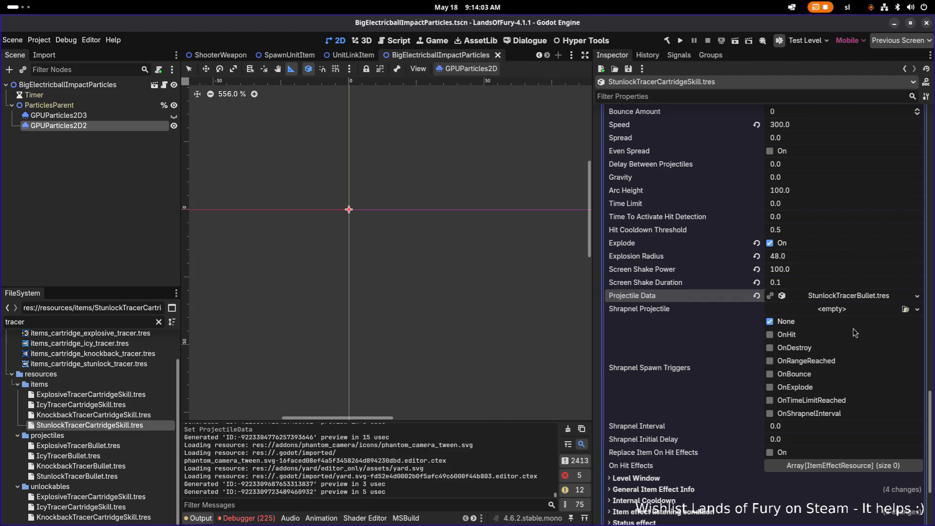
Filter KnockbackTracerCartridgeSkill.tres properties for 'price' to check its Meta Coin Price
click(116, 415)
scroll(808, 361, down, 3)
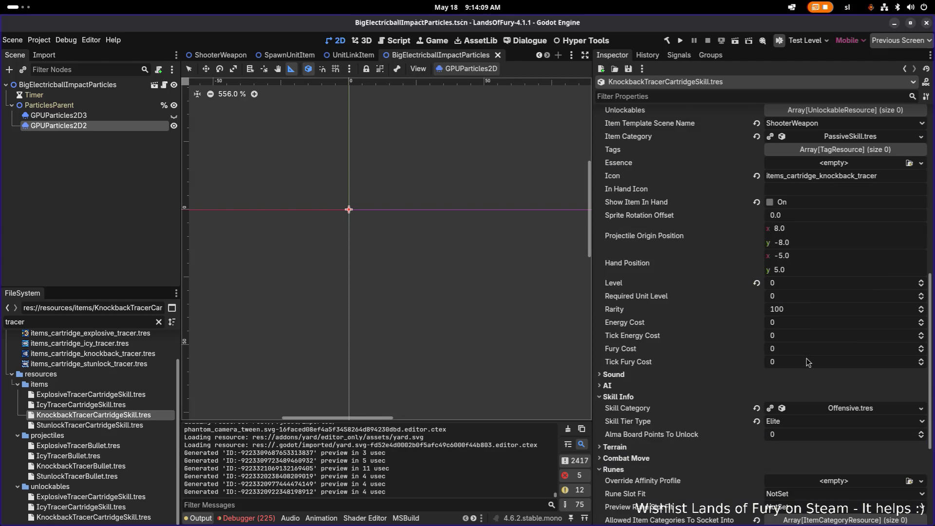
click(689, 96)
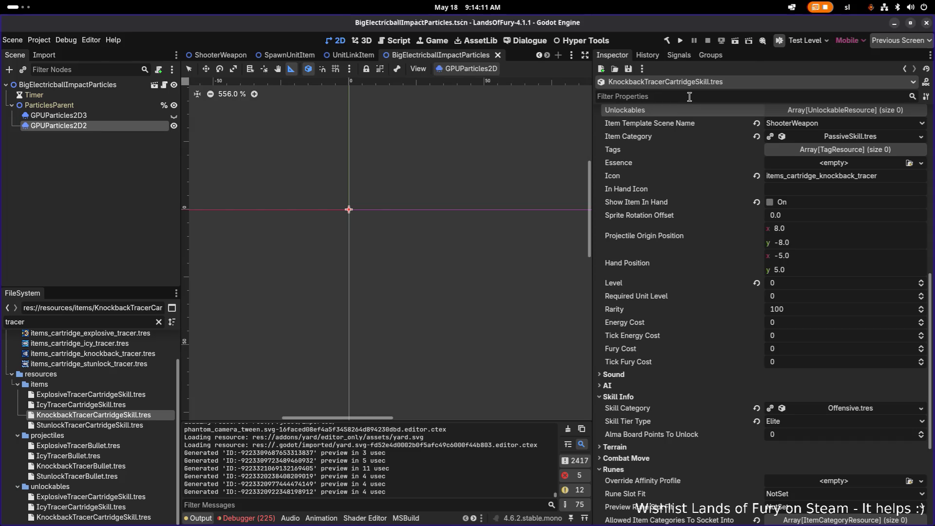
text(price)
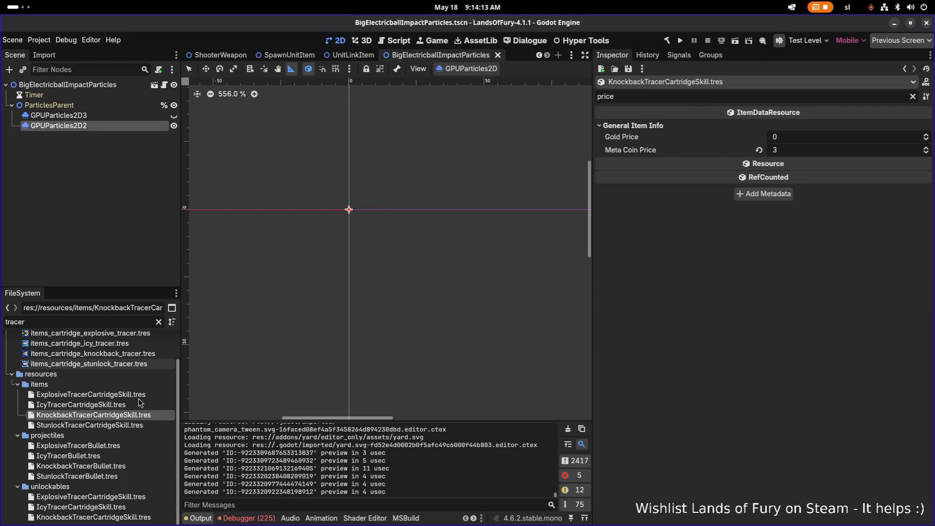
Set the IcyTracerCartridgeSkill Meta Coin Price to 5
click(133, 407)
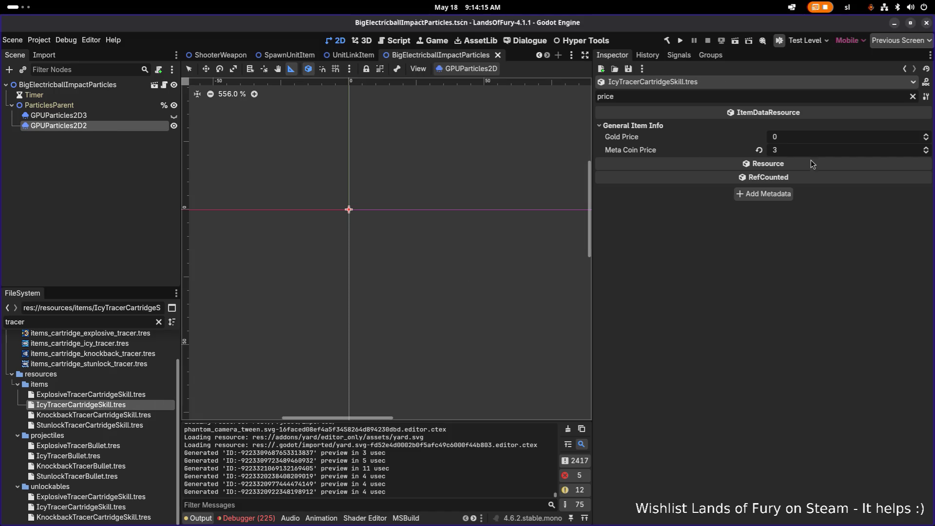
click(910, 97)
scroll(769, 234, down, 7)
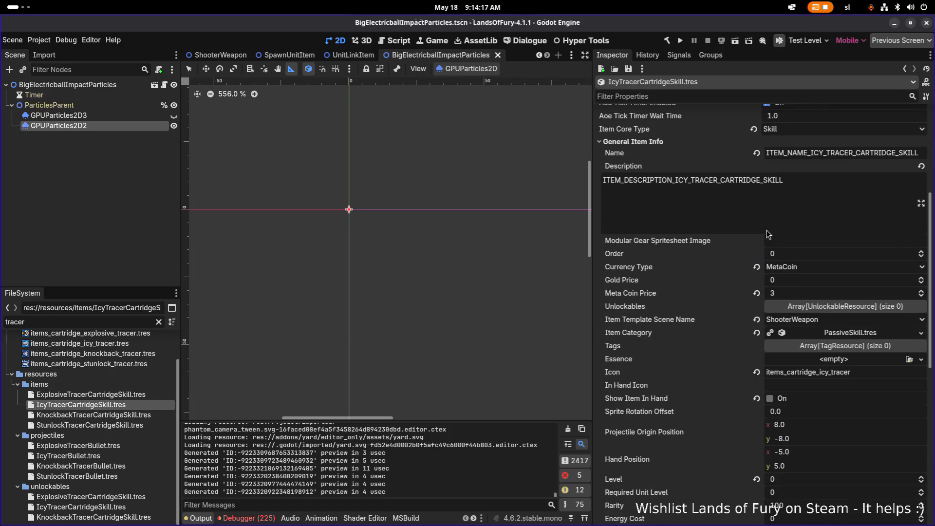
scroll(805, 273, down, 3)
scroll(806, 274, down, 4)
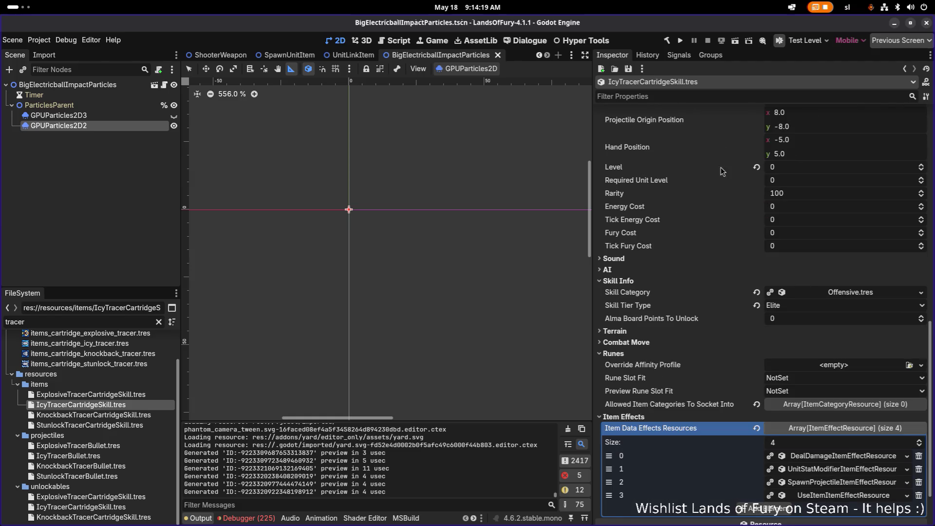
scroll(731, 200, up, 12)
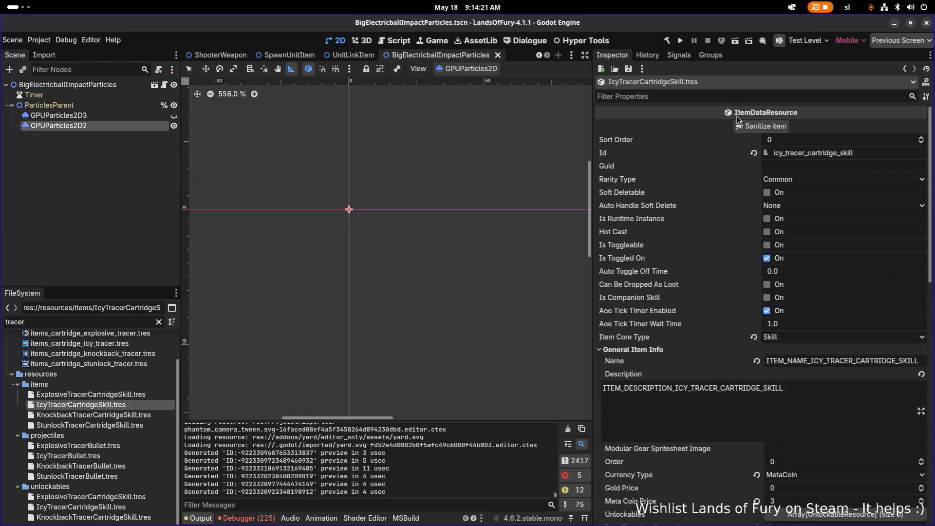
click(718, 96)
text(meta)
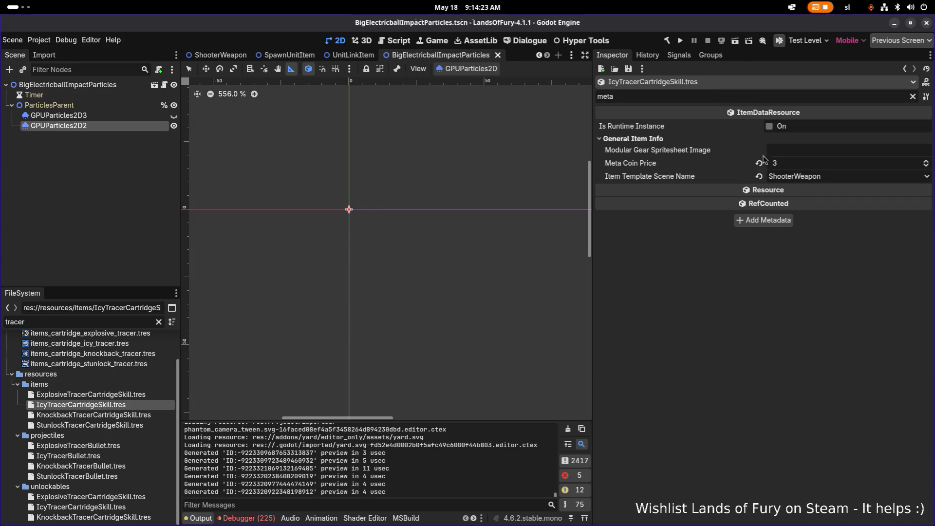
text(5)
key(Return)
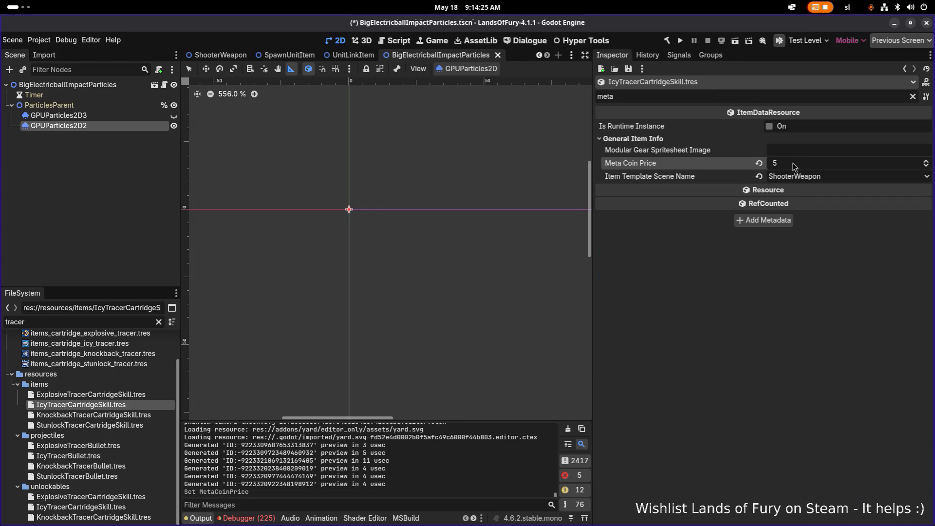
Set the ExplosiveTracerCartridgeSkill Meta Coin Price to 4 and save
scroll(101, 419, up, 2)
click(101, 419)
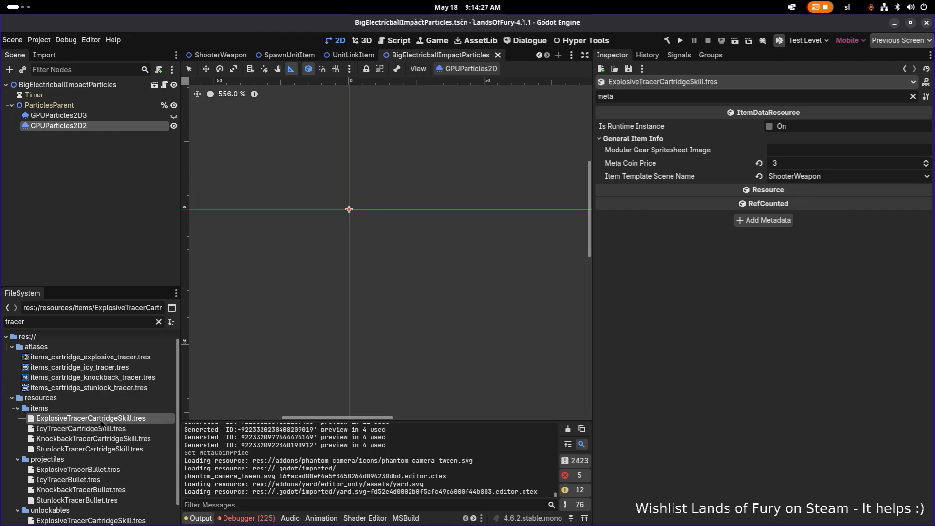
click(811, 165)
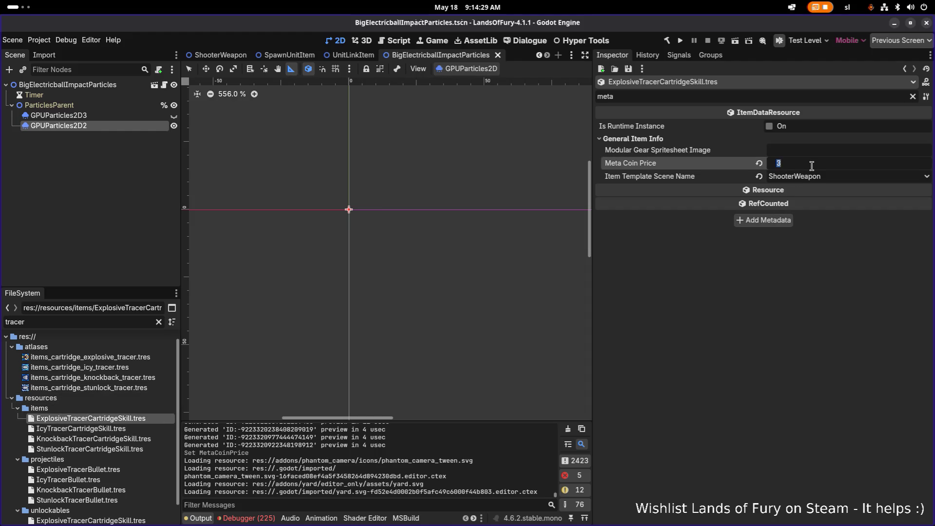
text(4)
key(Return)
key(ctrl+s)
Save StunlockTracerCartridgeSkill at Meta Coin Price 10, then select the knockback tracer unlockable
click(117, 449)
key(ctrl+s)
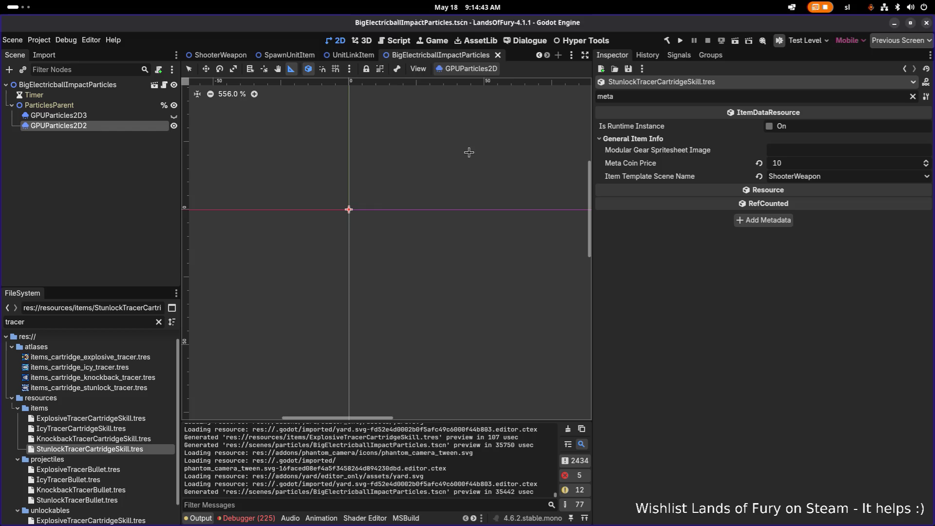
click(41, 193)
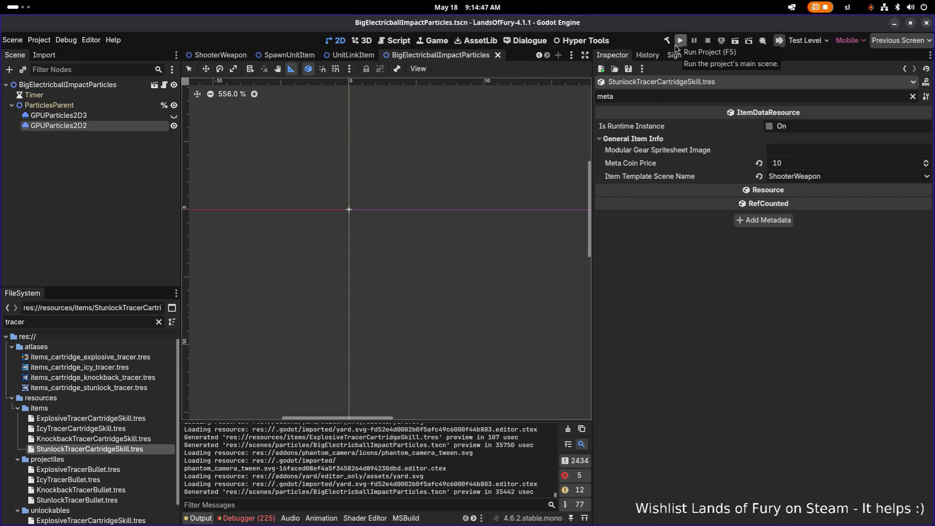
scroll(89, 369, down, 1)
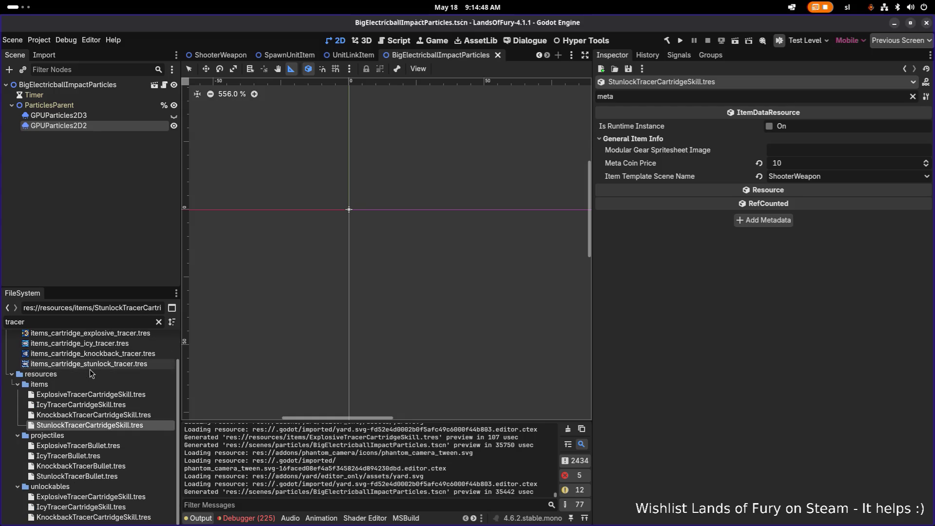
click(92, 518)
Duplicate unlockable KnockbackTracerCartridgeSkill.tres as StunlockTracerCartridgeSkill.tres
click(107, 510)
click(111, 518)
key(ctrl+d)
key(Right)
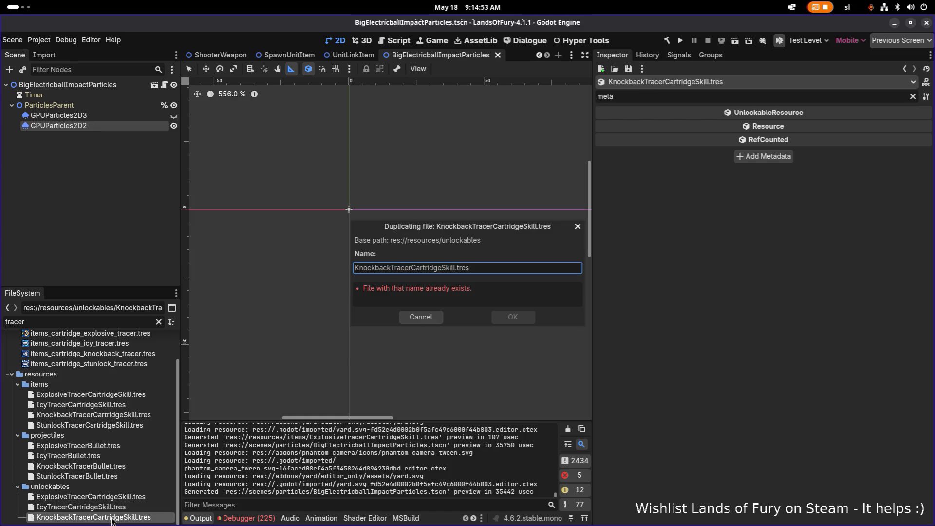
key(shift+Home)
key(BackSpace)
text(Stunlock)
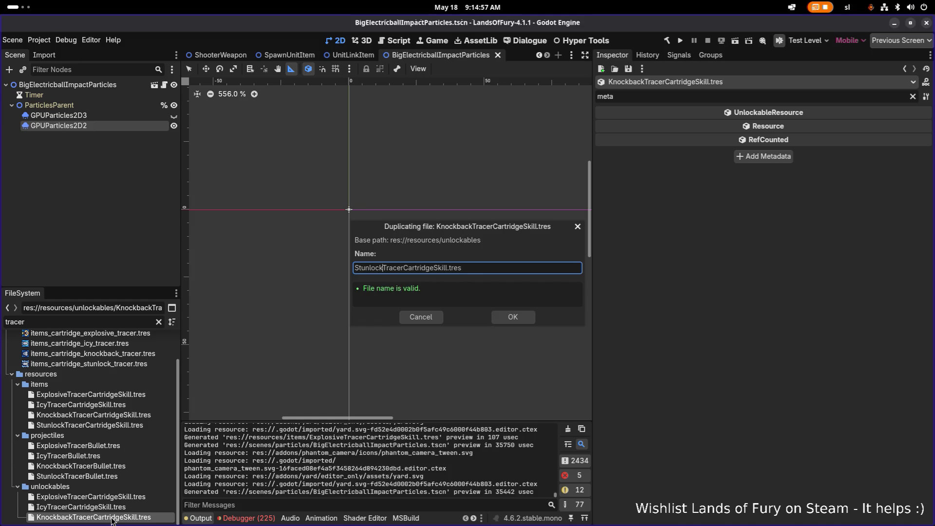
key(Return)
Change its Id to stunlock_tracer_cartridge_skill, autofill name, description and value id, and save
scroll(111, 520, down, 1)
click(112, 518)
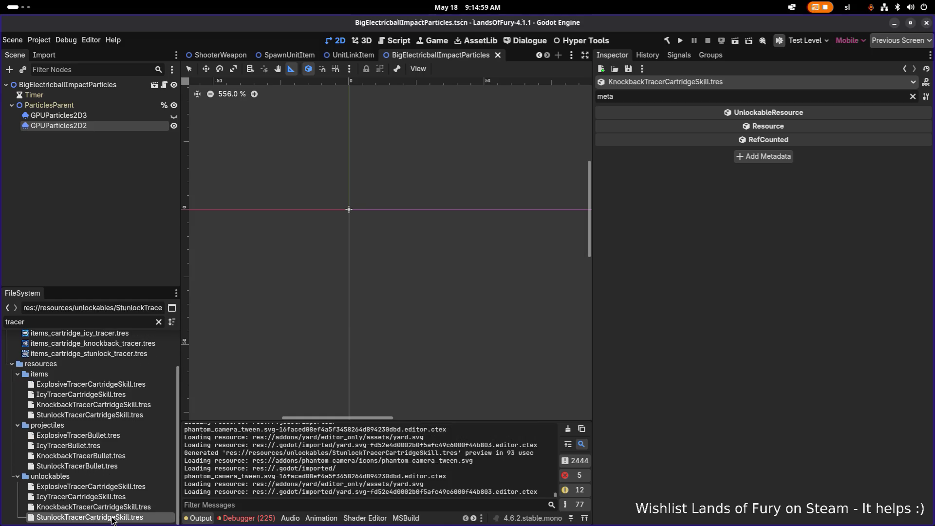
click(912, 97)
click(815, 166)
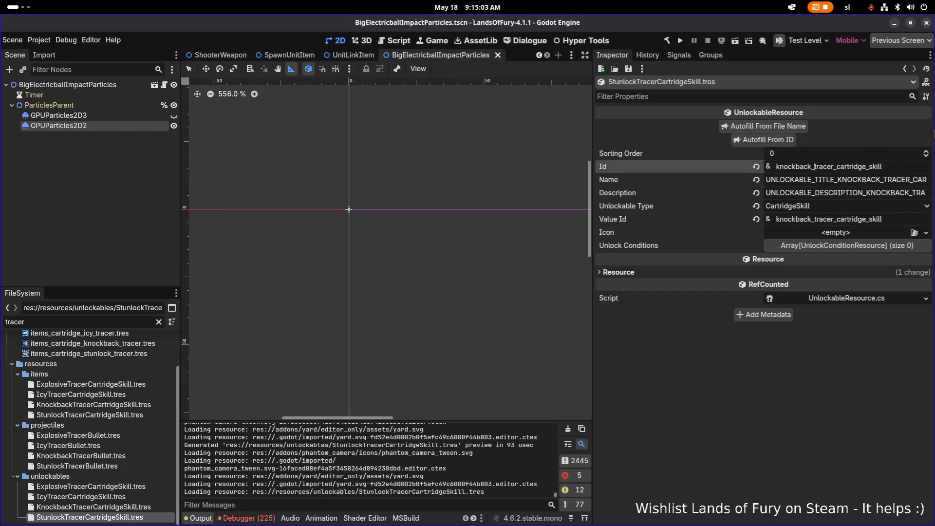
key(ctrl+shift+Left)
text(stunlock)
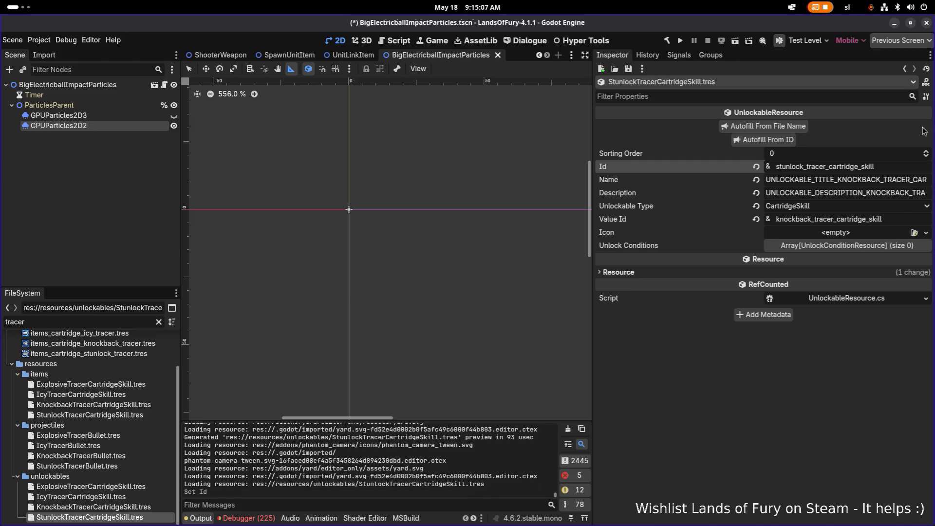
click(789, 138)
key(ctrl+s)
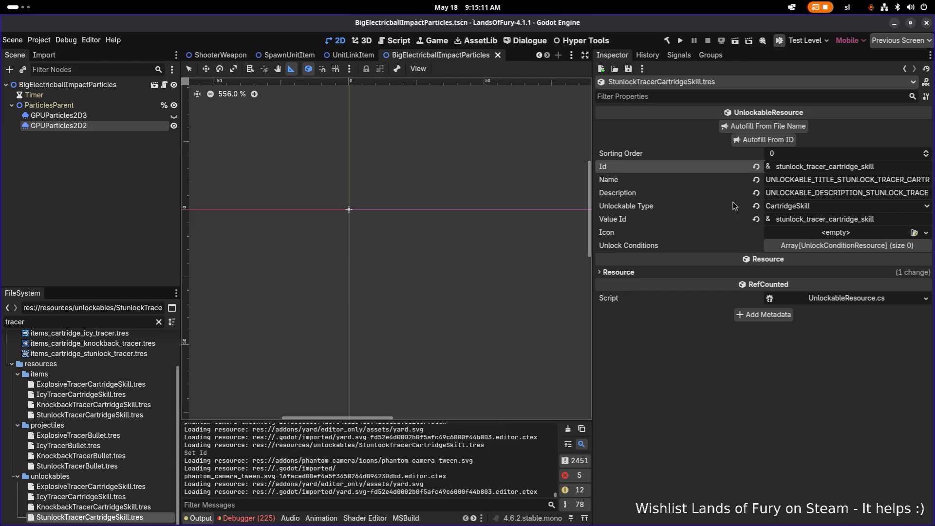
click(819, 181)
key(alt+Tab)
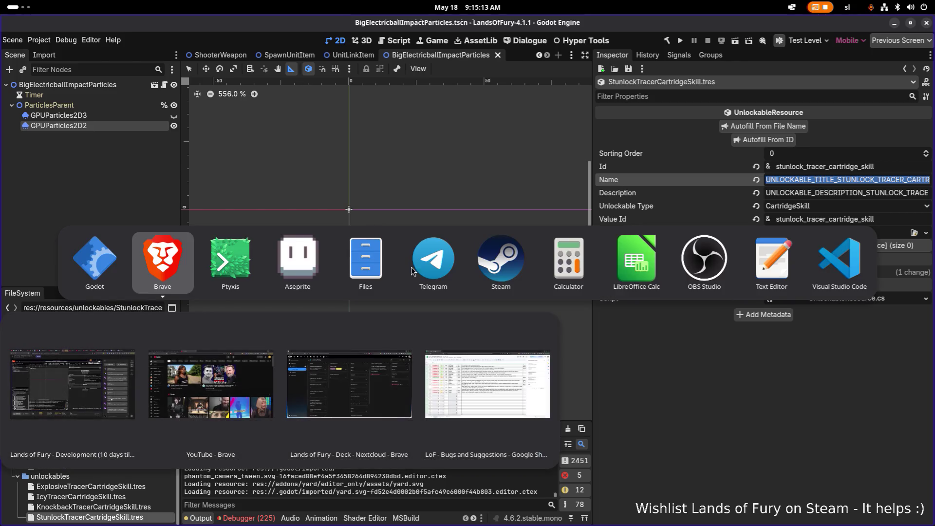
Copy the stunlock tracer item's name key from its Godot resource
click(631, 260)
click(284, 308)
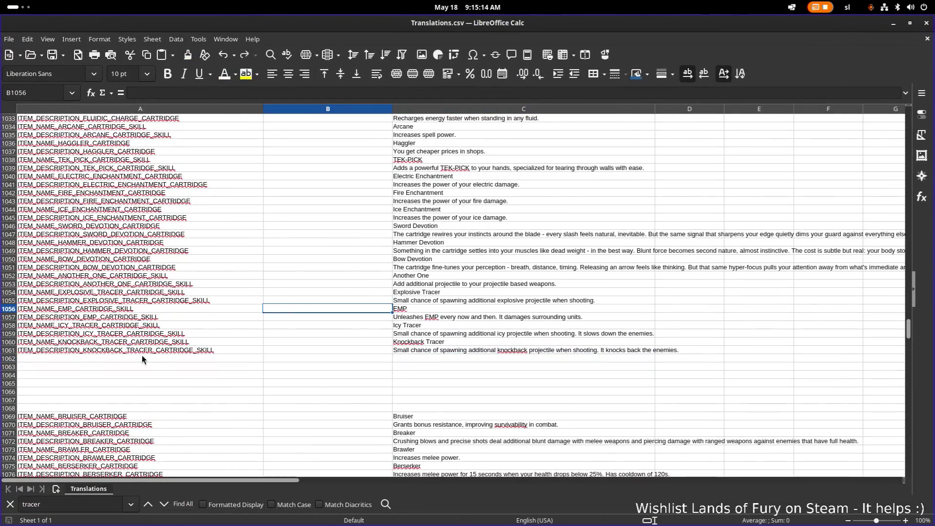
key(alt+Tab)
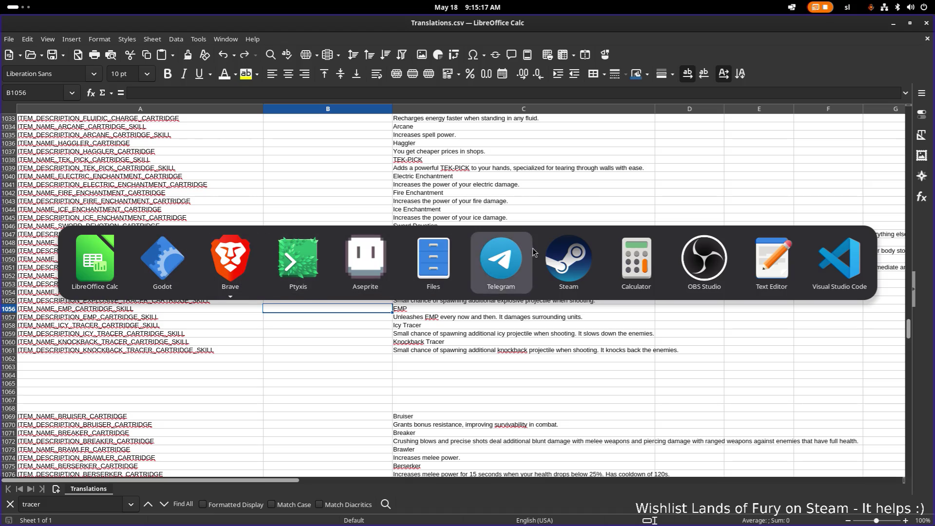
key(alt+shift+Tab)
key(alt+shift+Tab)
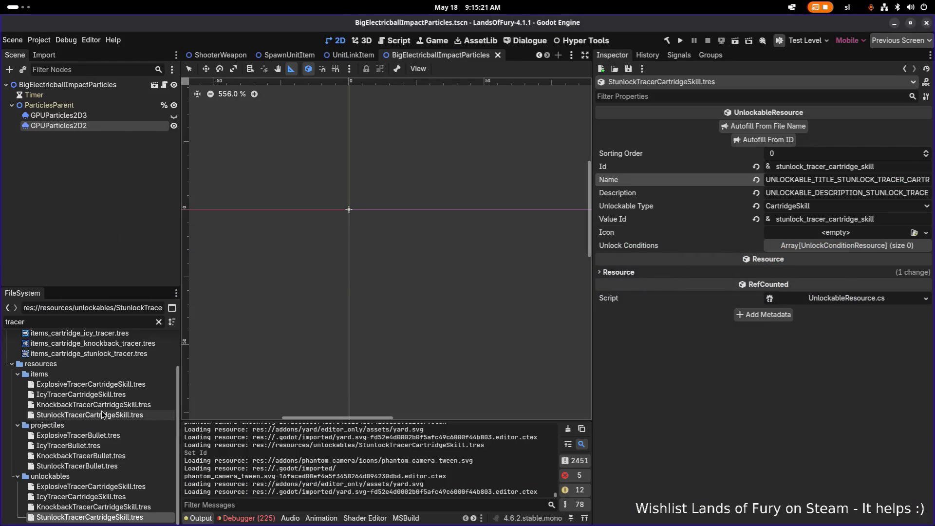
click(90, 414)
scroll(742, 306, up, 10)
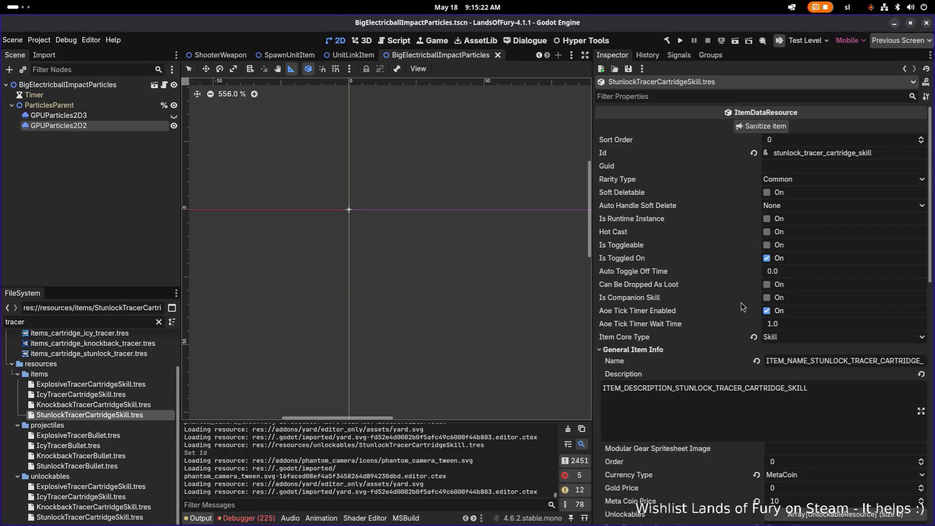
double_click(847, 361)
key(alt+Tab)
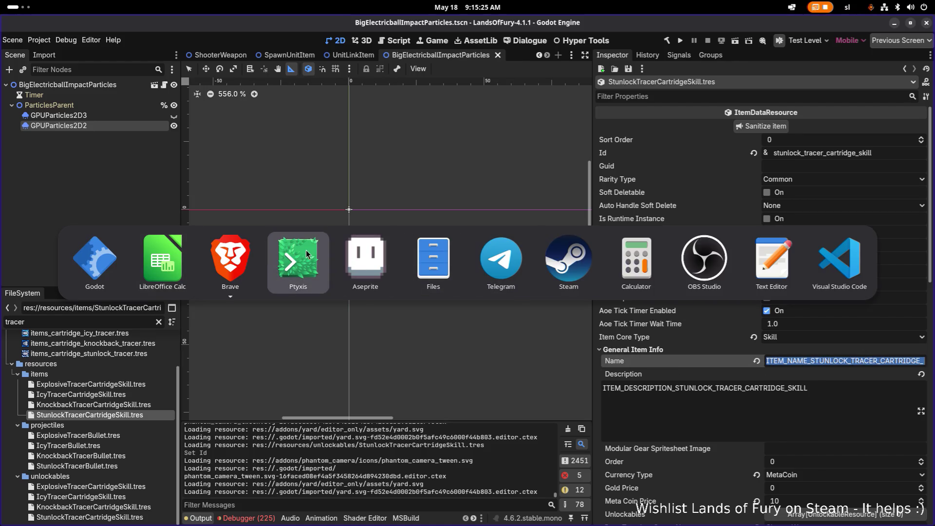
Paste the name key into A1062 and a DESCRIPTION variant into A1063
click(163, 258)
click(170, 384)
text(ITEM_NAME_STUNLOCK_TRACER_CARTRIDGE_SKILL)
click(161, 399)
click(168, 393)
text(ITEM_NAME_STUNLOCK_TRACER_CARTRIDGE_SKILL)
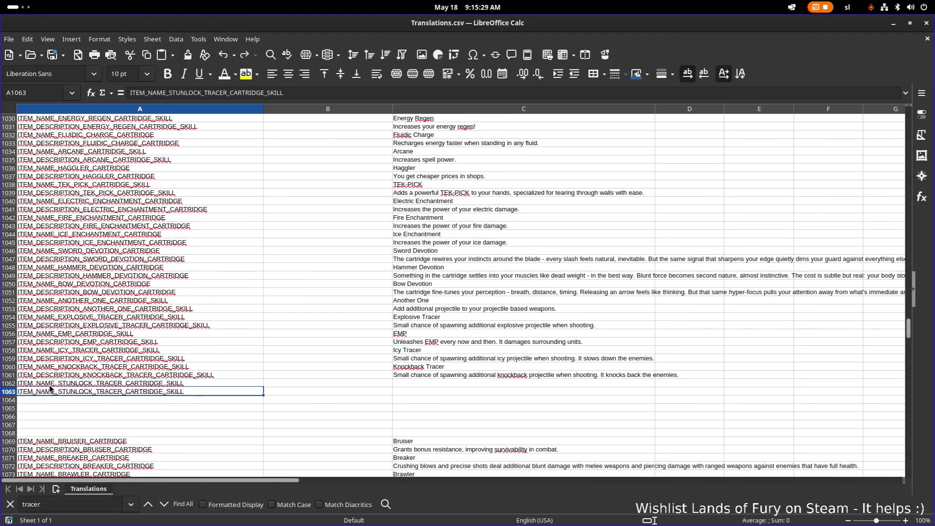
double_click(44, 392)
text(DESCRIPTIO)
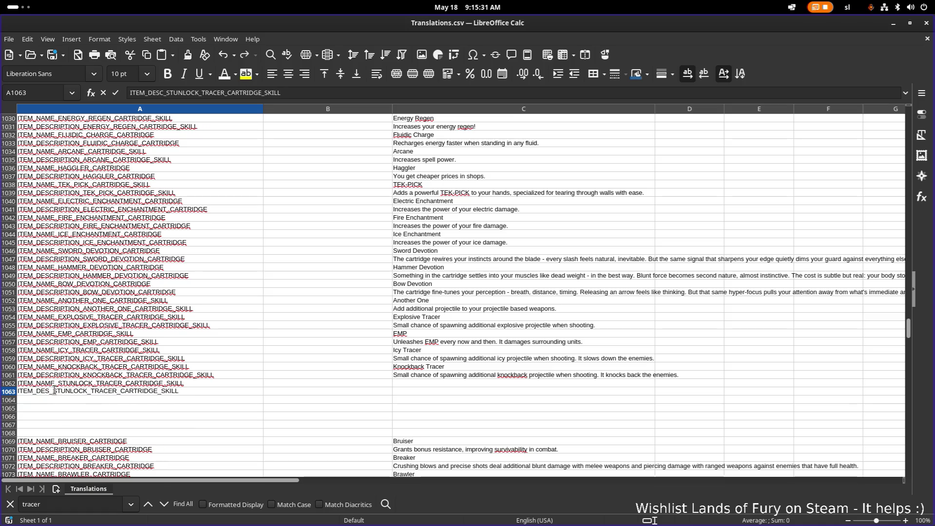
text(N)
Enter 'Stunlock Tracer' as the display name in C1062 and return to Godot
click(413, 382)
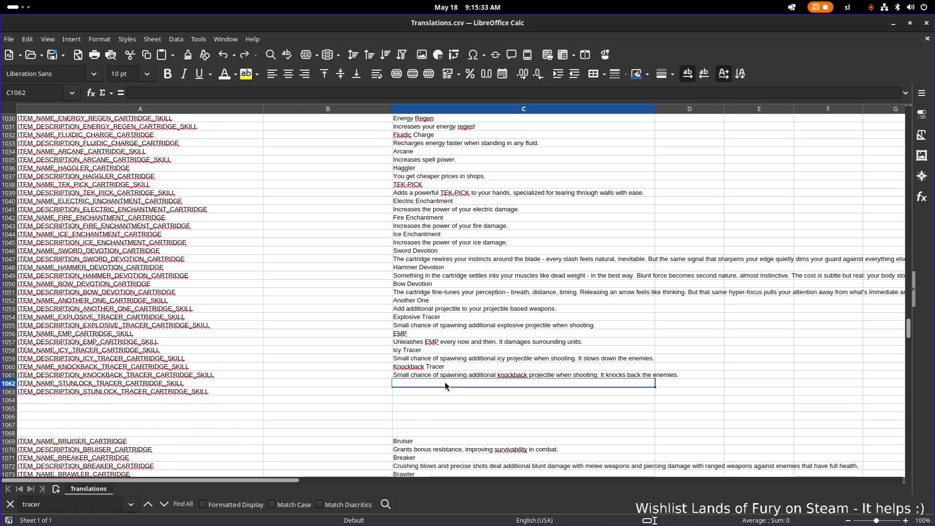
text(St)
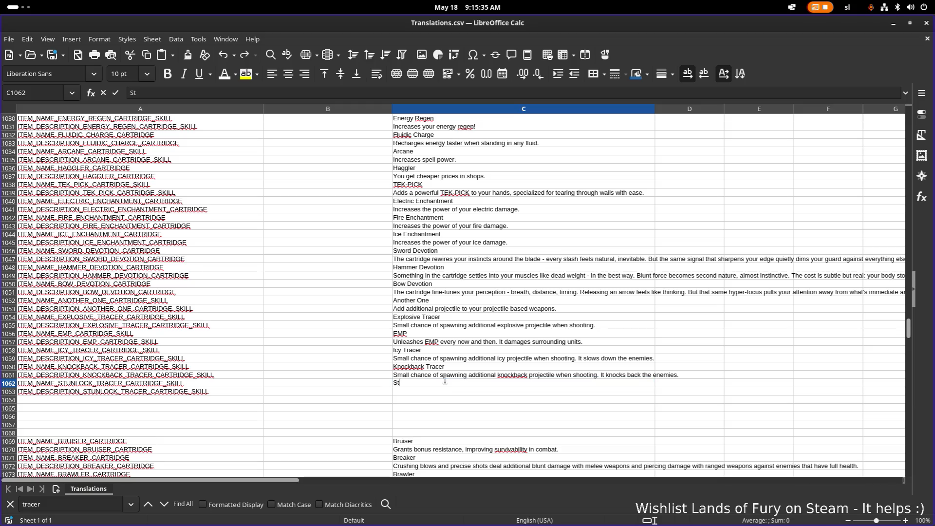
text(er)
key(Return)
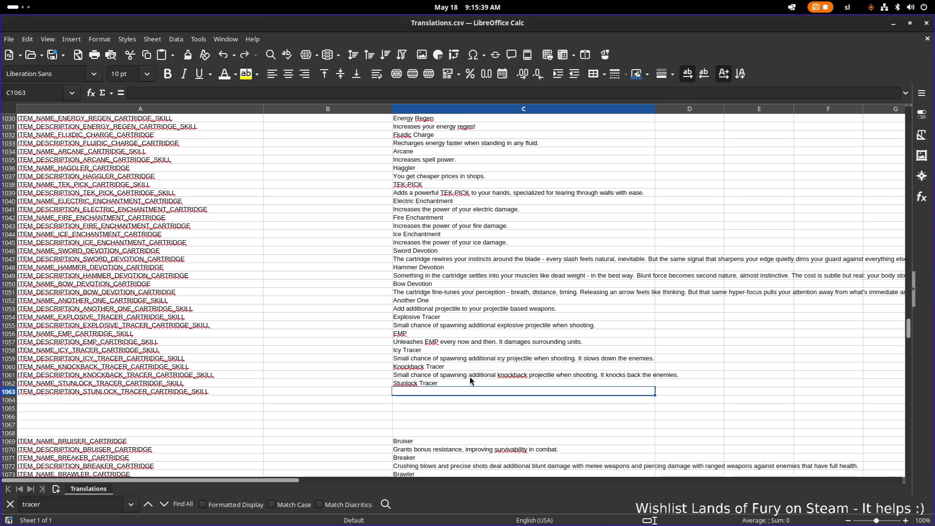
key(alt+Tab)
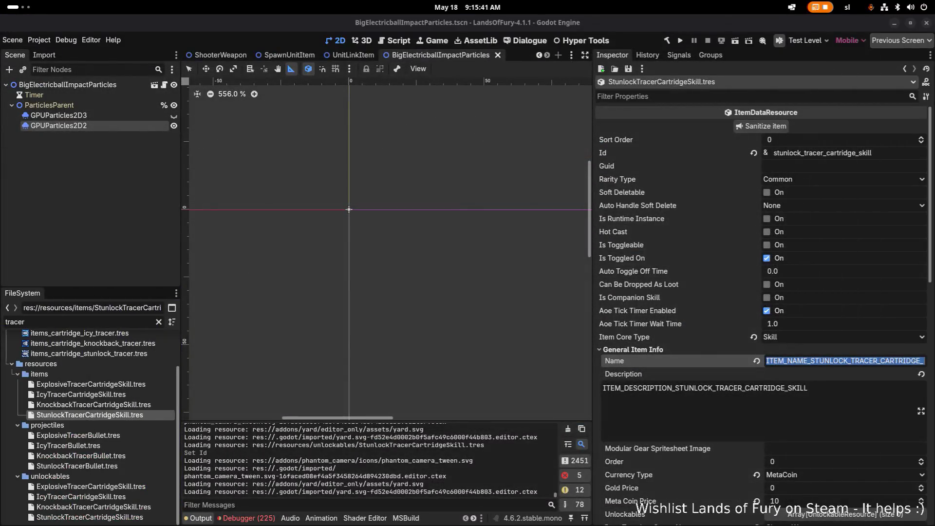
Select the Stunlock skill's description key text in Godot
click(862, 402)
key(ctrl+a)
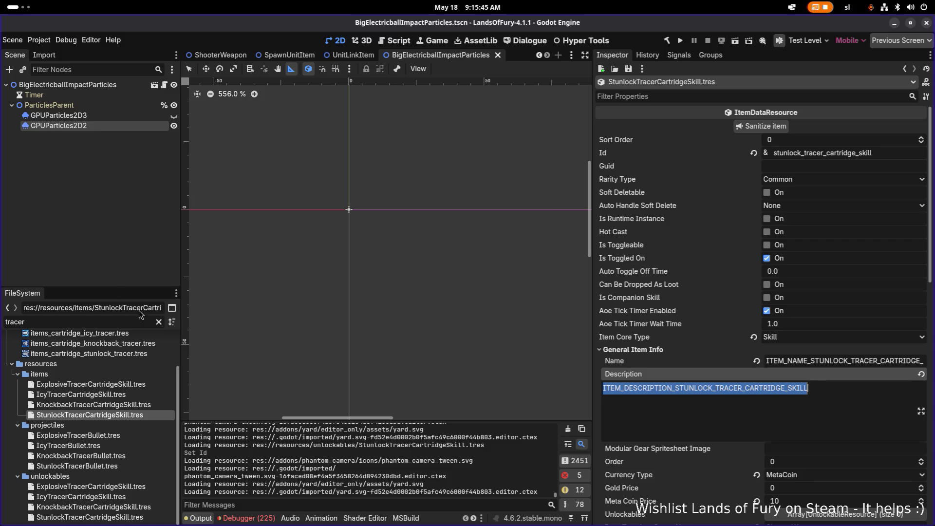
click(793, 388)
click(827, 391)
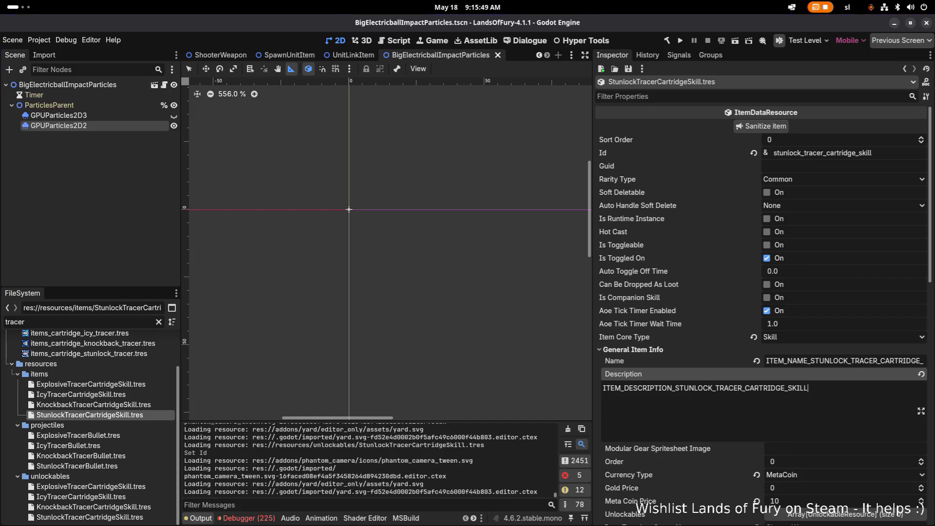
Copy the knockback tracer description from C1061 into C1063 and delete the word 'knockback'
key(alt+Tab)
click(541, 372)
key(ctrl+c)
click(502, 392)
key(ctrl+v)
double_click(511, 391)
double_click(511, 391)
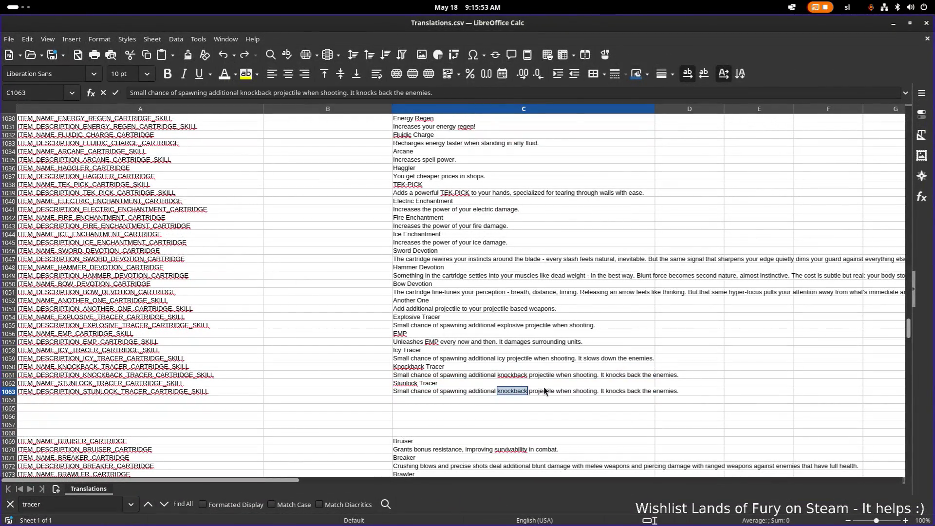
key(BackSpace)
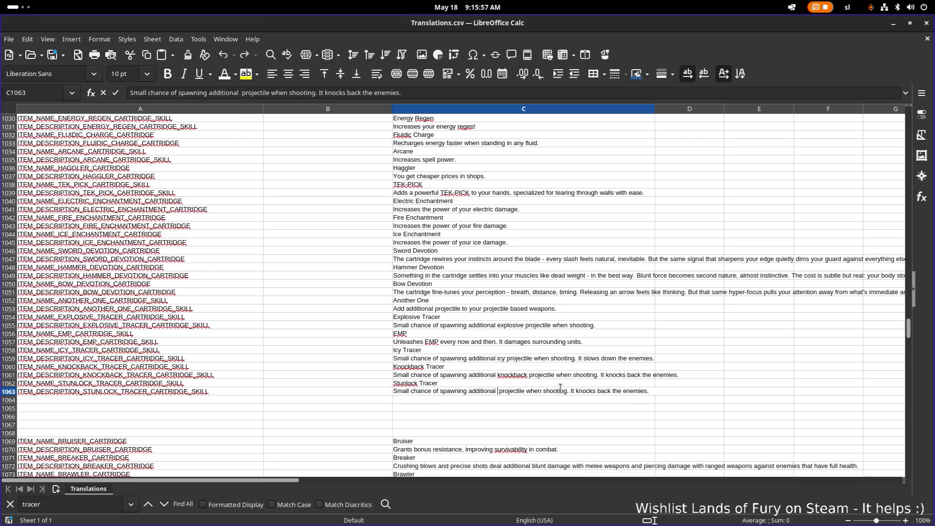
key(BackSpace)
key(Return)
Replace 'knocks back' with 'stuns' in C1063's description
click(588, 392)
double_click(588, 394)
double_click(583, 391)
text(stuns)
key(Delete)
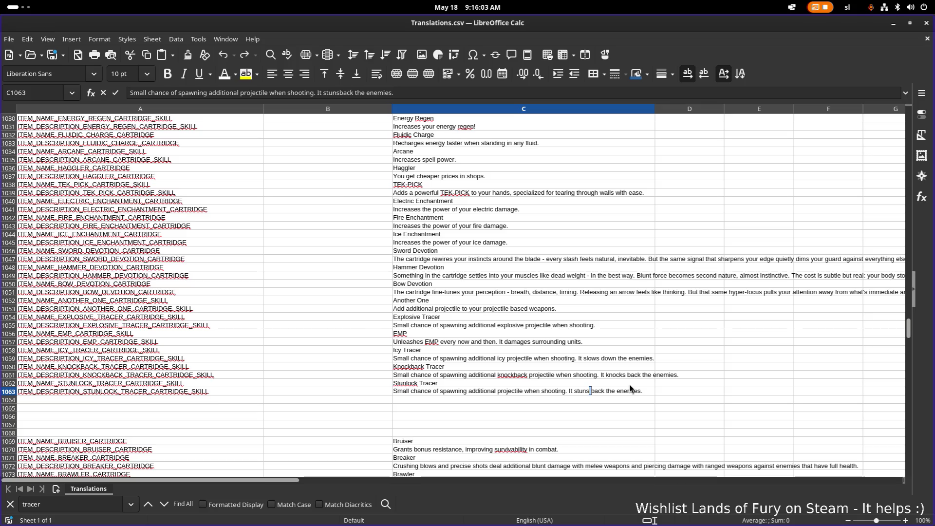
key(ctrl+Delete)
click(633, 375)
click(524, 351)
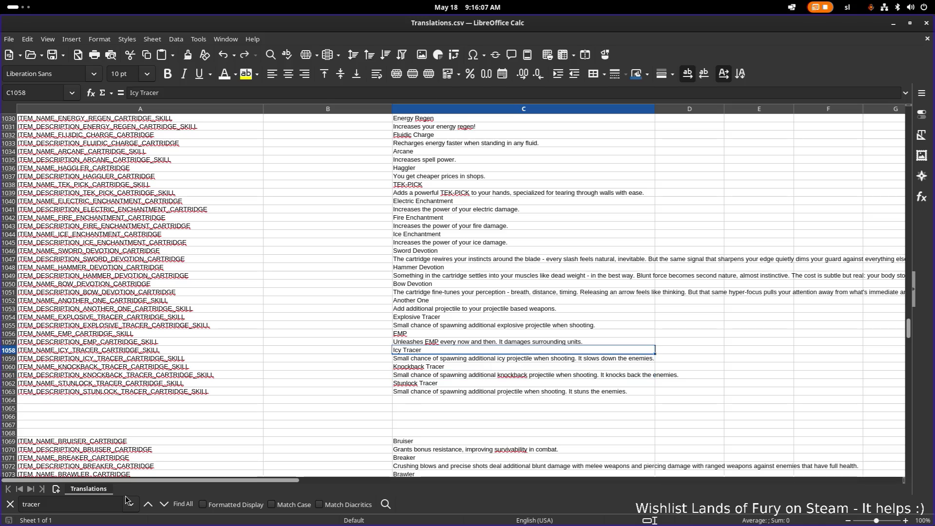
Step through the tracer matches to the empty row A158 below the unlockable tracers
click(164, 505)
click(165, 504)
click(165, 504)
click(165, 505)
click(164, 505)
click(164, 504)
click(164, 504)
click(253, 358)
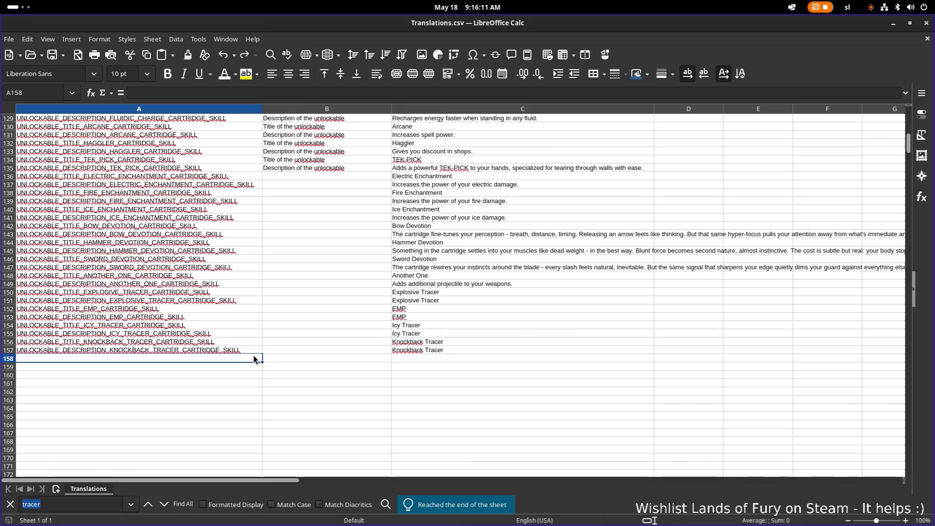
Copy the title key from the Stunlock tracer unlockable resource in Godot
key(alt+Tab)
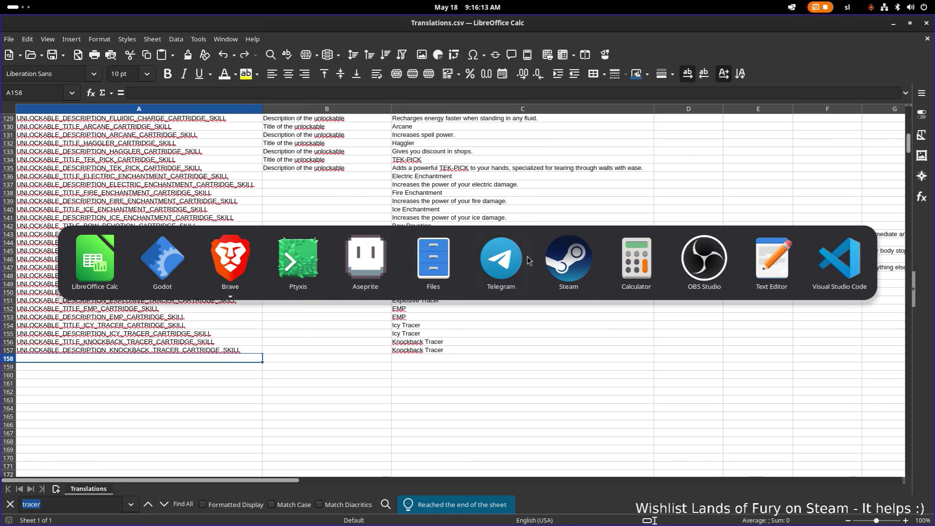
key(Escape)
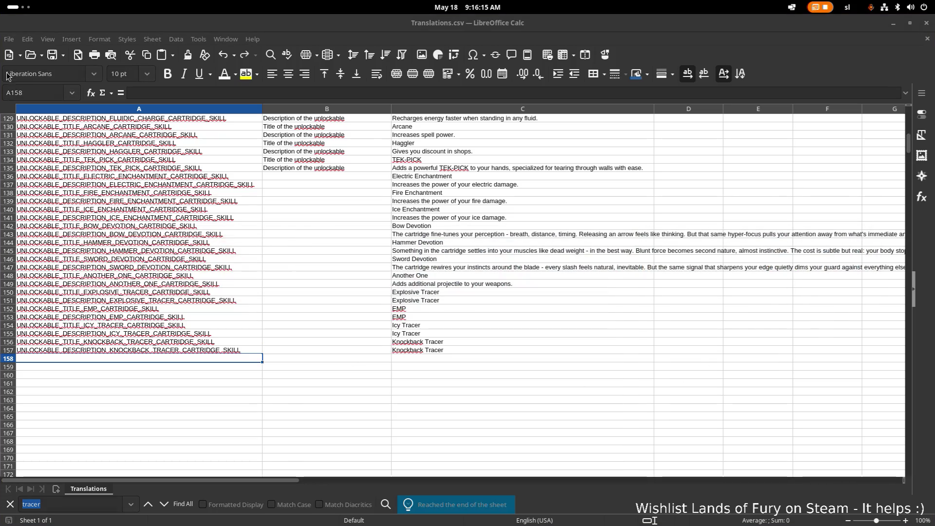
key(alt+Tab)
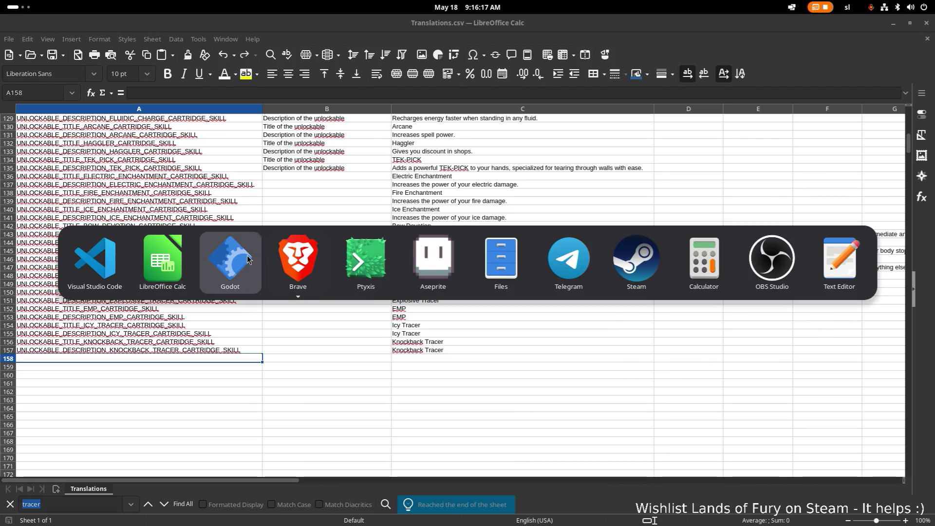
click(230, 258)
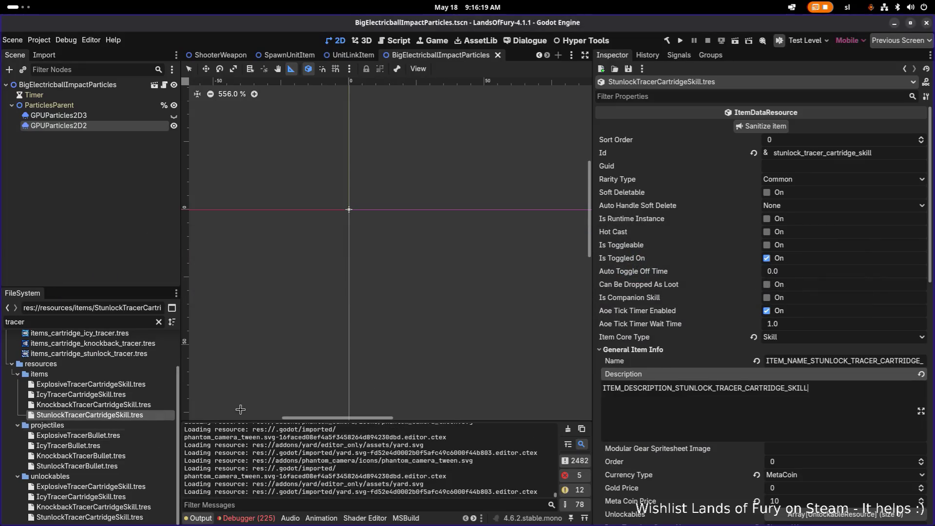
click(97, 516)
double_click(864, 179)
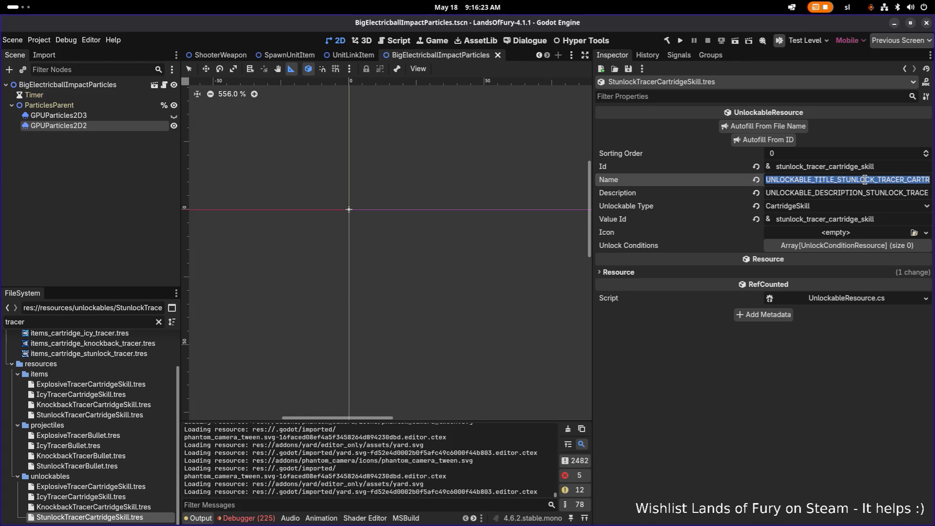
key(alt+Tab)
Paste the title key into A158, and into A159 with TITLE changed to DESCRIPTION
click(241, 270)
click(220, 351)
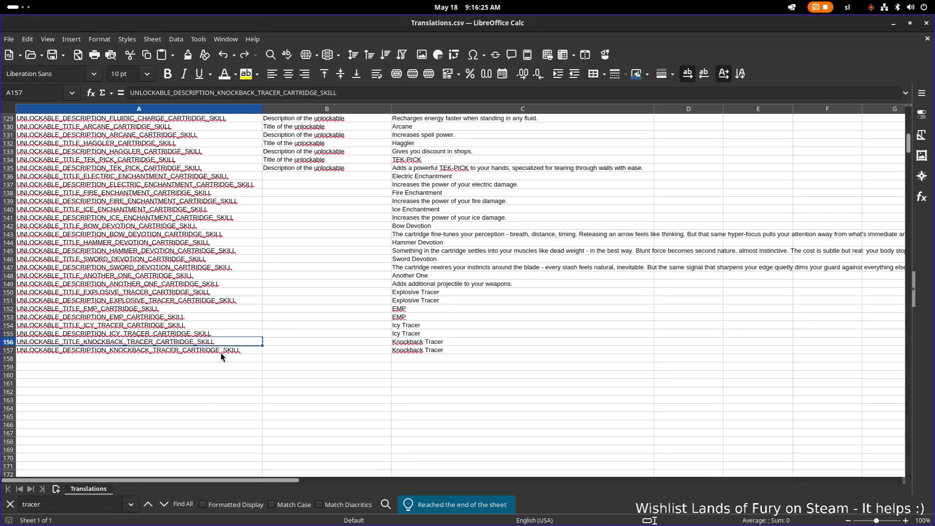
click(219, 366)
click(226, 359)
key(ctrl+v)
key(Return)
double_click(206, 369)
key(ctrl+v)
key(BackSpace)
key(BackSpace)
key(BackSpace)
text(DESCR)
text(IPTION)
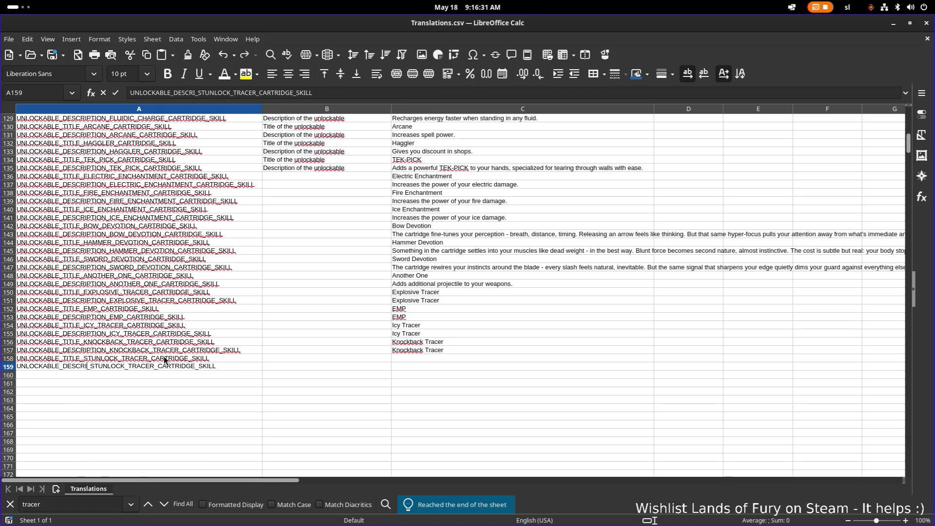
click(474, 350)
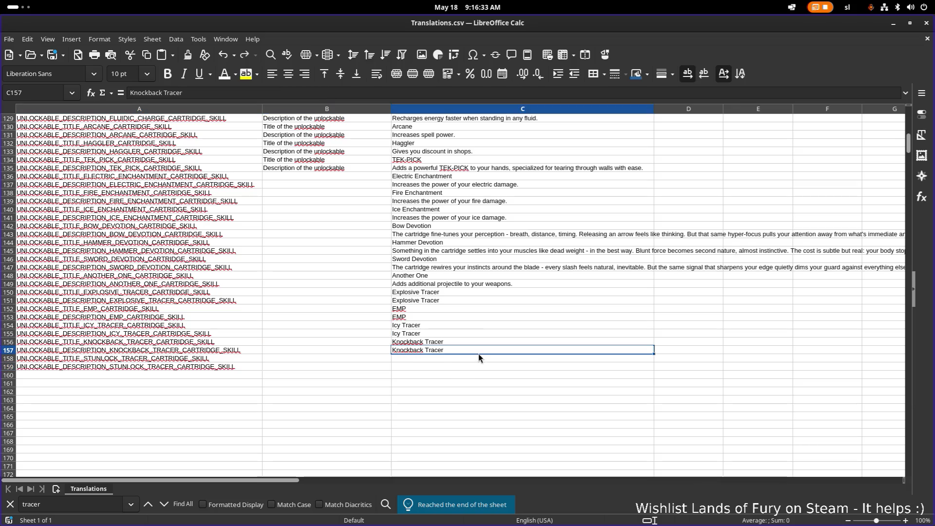
Enter 'Stunlock Tracer' as the translation in both C158 and C159
click(479, 359)
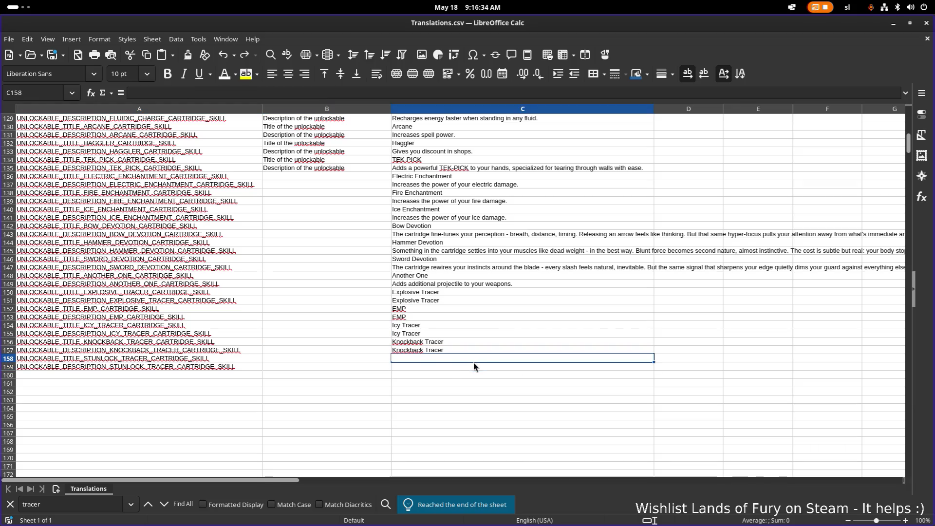
text(Stunlock Tracer)
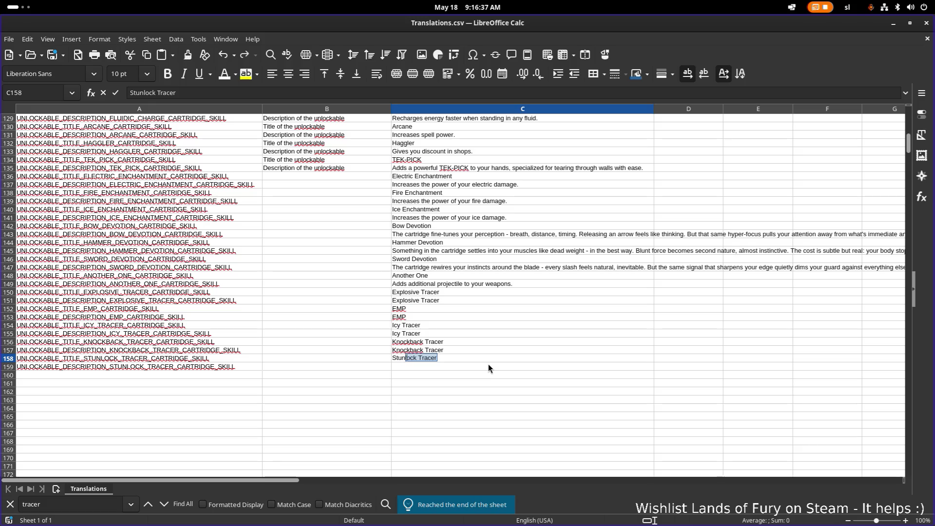
text(k)
key(Return)
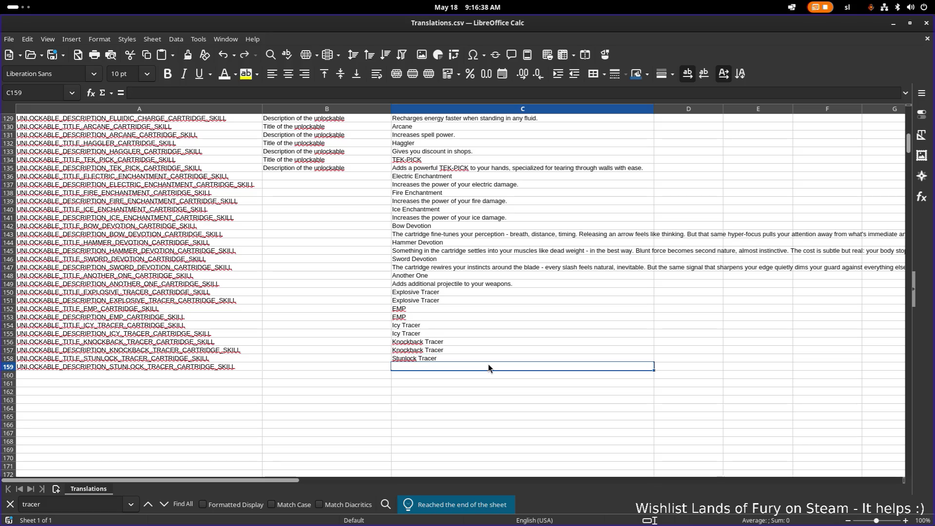
key(Up)
key(ctrl+c)
key(Down)
key(ctrl+v)
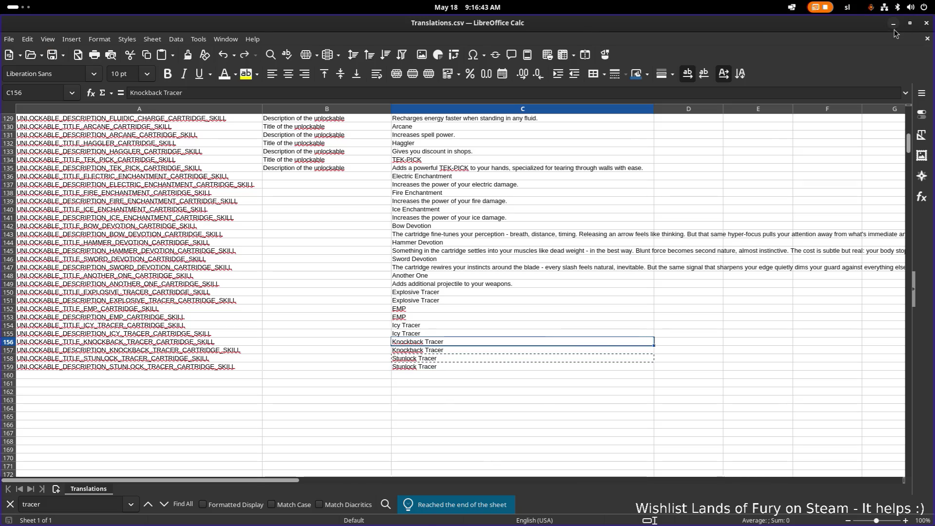
key(alt+Tab)
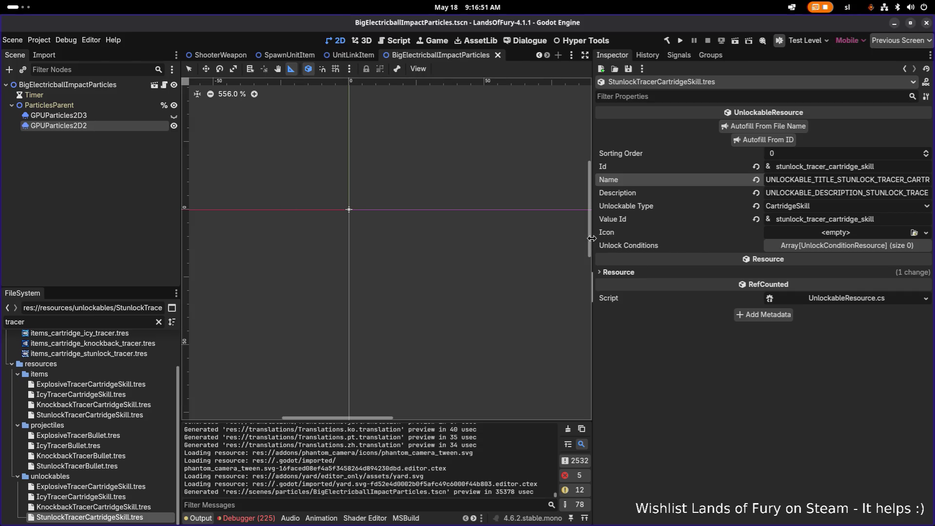
Widen the 2D viewport and save the particle scene
drag(592, 239, 682, 230)
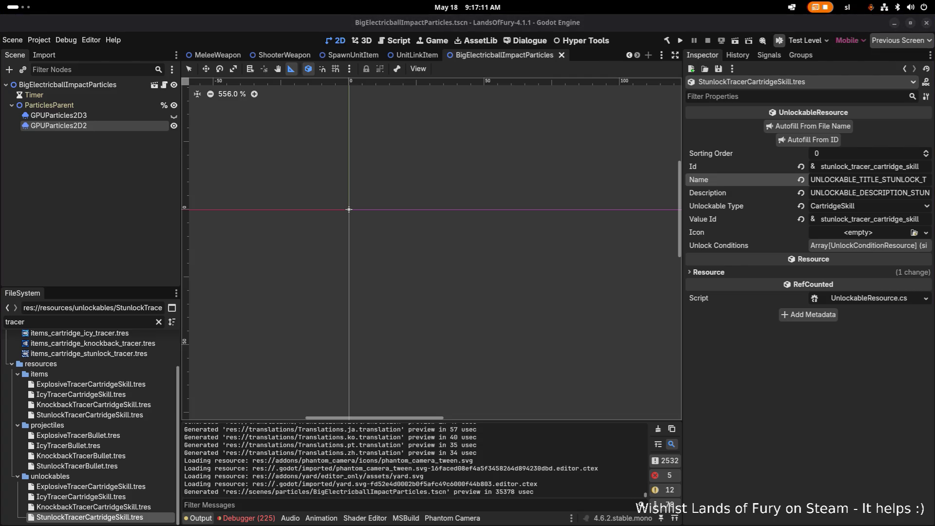
click(830, 422)
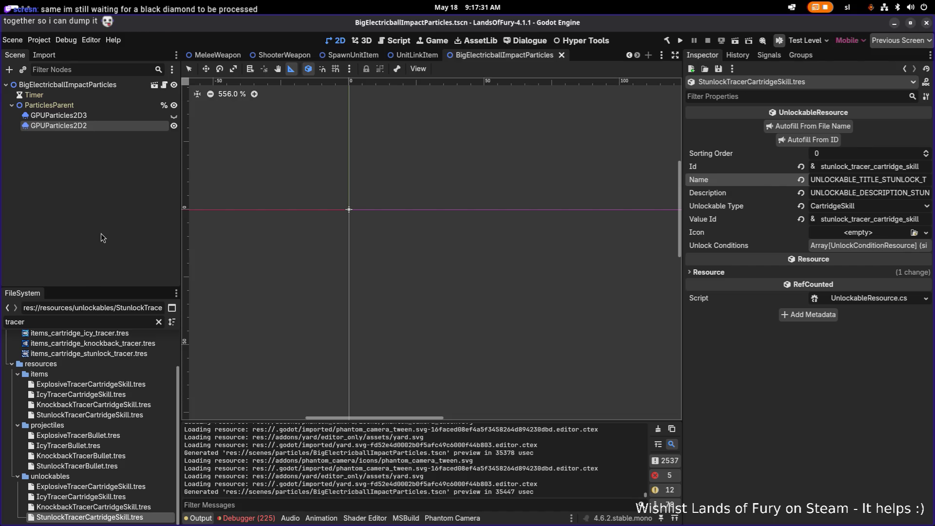
click(122, 116)
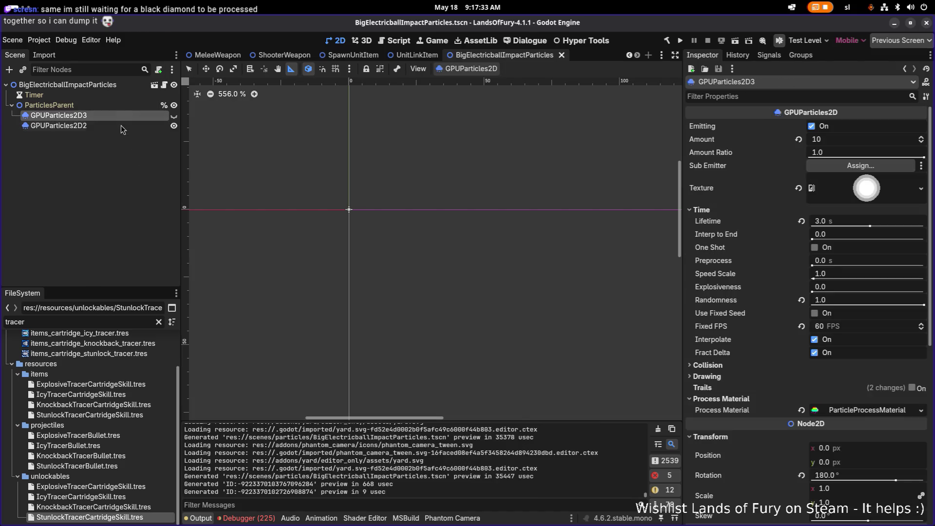
key(ctrl+s)
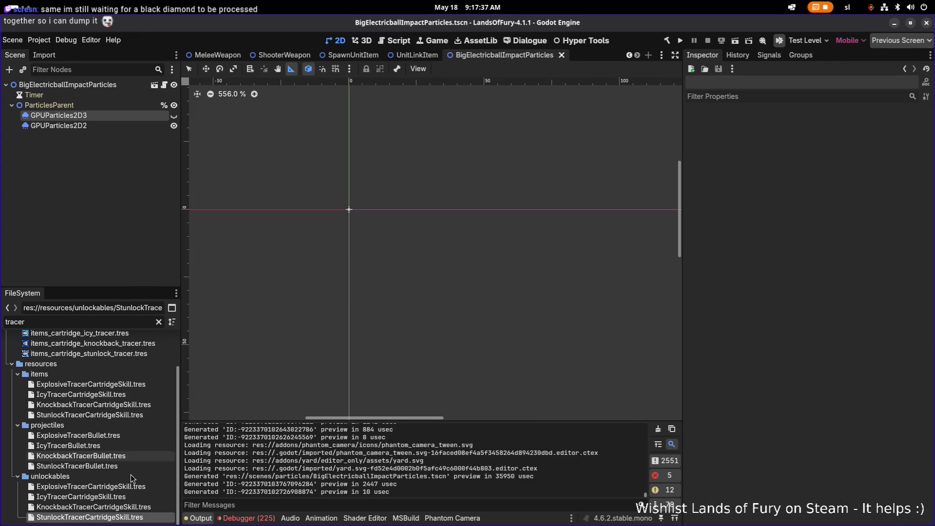
Open the Knockback and Stunlock tracer unlockables, then filter FileSystem by 'unlockable'
click(121, 507)
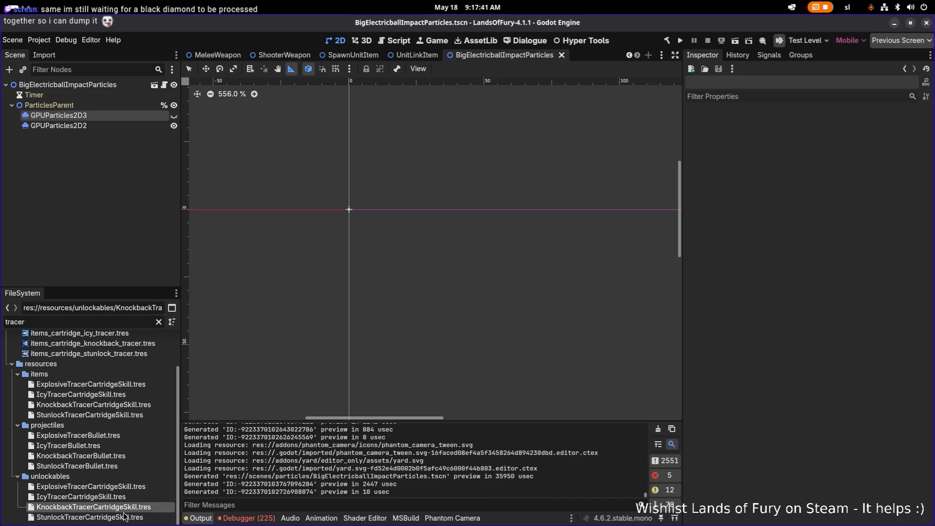
click(125, 516)
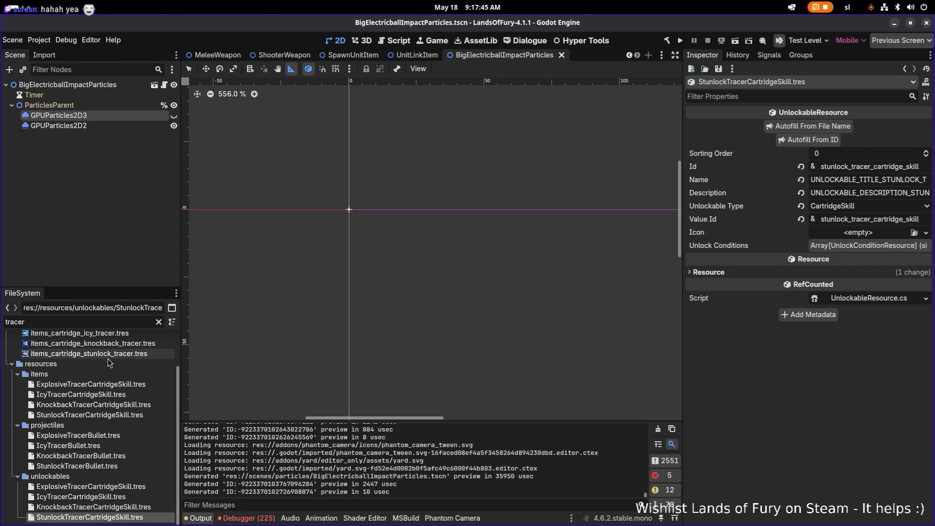
double_click(102, 323)
text(unlo)
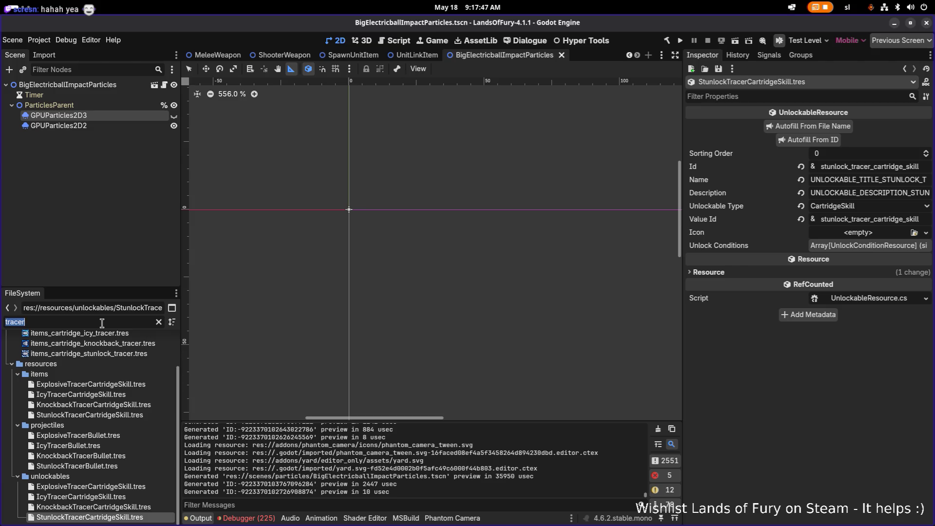
text(ckable)
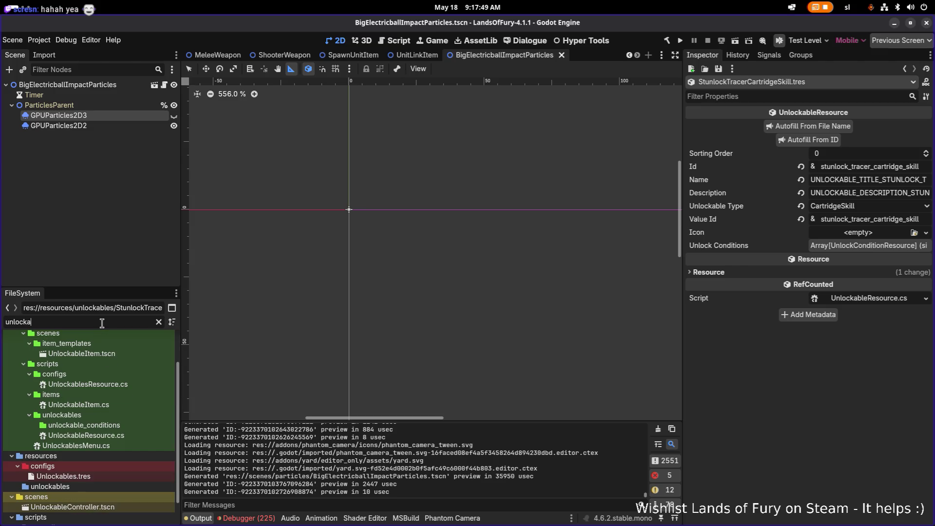
Run Import Unlockables on Unlockables.tres so Cartridge Skills lists 33 entries
click(97, 475)
scroll(789, 229, down, 5)
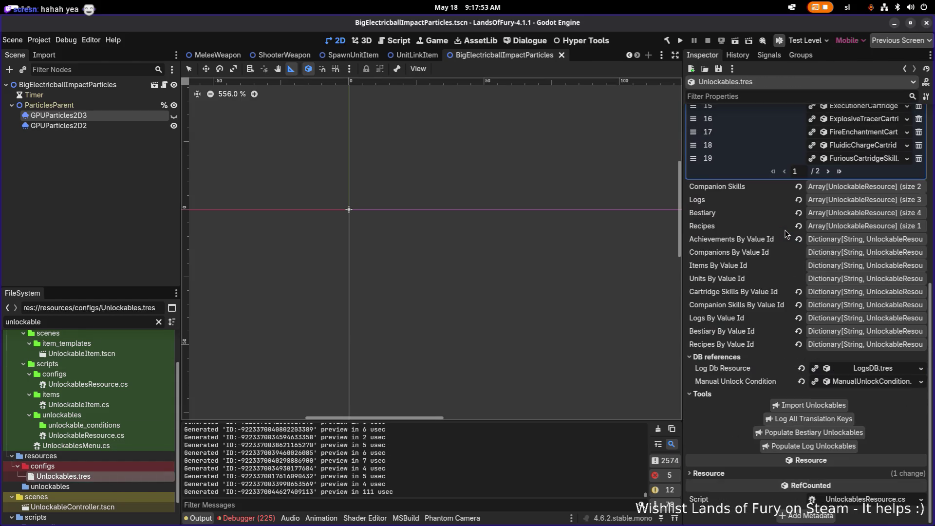
click(828, 404)
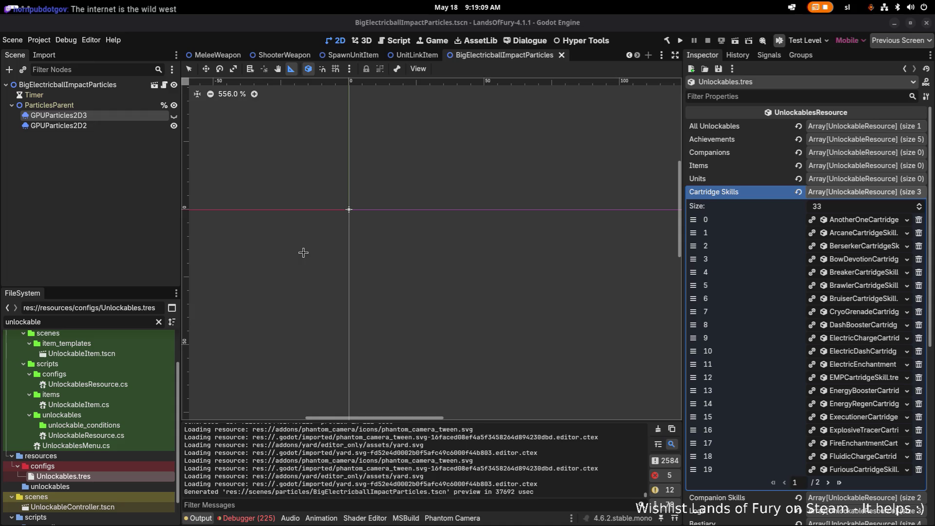
Delete 'unlockable' from the FileSystem filter and scroll down the full file list
click(77, 215)
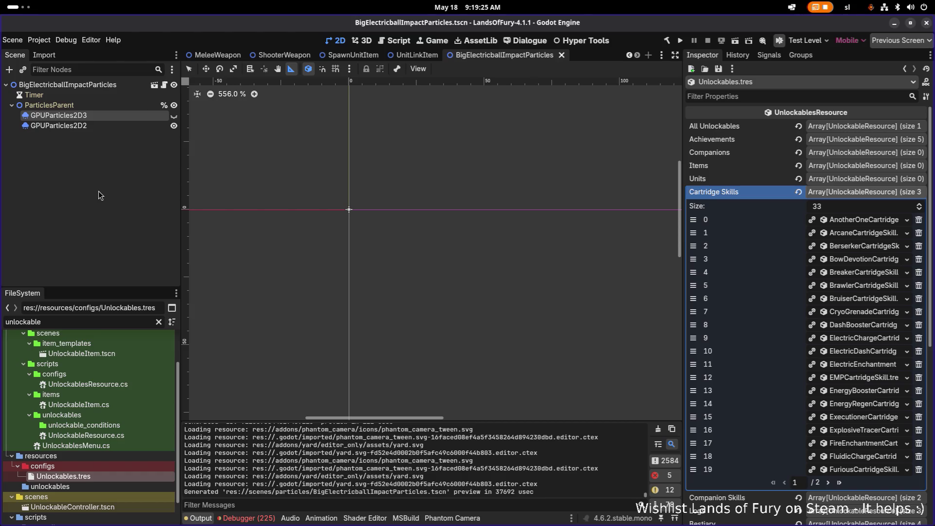
click(112, 319)
key(ctrl+a)
key(BackSpace)
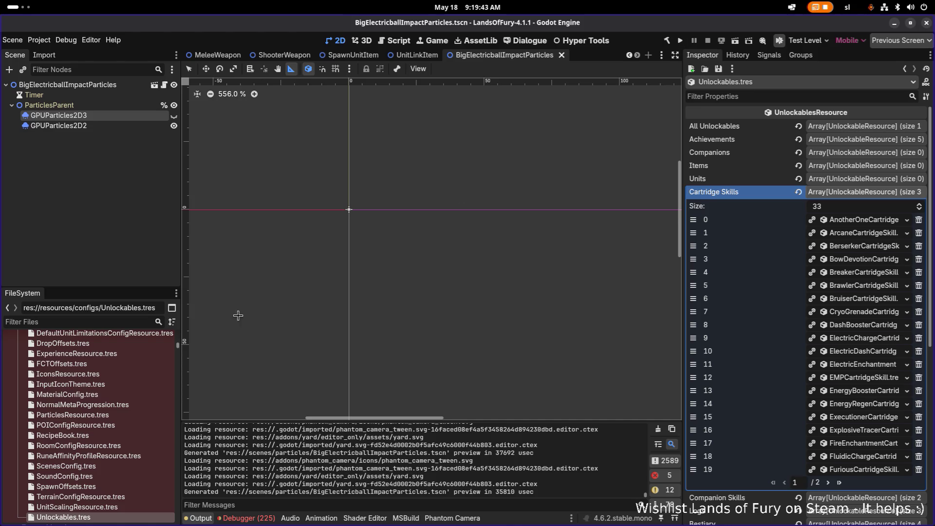
scroll(122, 424, down, 3)
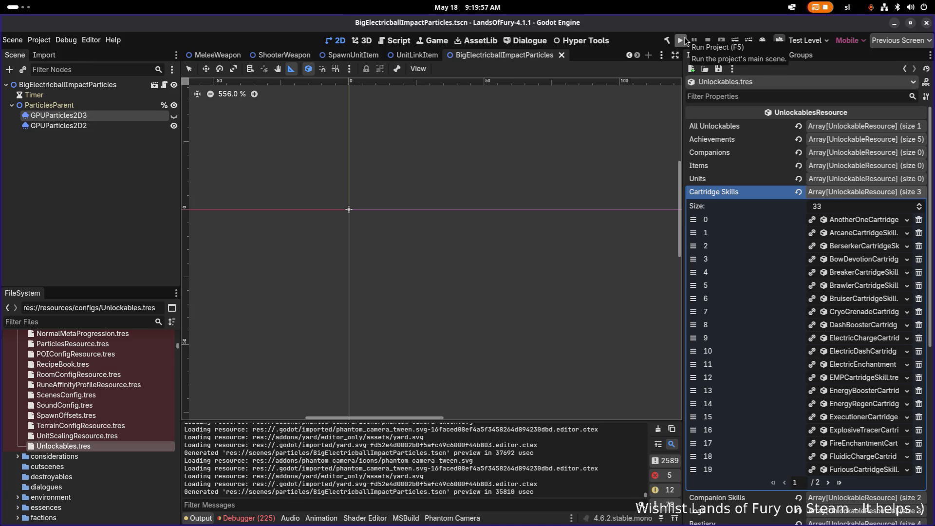
Run the project and load the first saved profile
click(684, 41)
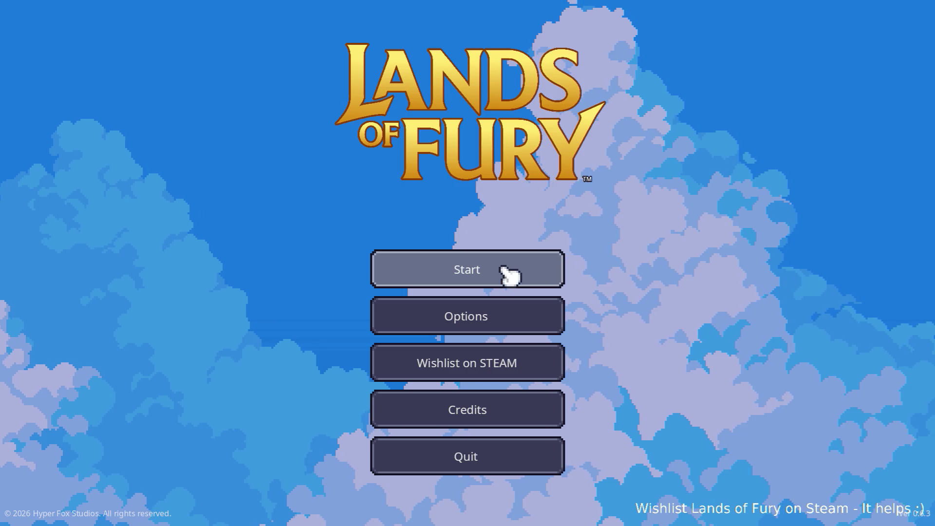
click(482, 268)
click(465, 271)
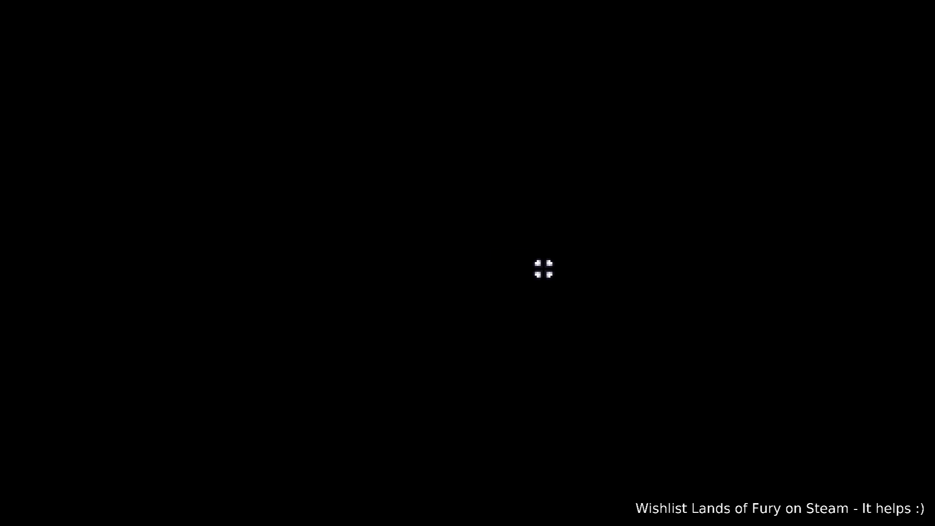
Walk to the Cartridge Seller, open her shop, then return to Godot
key(2)
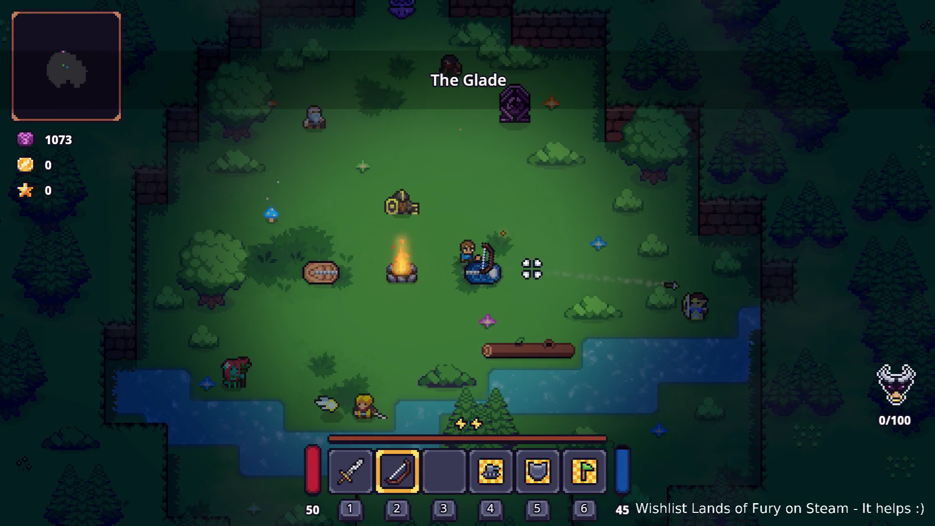
key(i)
key(i)
key(w)
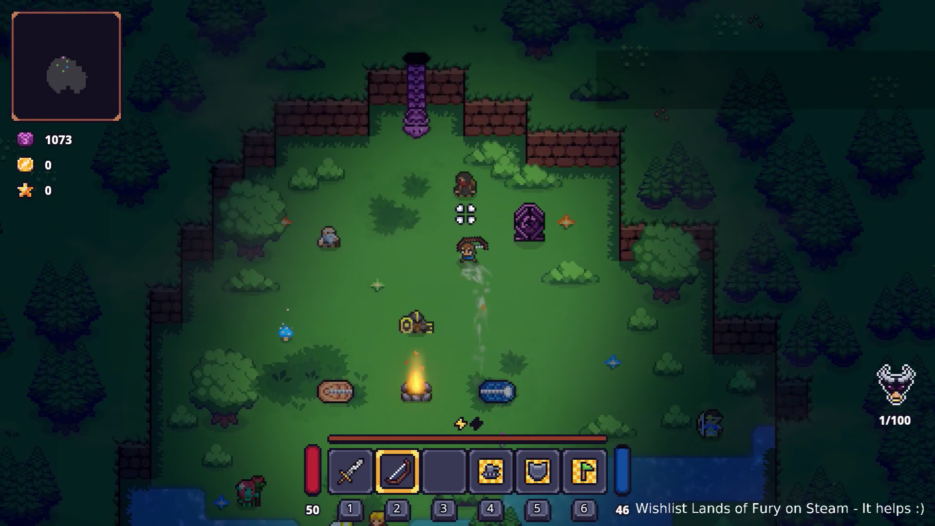
key(e)
key(e)
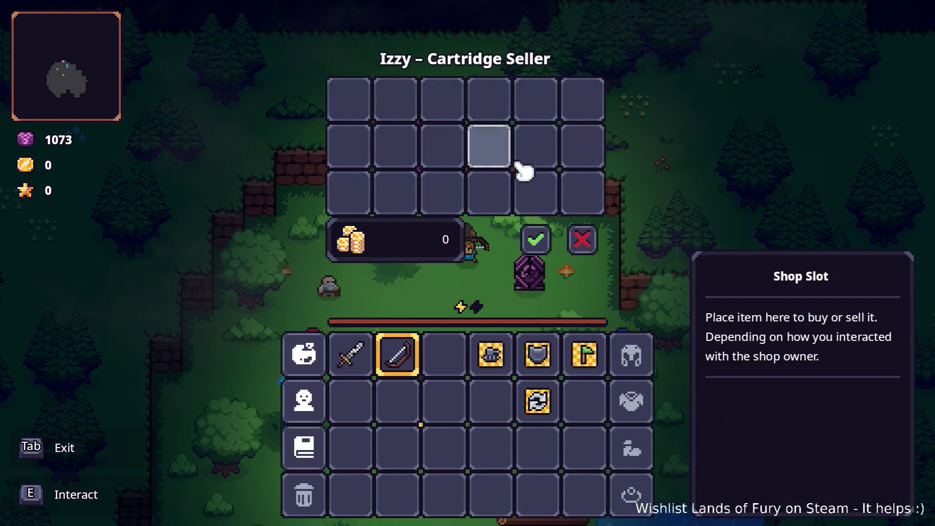
click(580, 236)
key(i)
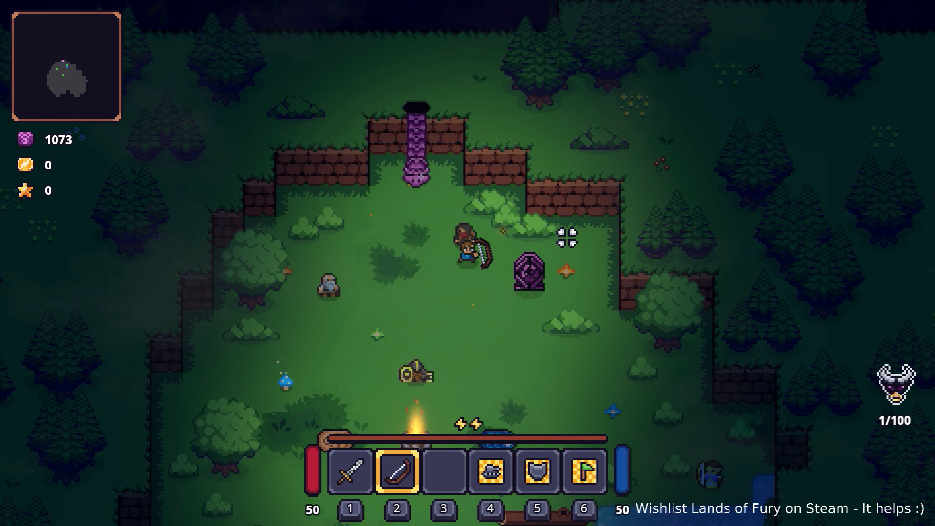
key(alt+Tab)
key(Tab)
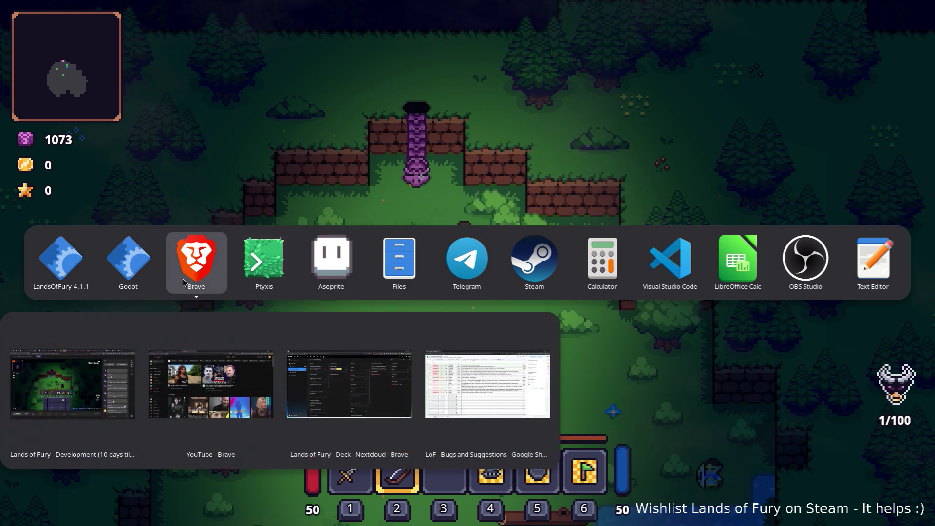
key(shift+Tab)
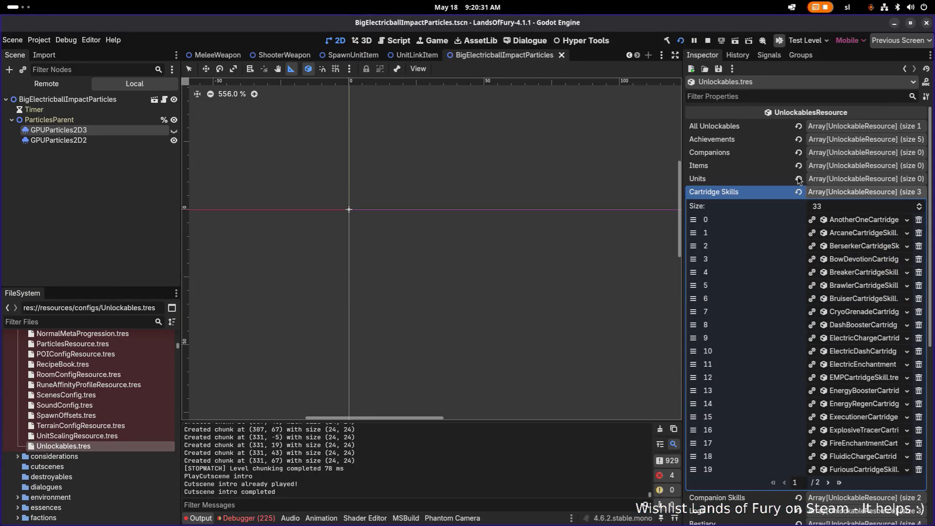
Save Unlockables.tres, relaunch the game and press Start to reach the Profiles screen
click(718, 68)
click(740, 80)
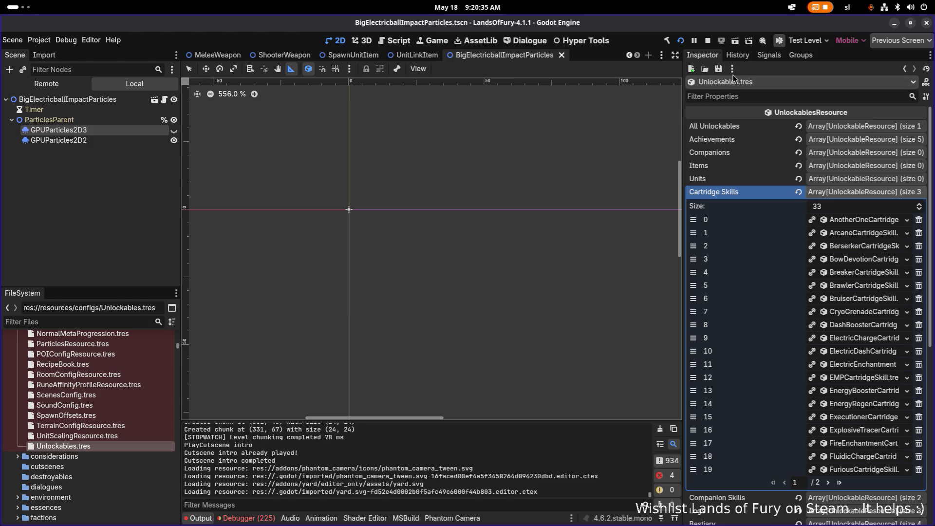
click(681, 41)
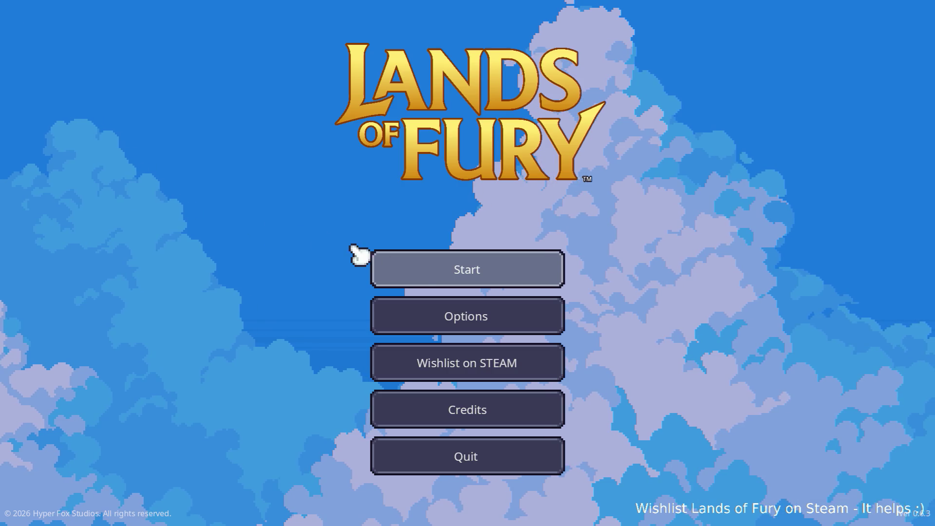
click(408, 269)
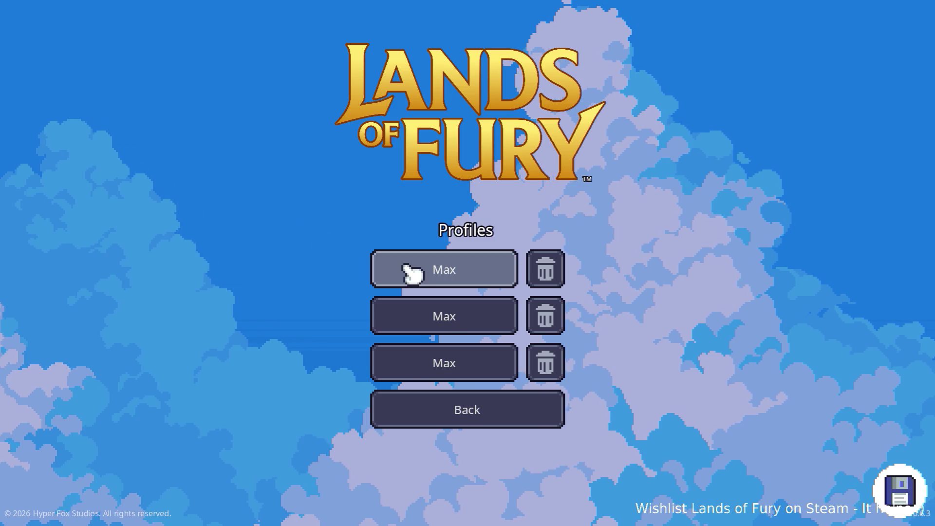
Load the first profile and walk the player over to the Cartridge Seller
click(407, 271)
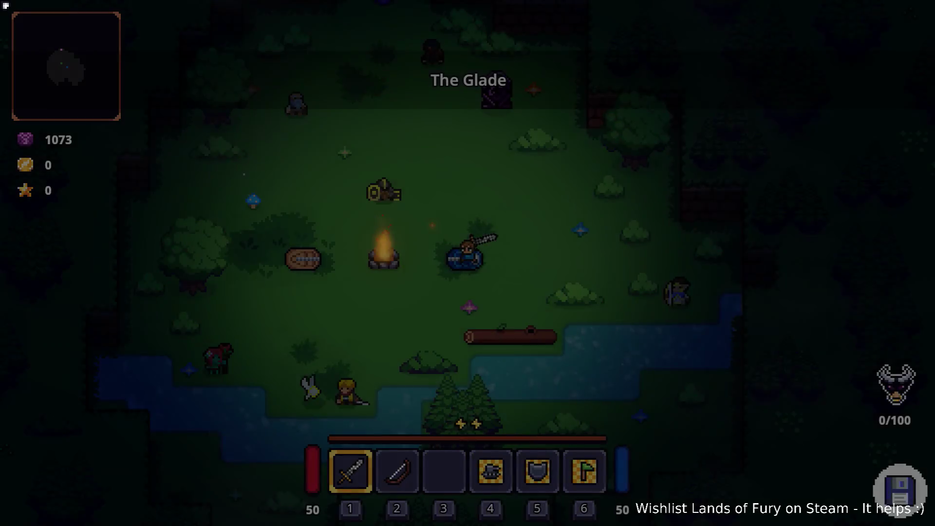
key(w+a)
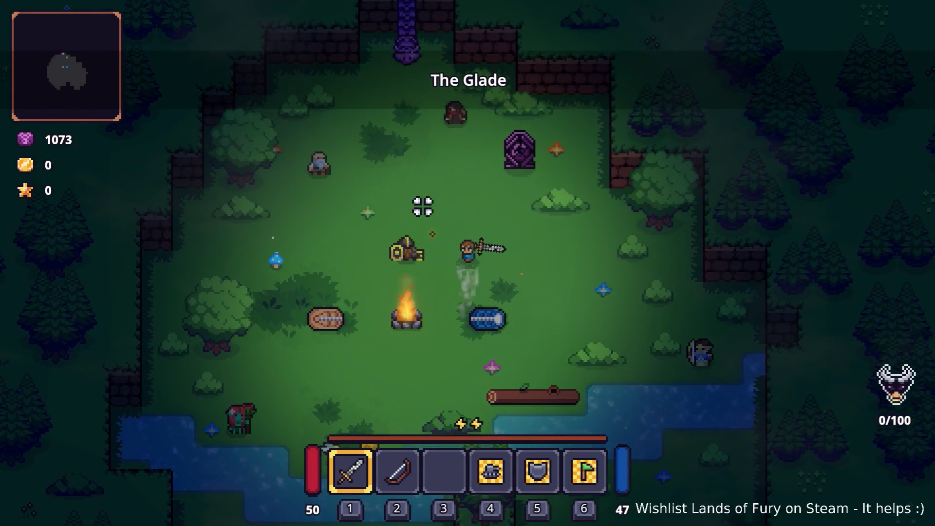
key(d)
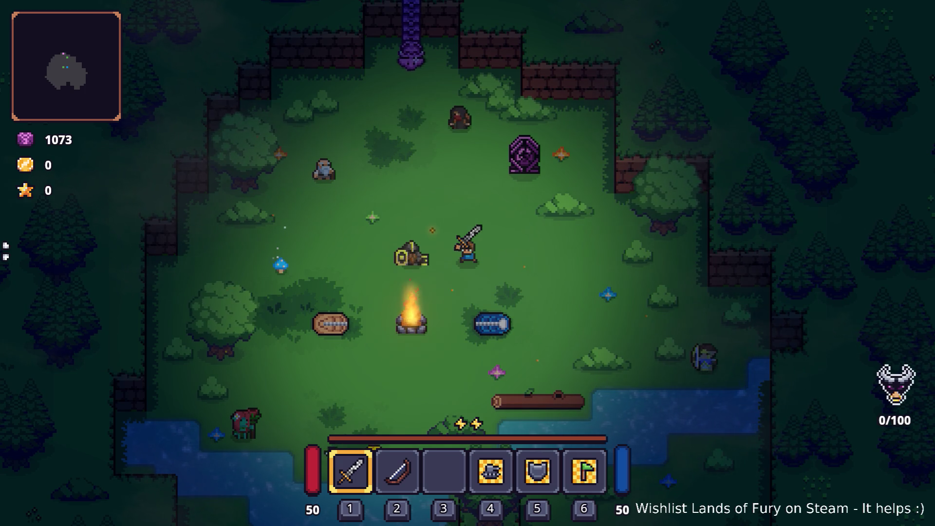
key(a)
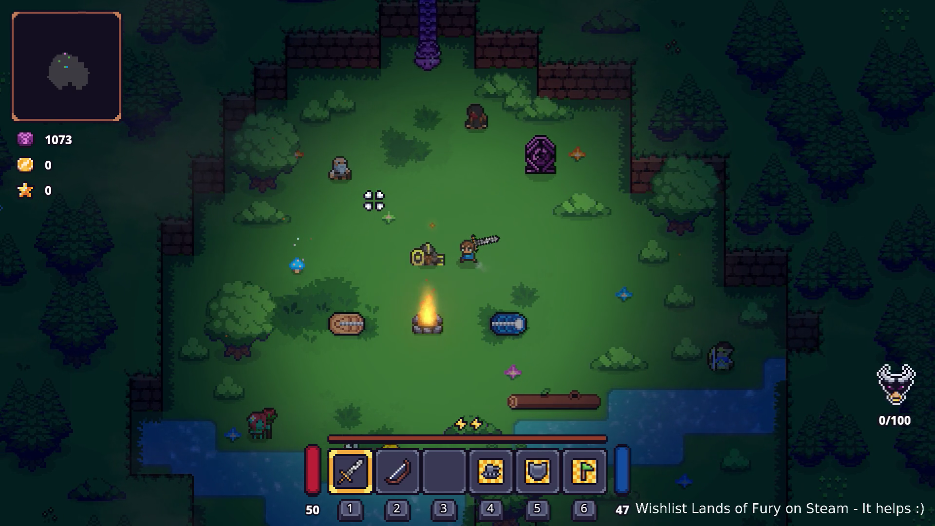
key(Tab)
key(Tab)
key(w)
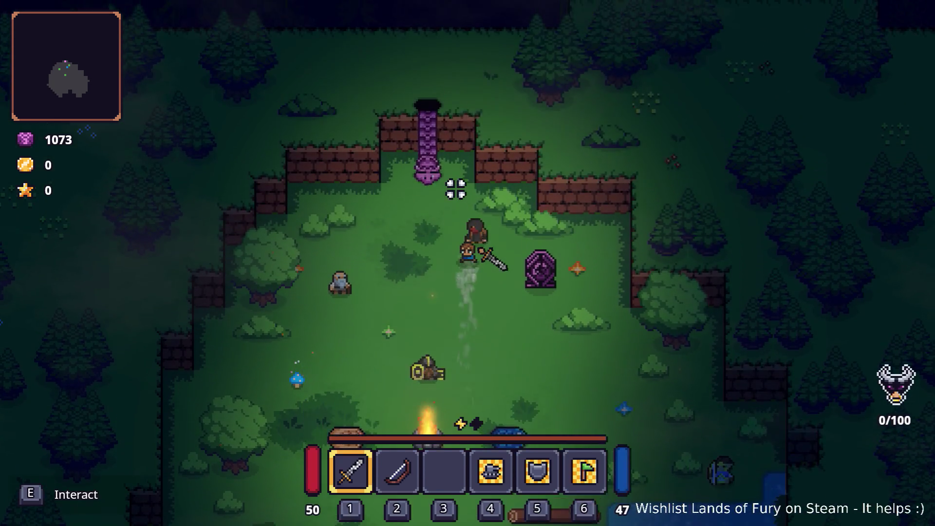
Open the seller's shop to check the Icy and Stunlock Tracer cartridges, then return to Godot
key(e)
key(e)
mouse_move(386, 108)
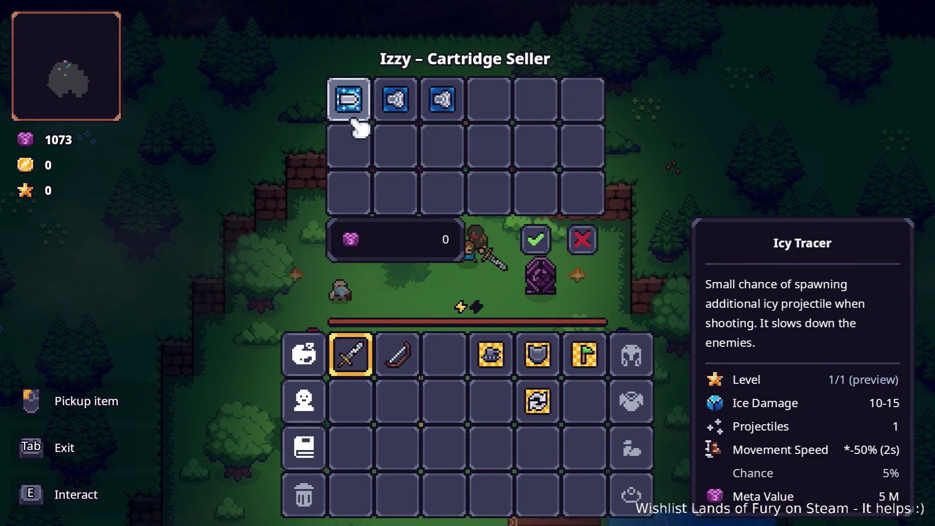
mouse_move(441, 107)
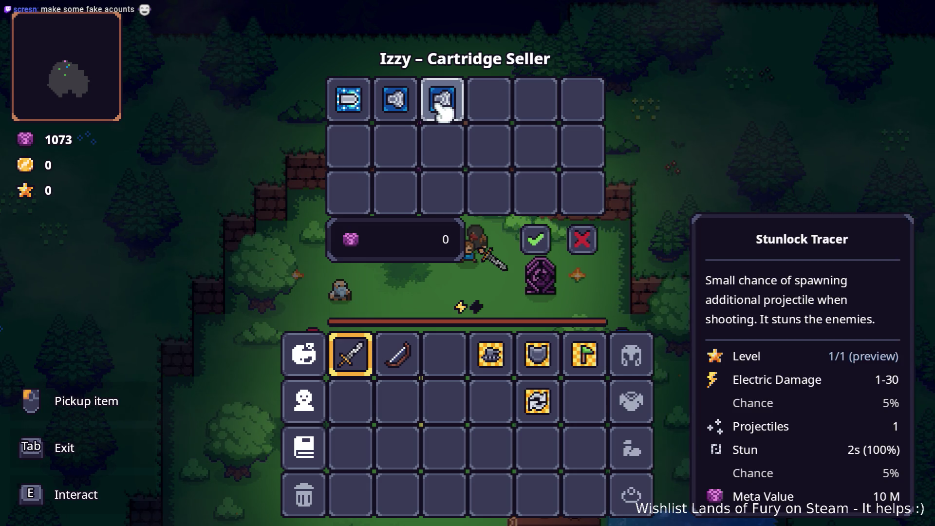
key(alt+Tab)
key(alt+Tab)
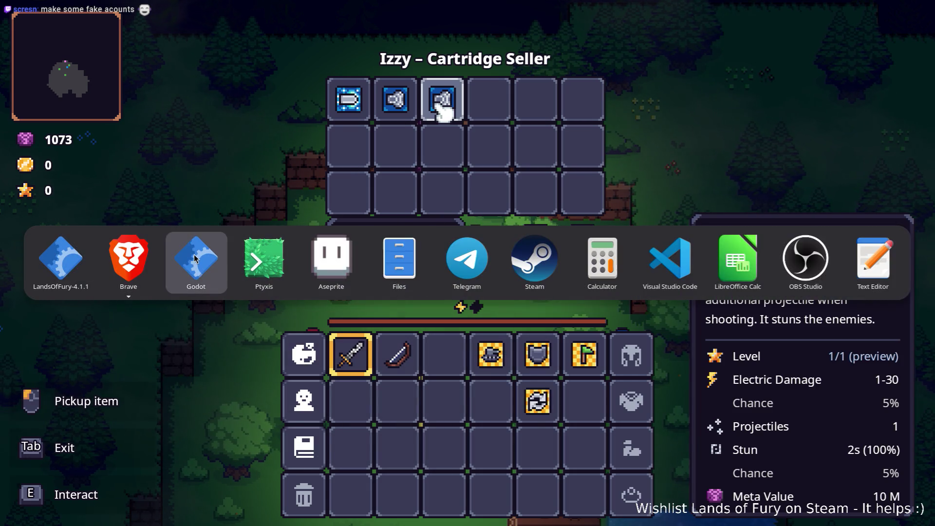
Filter the FileSystem dock down to the Stunlock tracer skill, bullet and atlas files
key(alt+Tab)
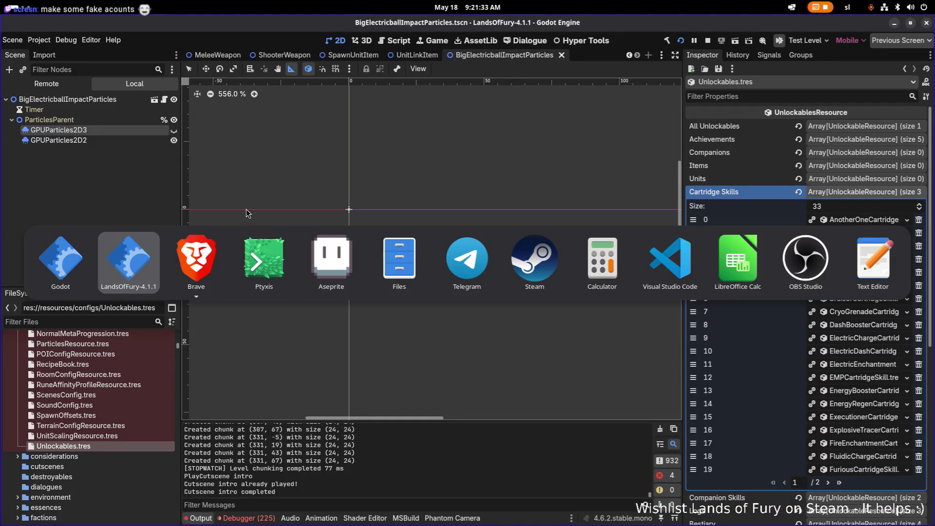
key(alt+Tab)
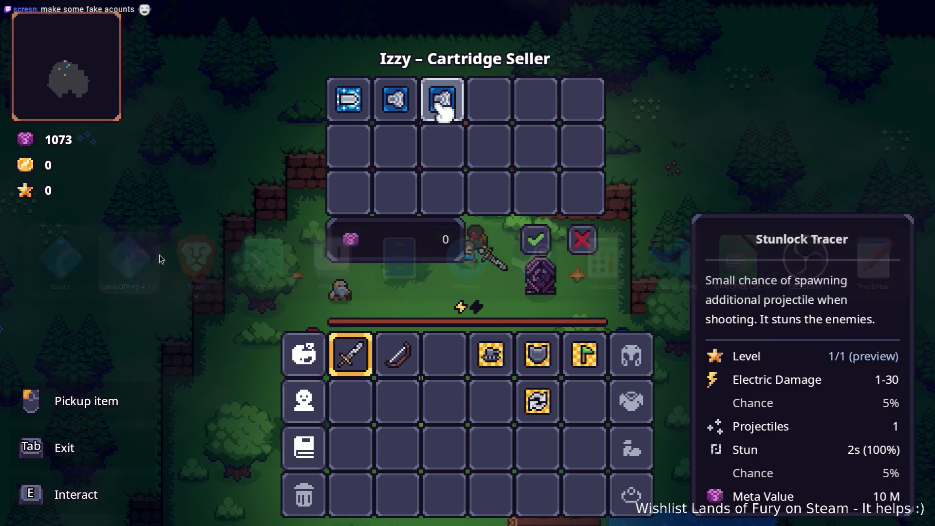
key(alt+Tab)
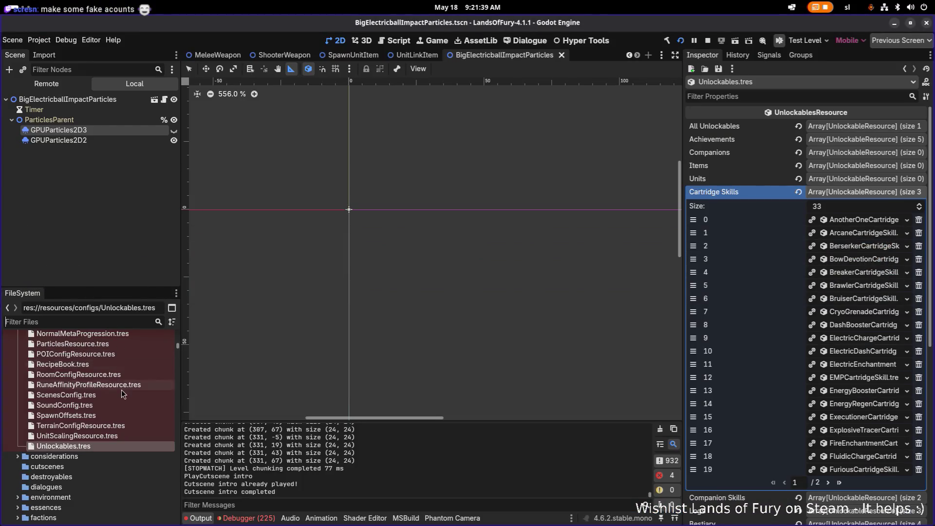
scroll(112, 385, down, 10)
scroll(125, 386, down, 15)
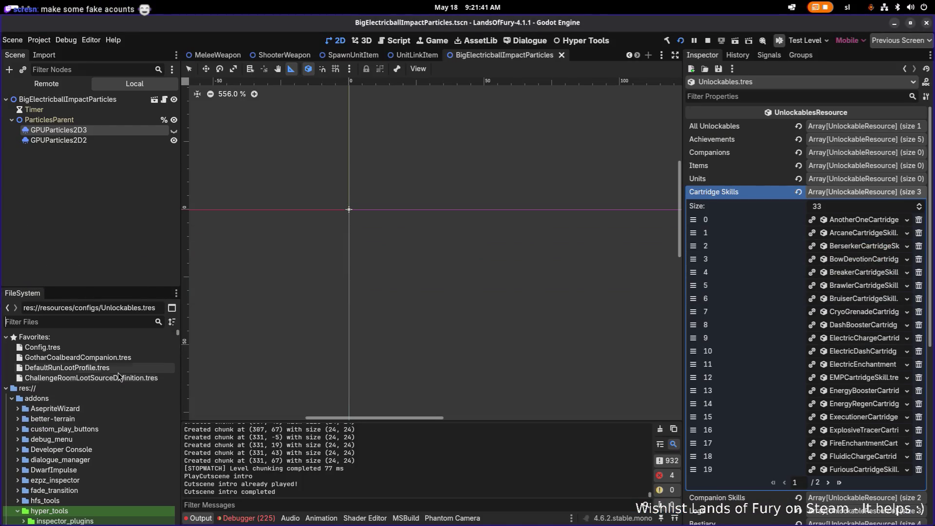
text(s)
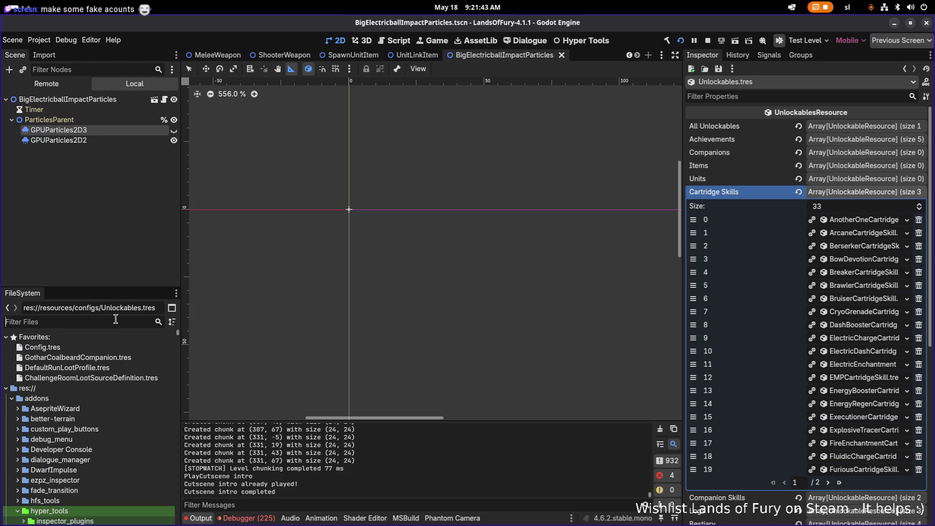
text(tuin)
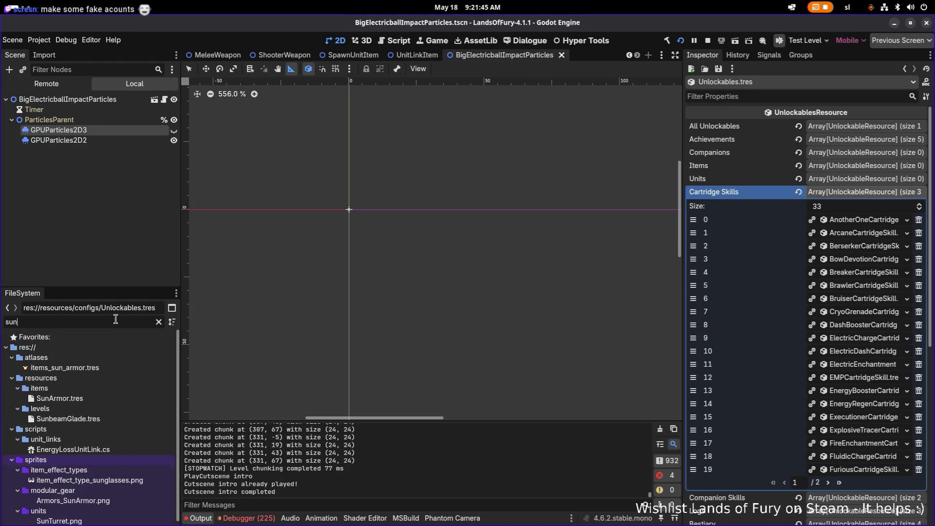
key(BackSpace)
key(BackSpace)
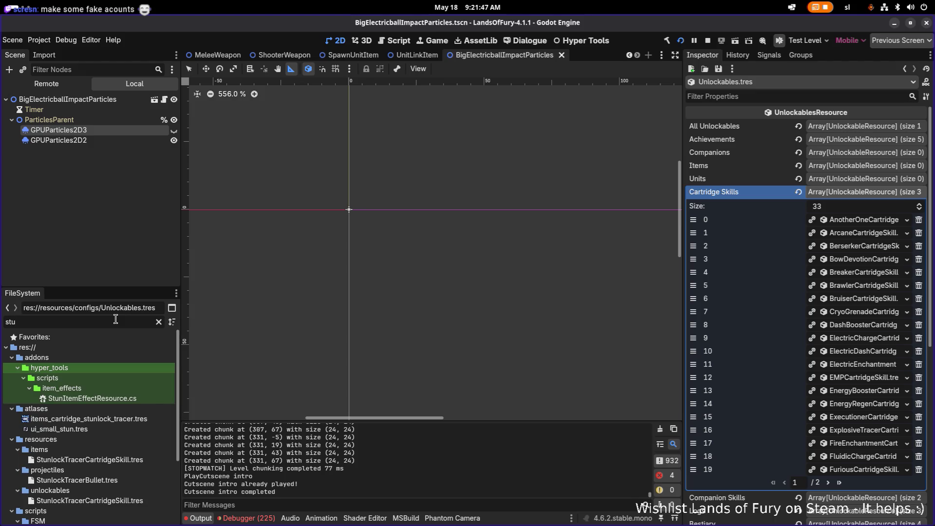
Set the Stunlock Tracer cartridge skill's Icon to items_cartridge_stunlock_tracer and save
text(nlo)
click(145, 368)
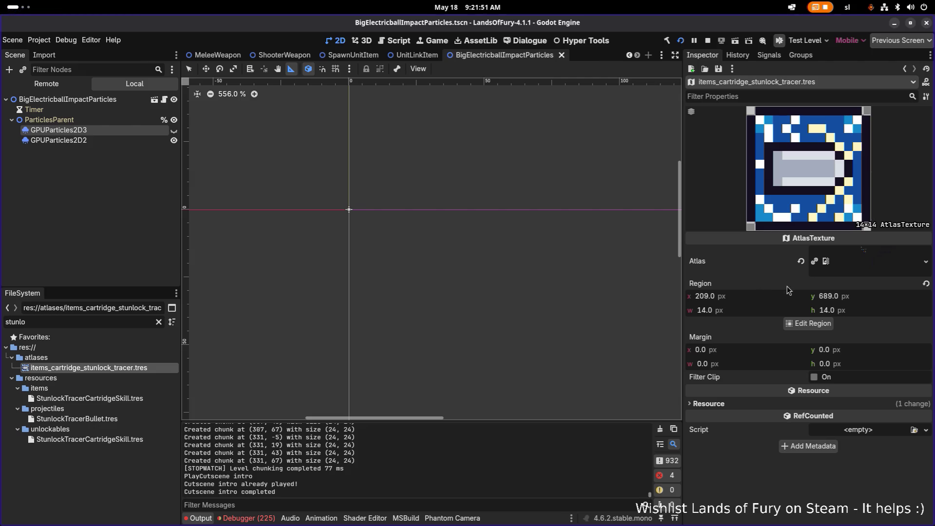
click(131, 371)
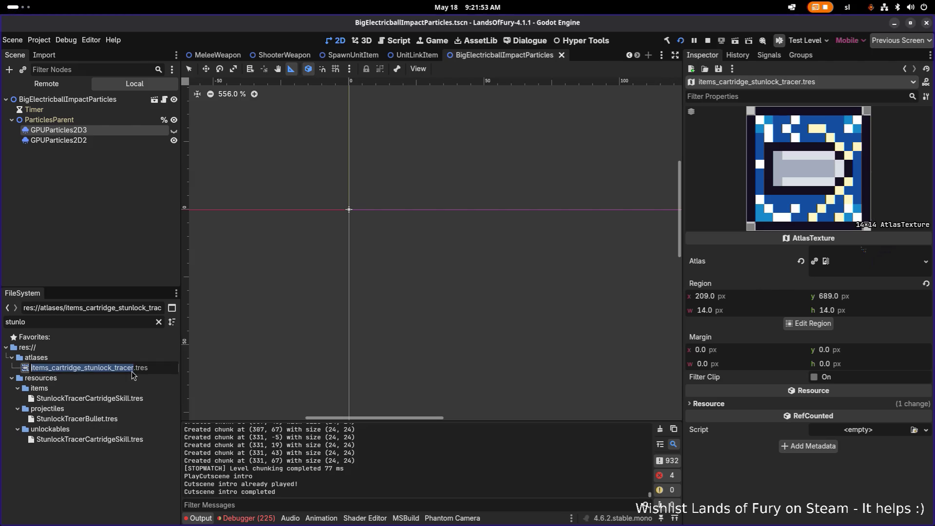
click(116, 399)
scroll(849, 386, down, 10)
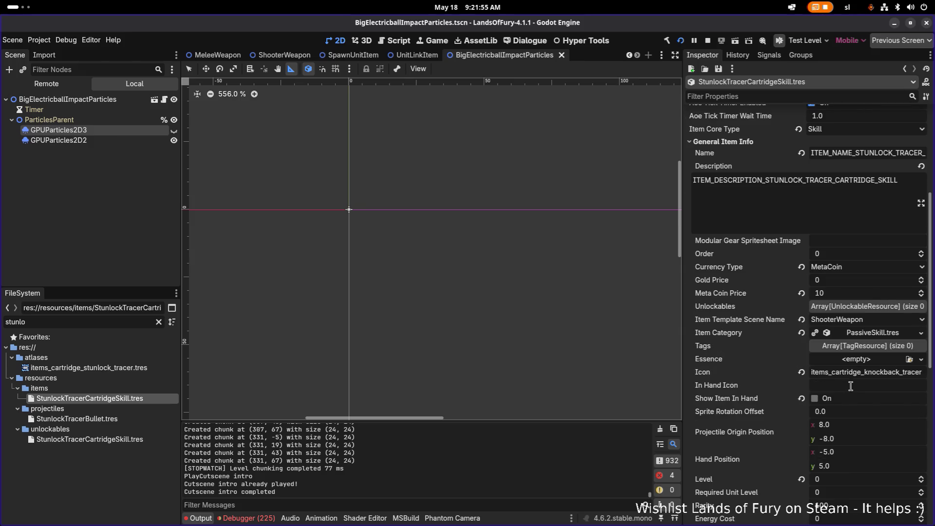
key(ctrl+v)
key(ctrl+s)
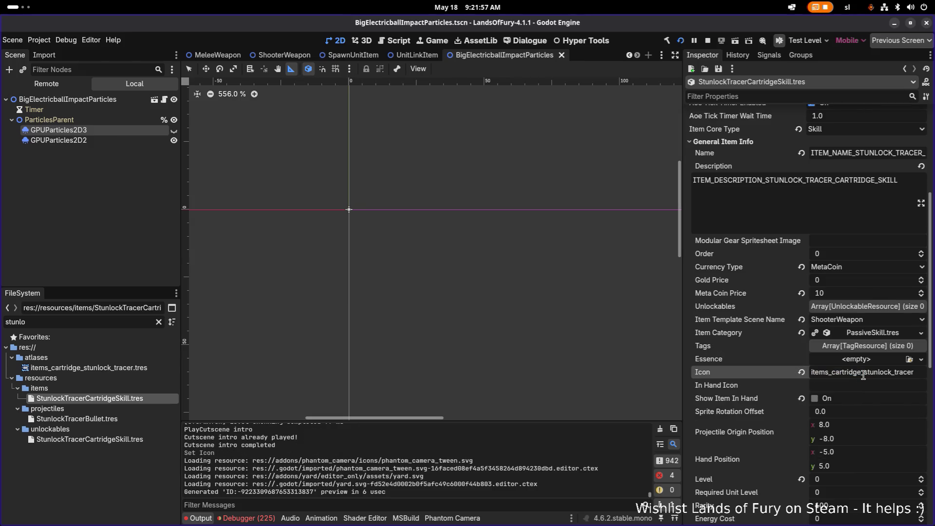
scroll(863, 375, down, 5)
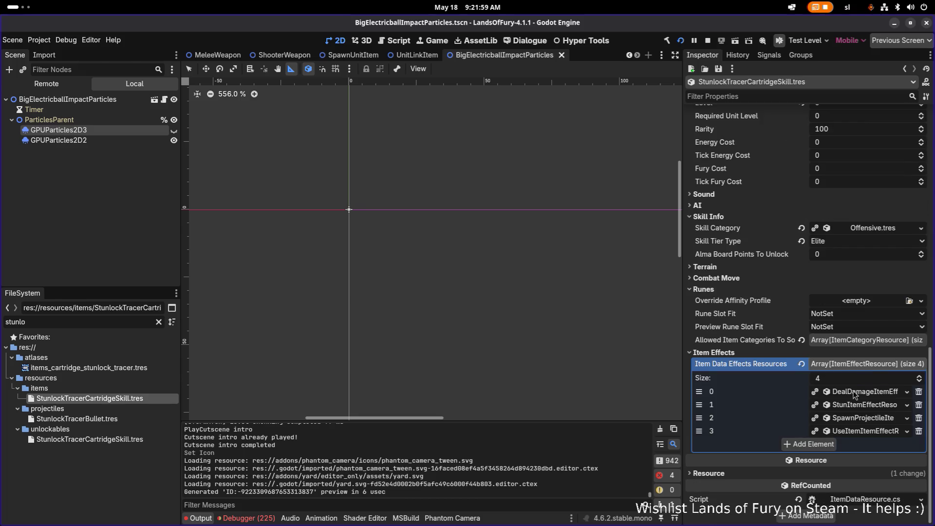
Expand and scroll through the projectile-spawning item effect's settings, then collapse it again
click(862, 419)
scroll(862, 422, down, 4)
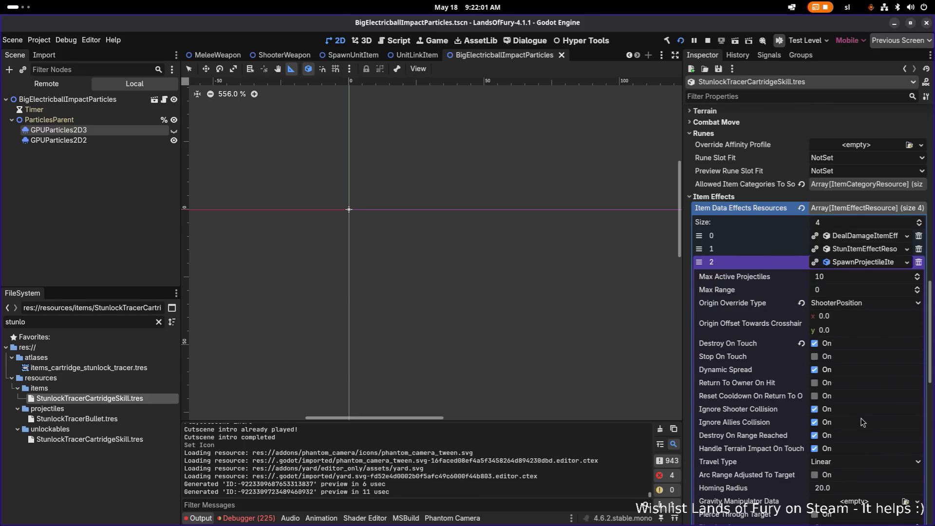
scroll(862, 422, down, 4)
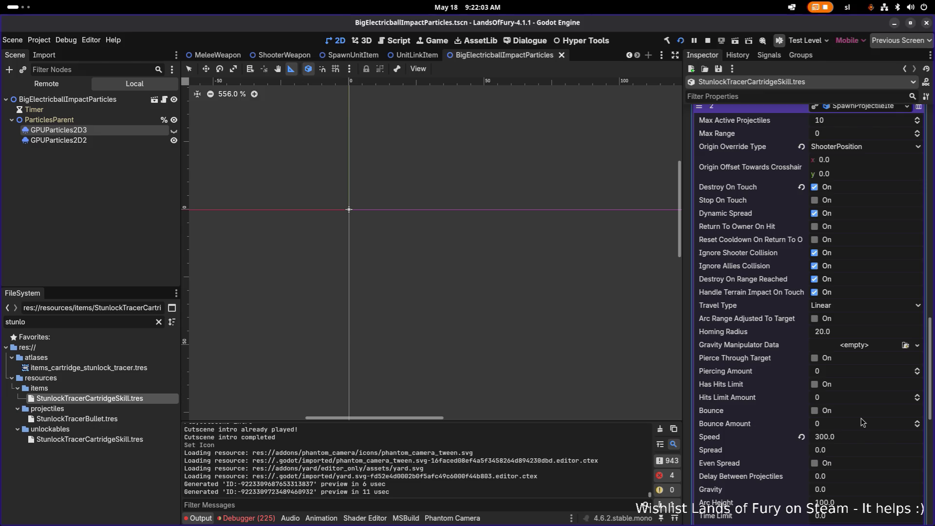
scroll(862, 421, up, 3)
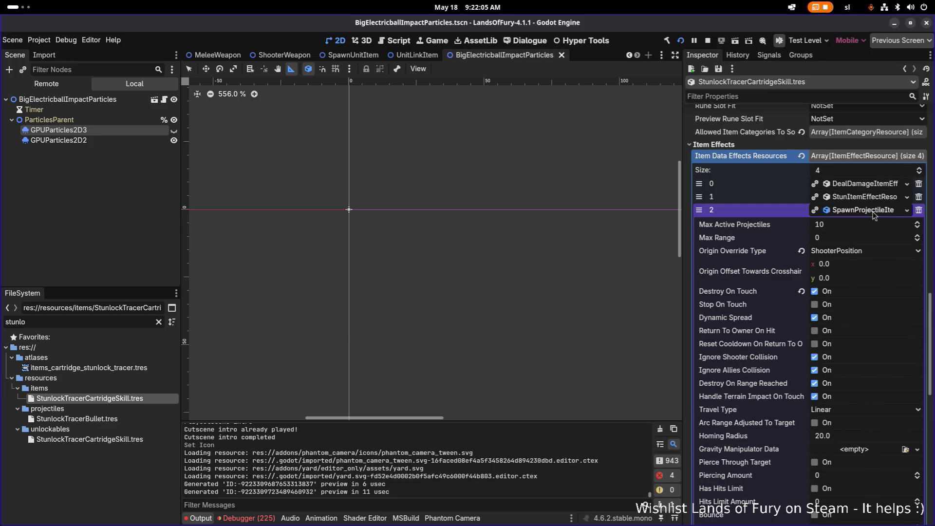
click(876, 210)
Review the Stun effect: OnProjectileExploded, against Enemies, up to 10 targets, 2.0 duration
click(876, 405)
scroll(874, 411, down, 4)
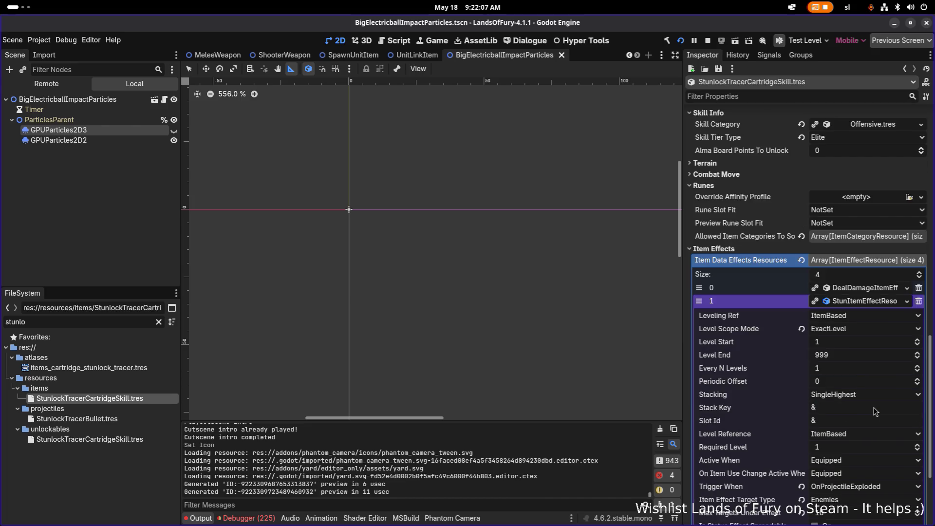
scroll(875, 410, down, 2)
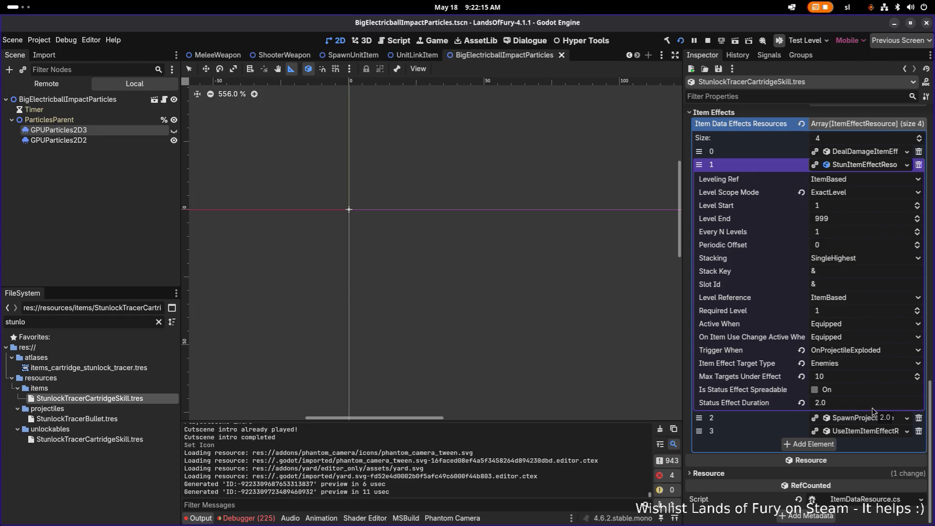
key(alt+Tab)
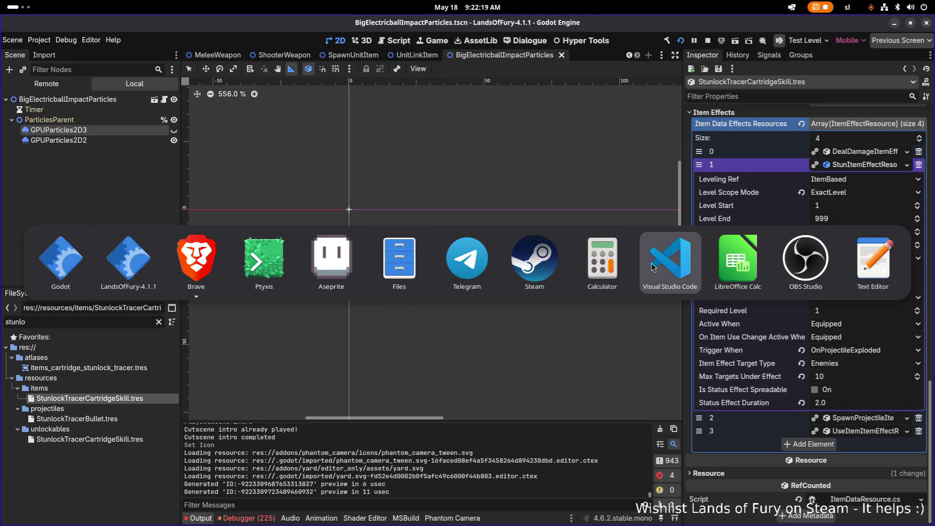
In VS Code, open StunlockTracerBullet.tres through quick file search
click(609, 261)
key(alt+Tab)
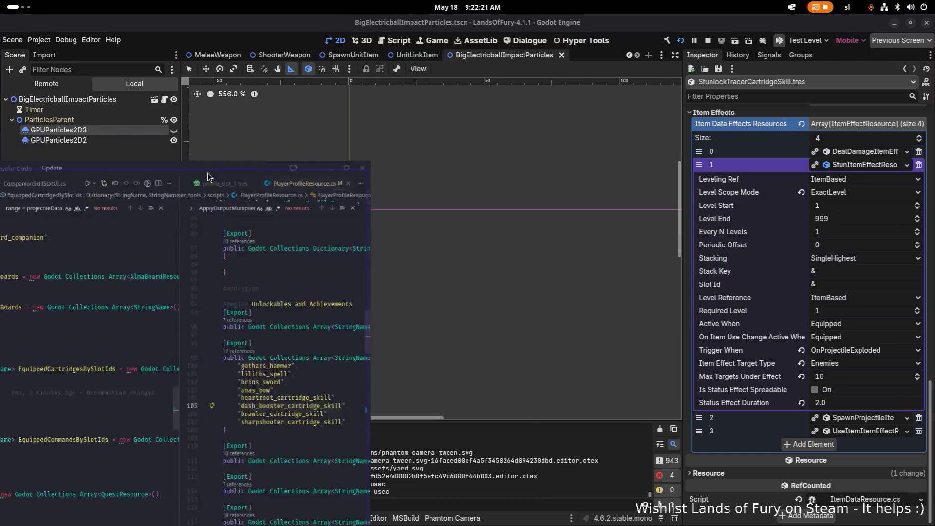
key(ctrl+p)
text(stunkl)
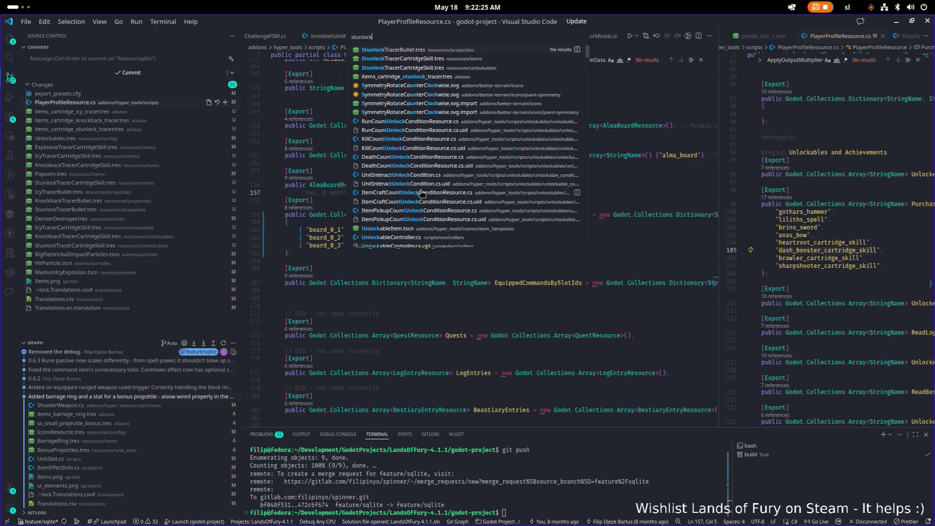
key(Return)
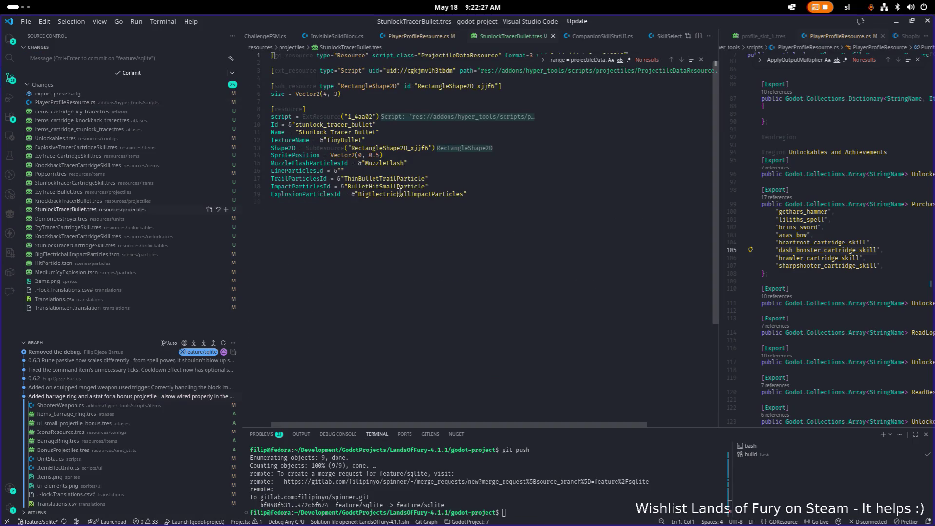
Select the BulletHitSmallParticle name, then open StunlockTracerCartridgeSkill.tres from Source Control
scroll(399, 193, up, 1)
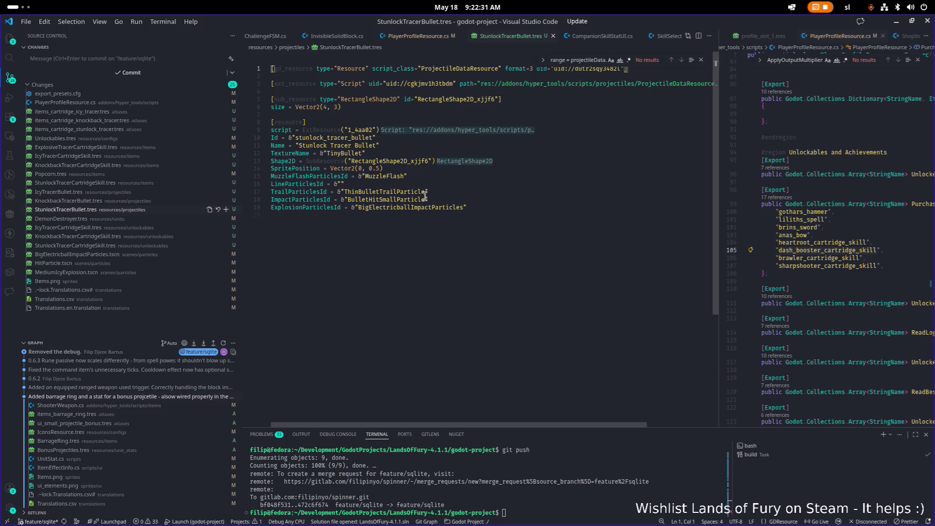
double_click(380, 199)
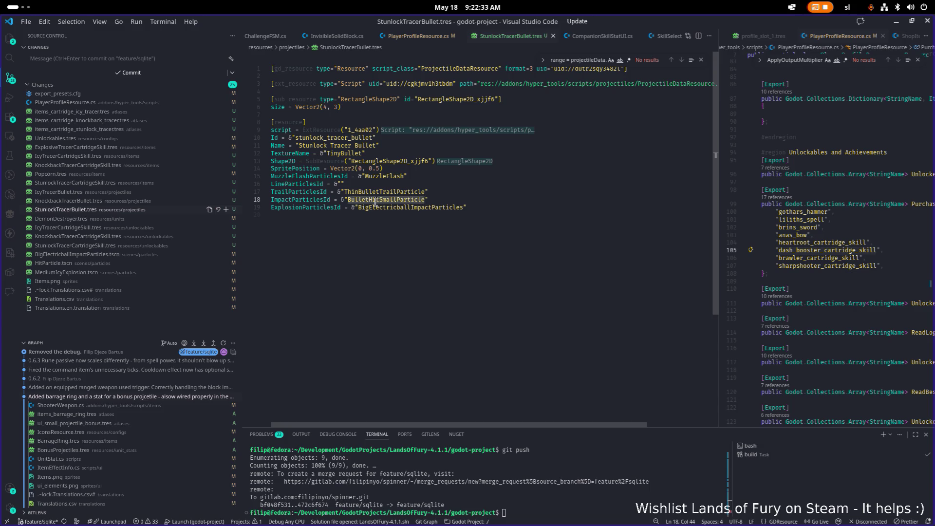
click(108, 183)
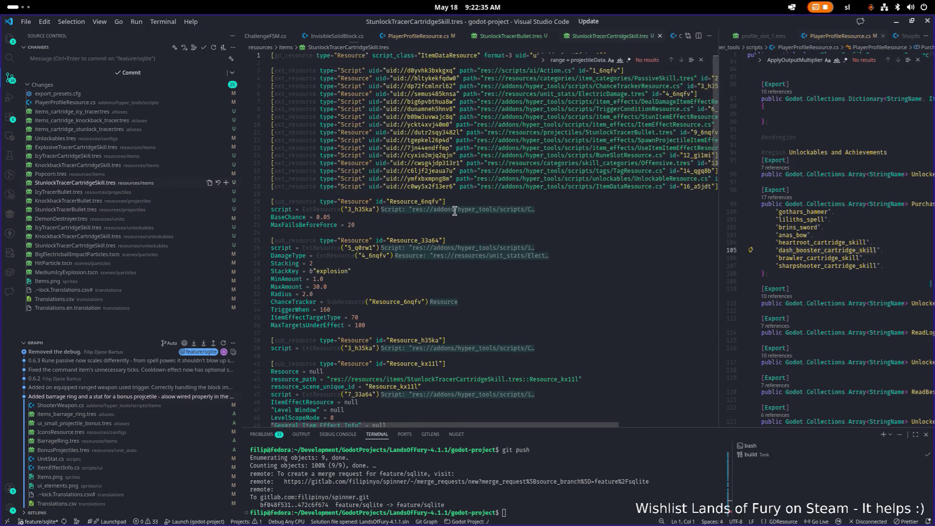
scroll(455, 210, down, 13)
click(455, 212)
key(ctrl+f)
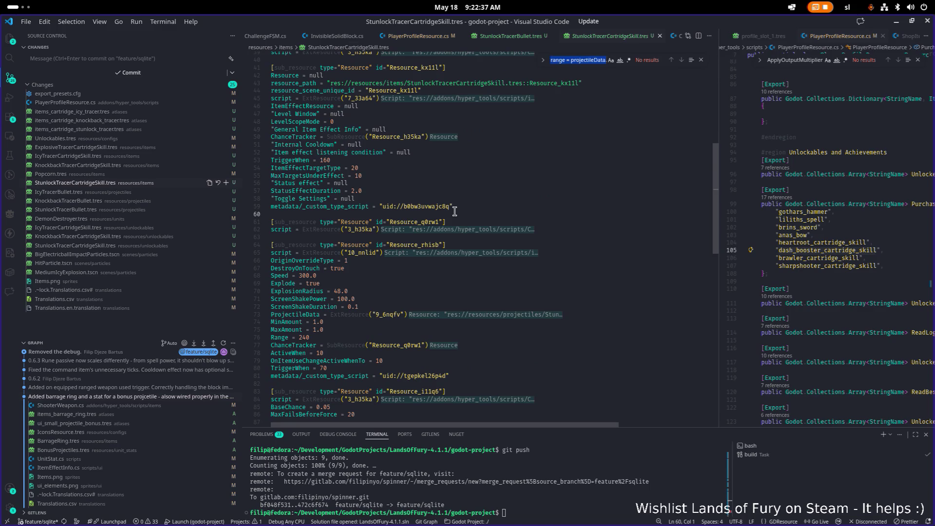
text(0.05)
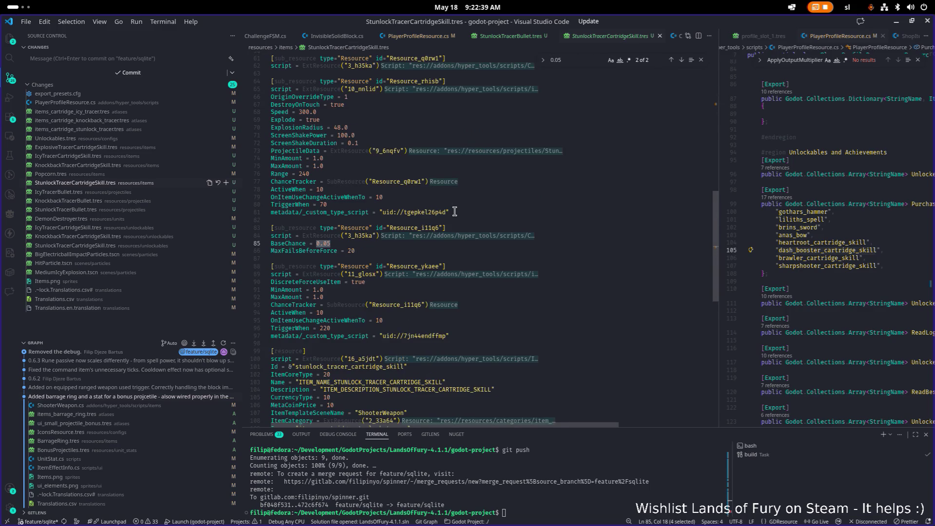
key(Return)
key(Return)
double_click(414, 227)
key(ctrl+d)
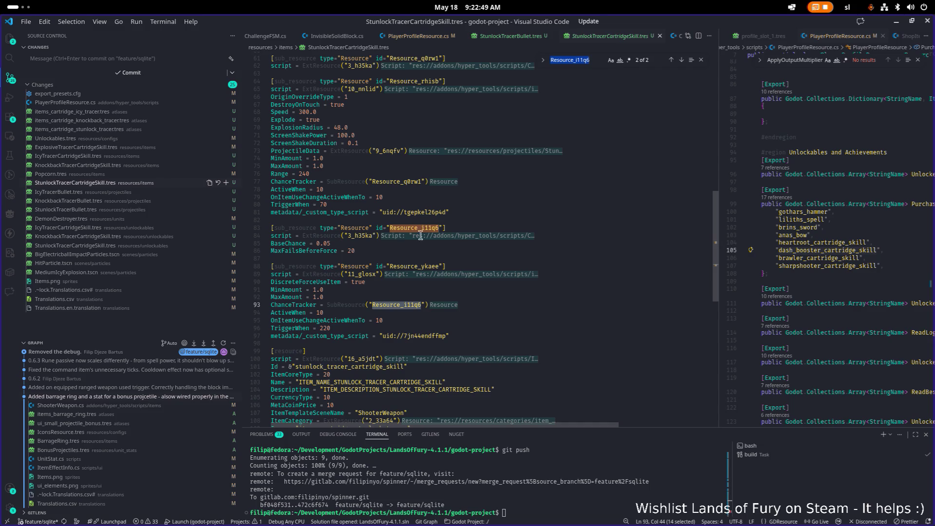
double_click(403, 266)
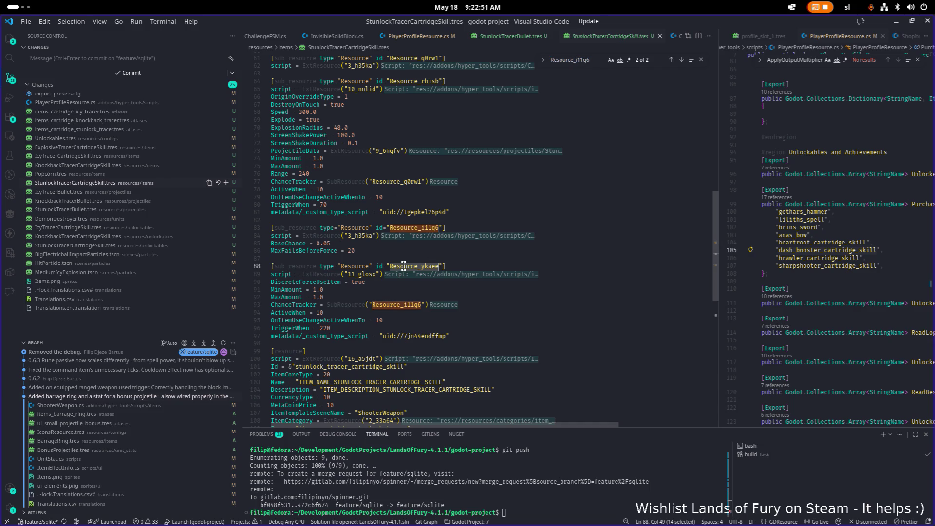
key(F3)
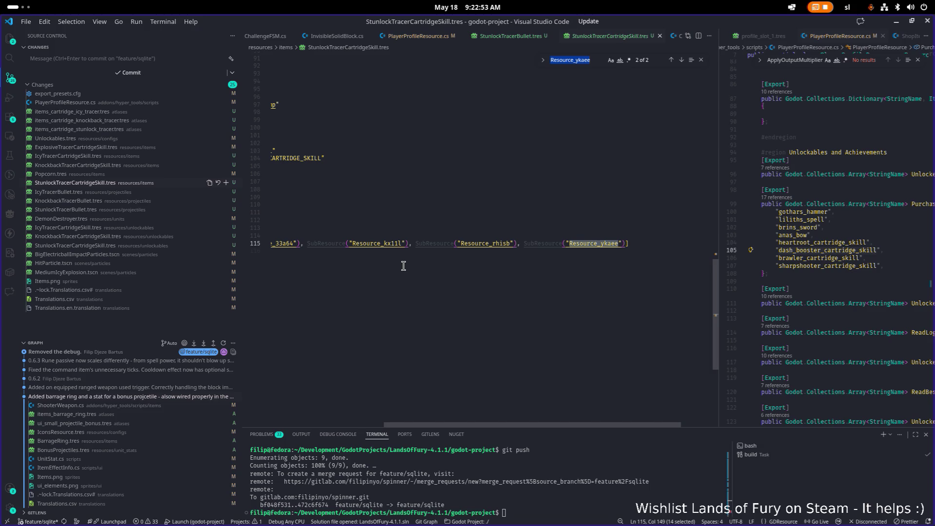
drag(523, 426, 310, 441)
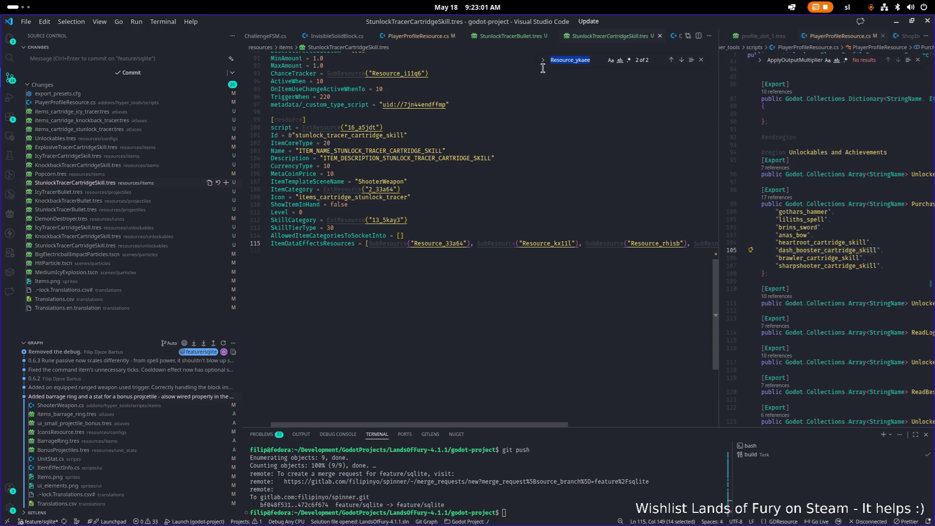
click(574, 59)
key(Return)
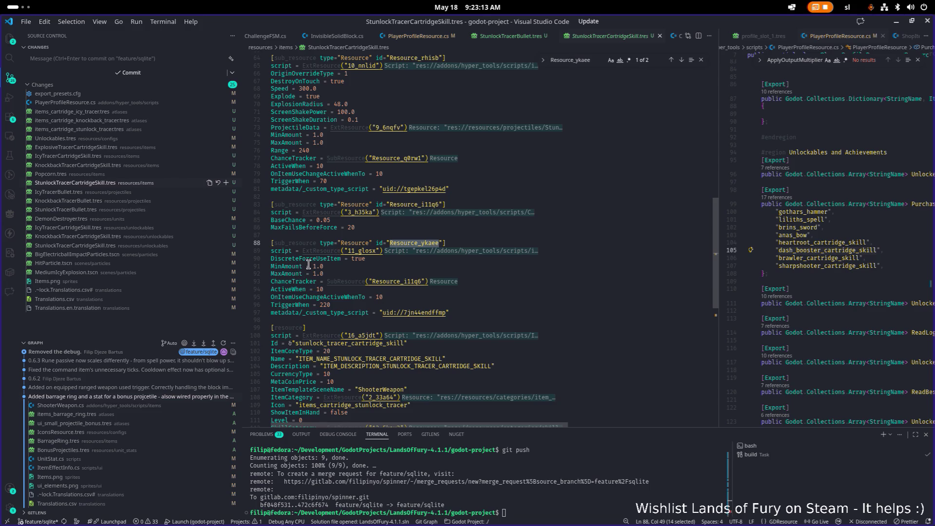
click(457, 269)
Search for 30, then locate the Resource_6nqfv chance tracker definition
key(ctrl+f)
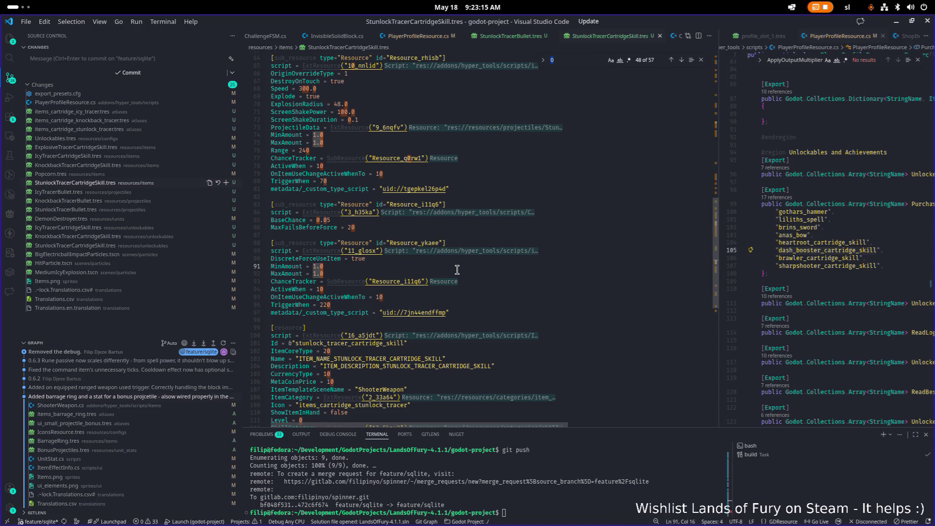
text(30)
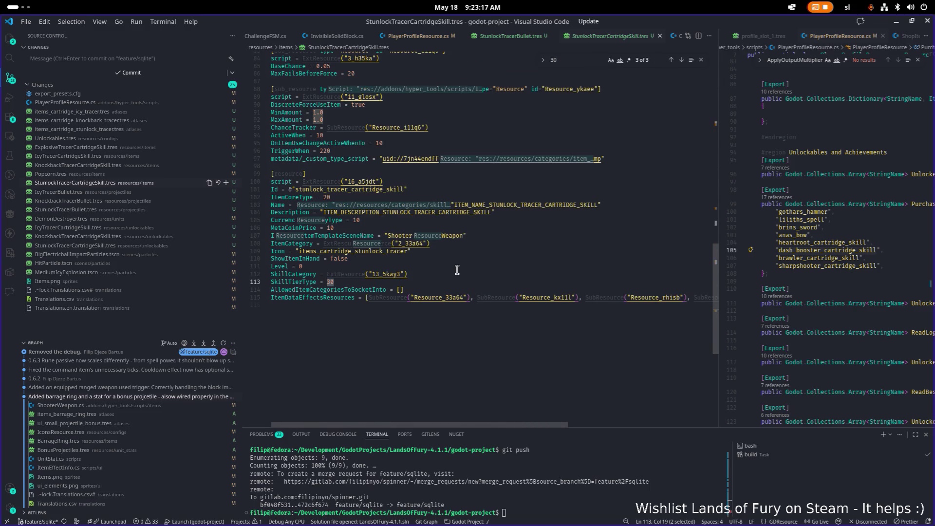
key(Return)
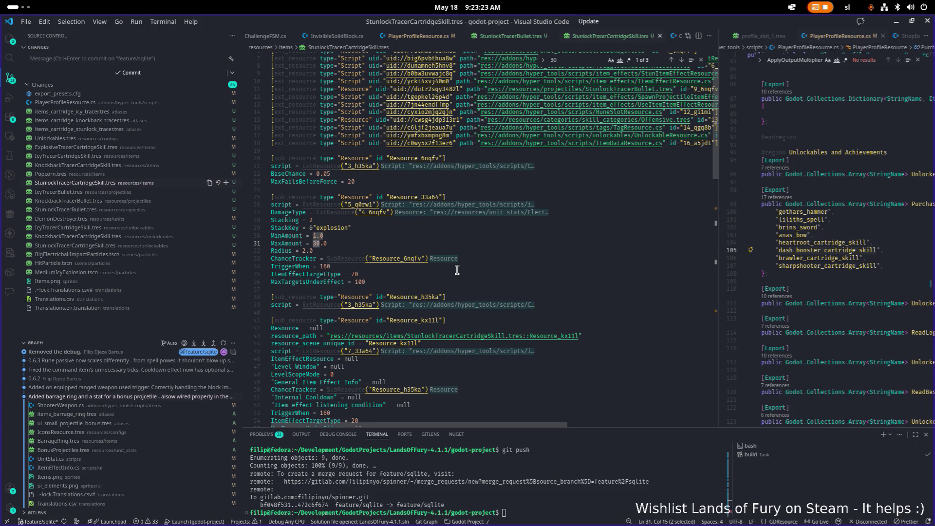
double_click(408, 259)
key(ctrl+f)
key(Return)
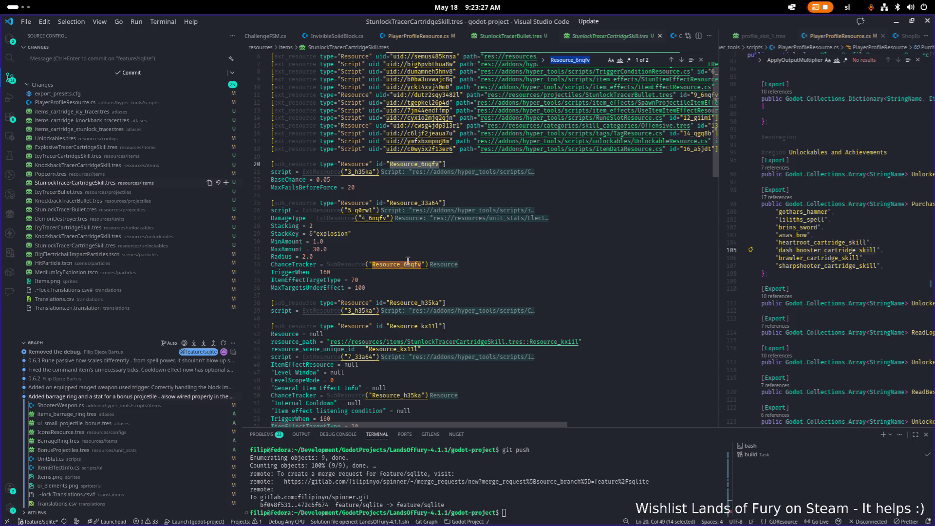
click(405, 263)
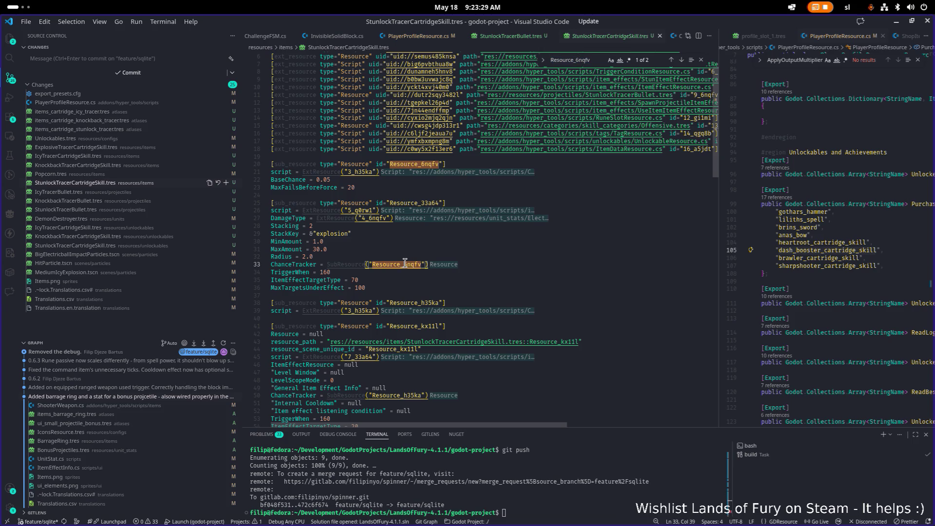
double_click(405, 263)
click(408, 164)
Search for 0.05 and jump to its second match on line 85
scroll(407, 187, up, 2)
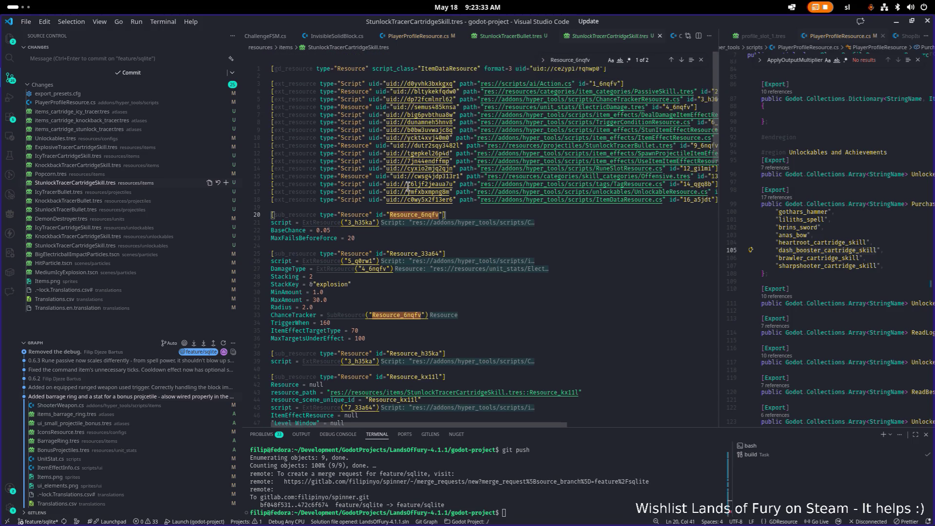
scroll(411, 202, down, 4)
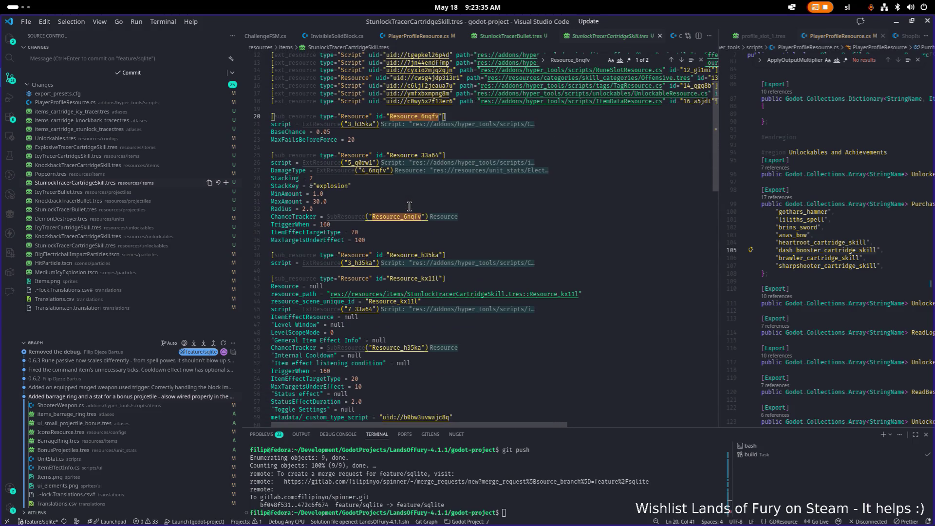
drag(331, 132, 316, 132)
key(ctrl+f)
key(Return)
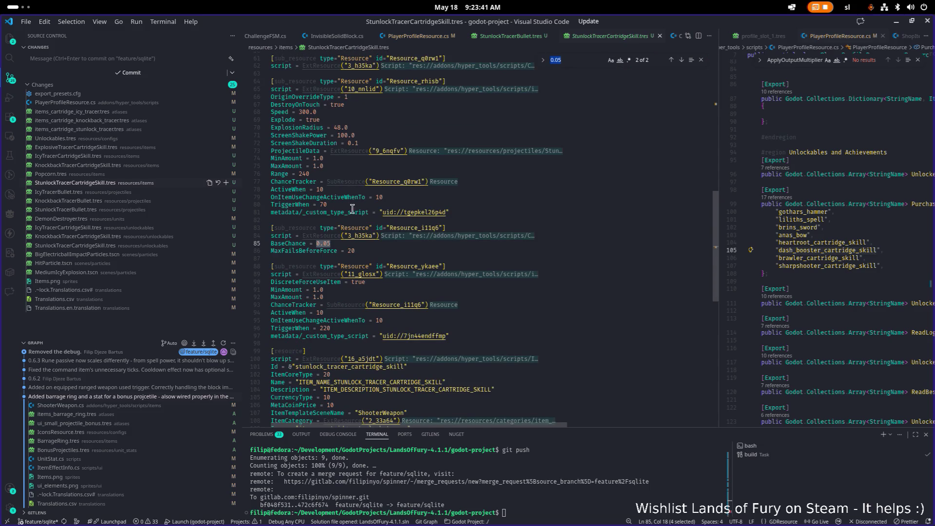
Set the lower tracker to BaseChance 1 and MaxFailsBeforeForce 0, and save the file
key(ctrl+Left)
text(1)
key(Down)
key(End)
key(ctrl+shift+Left)
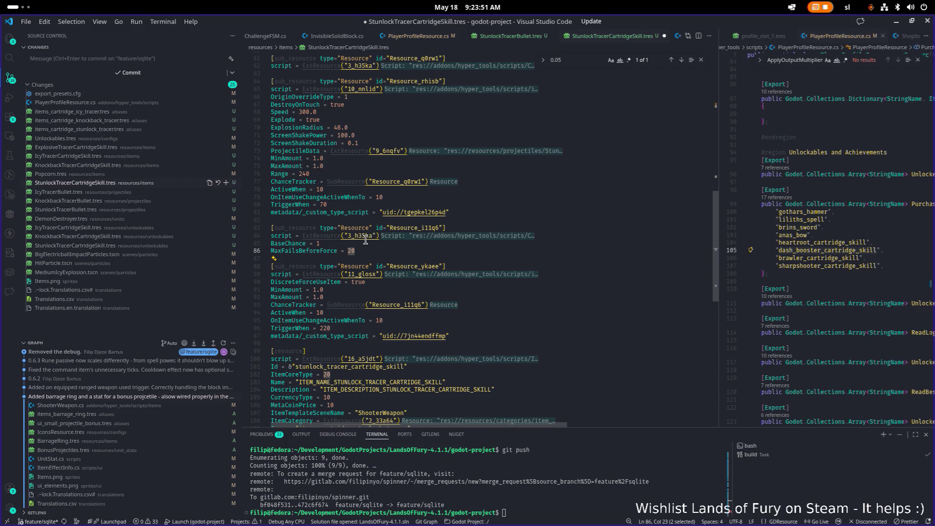
text(1)
key(ctrl+s)
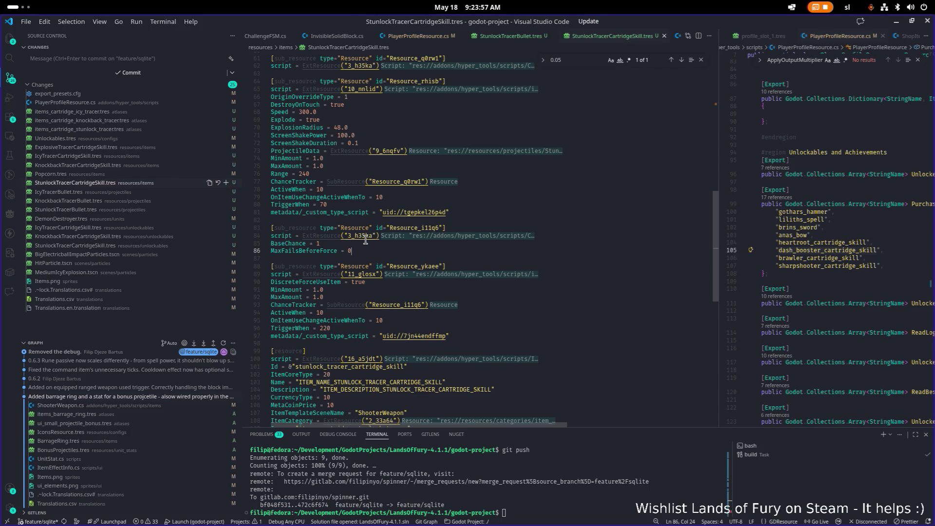
Search MaxFailsBeforeForce to confirm the second occurrence on line 86
double_click(302, 250)
key(ctrl+f)
key(Return)
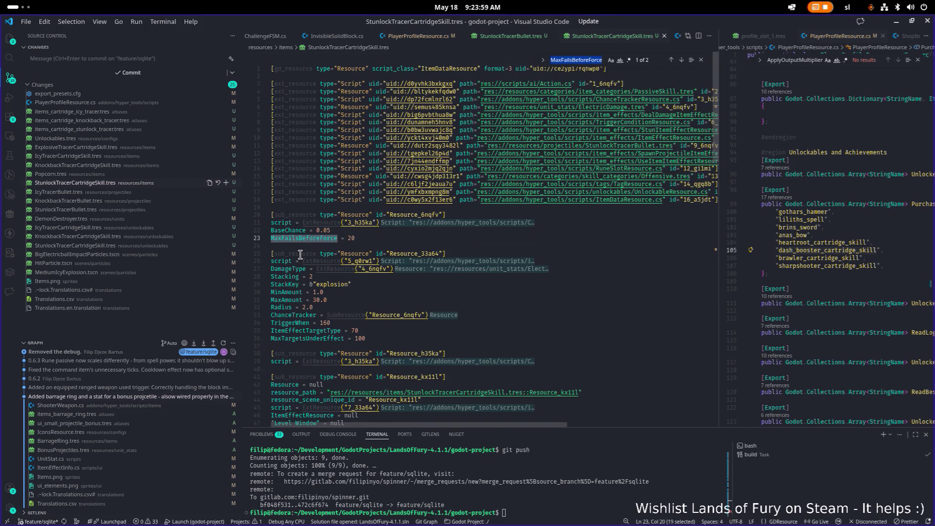
key(Return)
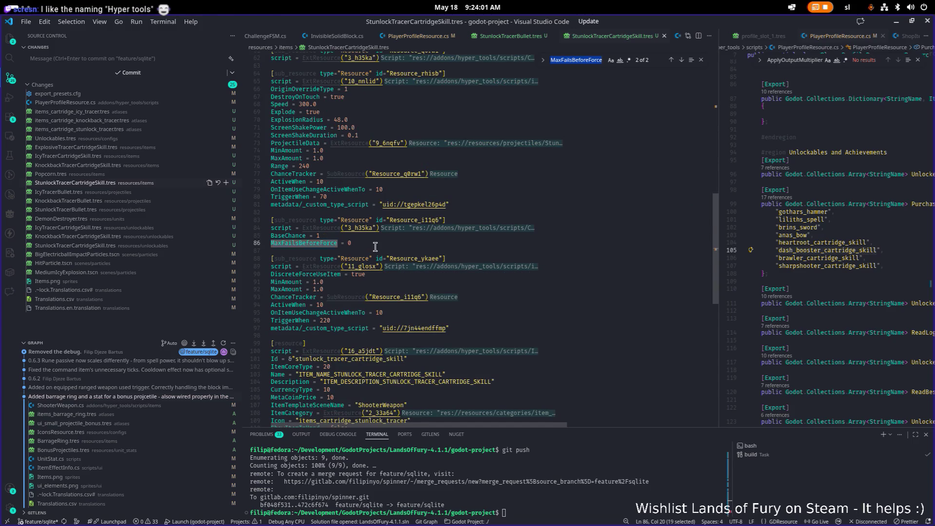
click(375, 245)
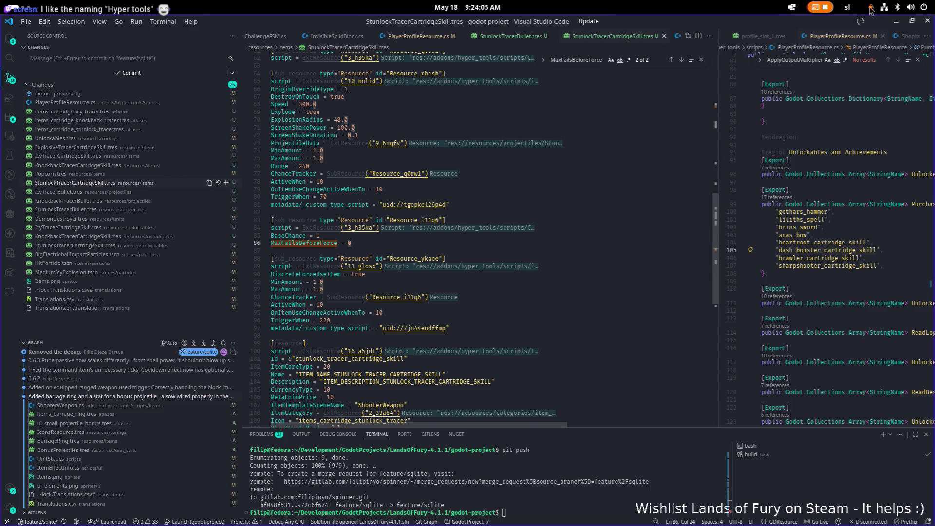
click(896, 20)
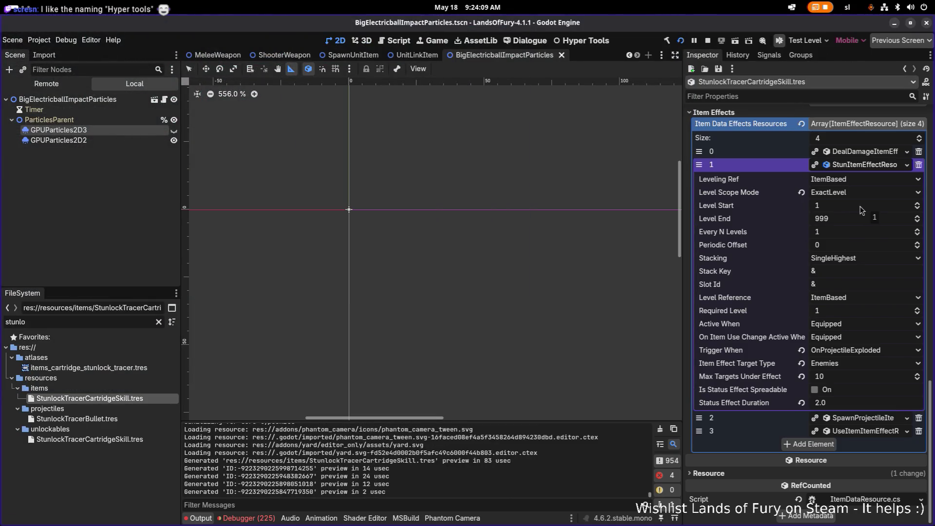
Back in Godot, scroll the skill resource and select the items_cartridge_stunlock_tracer icon value
key(alt+Tab)
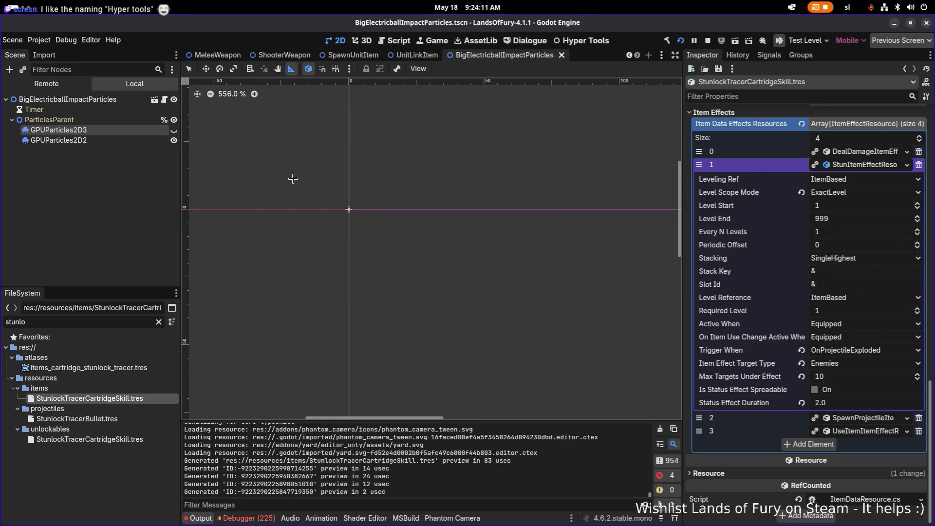
scroll(863, 206, up, 5)
scroll(863, 206, up, 3)
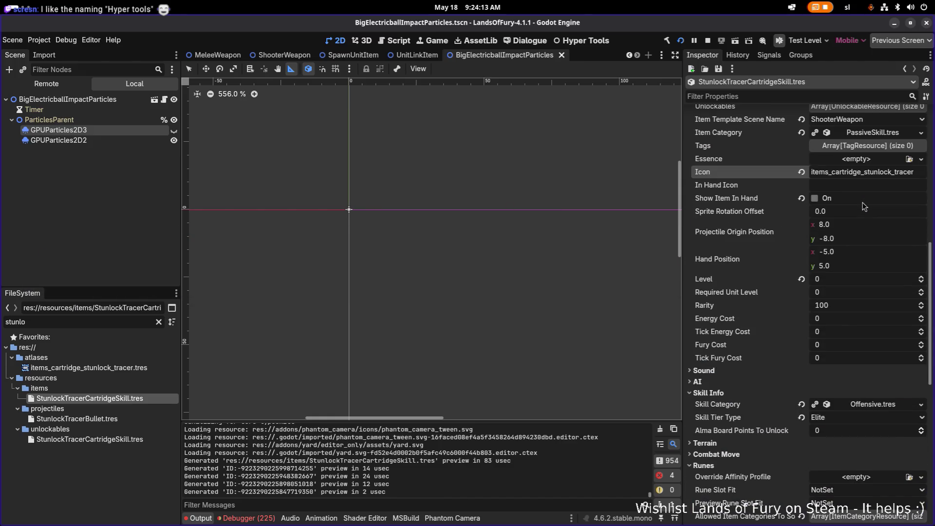
double_click(888, 172)
scroll(883, 180, down, 10)
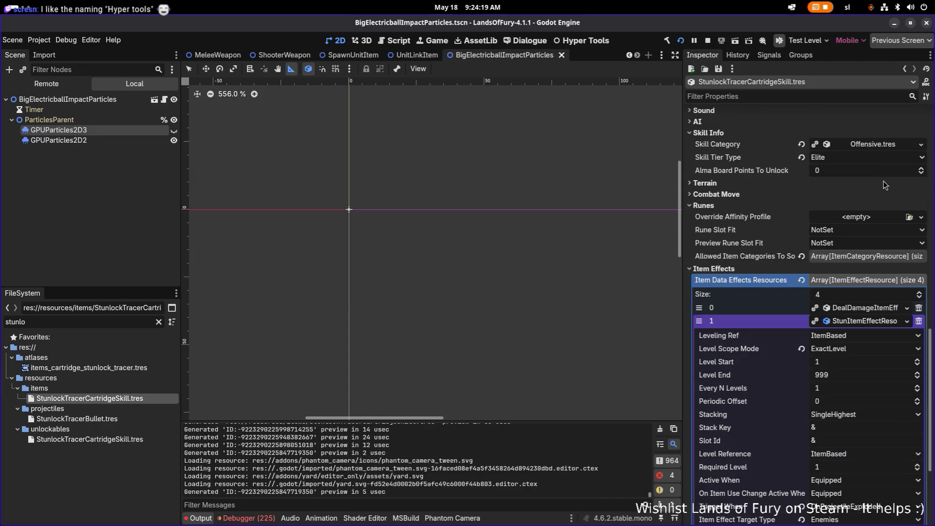
scroll(883, 187, down, 2)
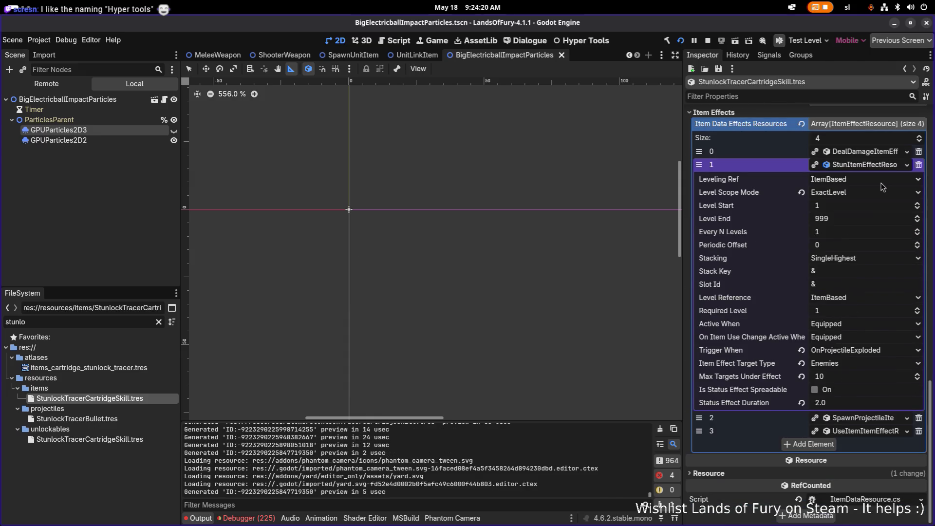
Expand Item Effects element 2 and its General Item Effect Info, briefly checking Chance Tracker
click(889, 423)
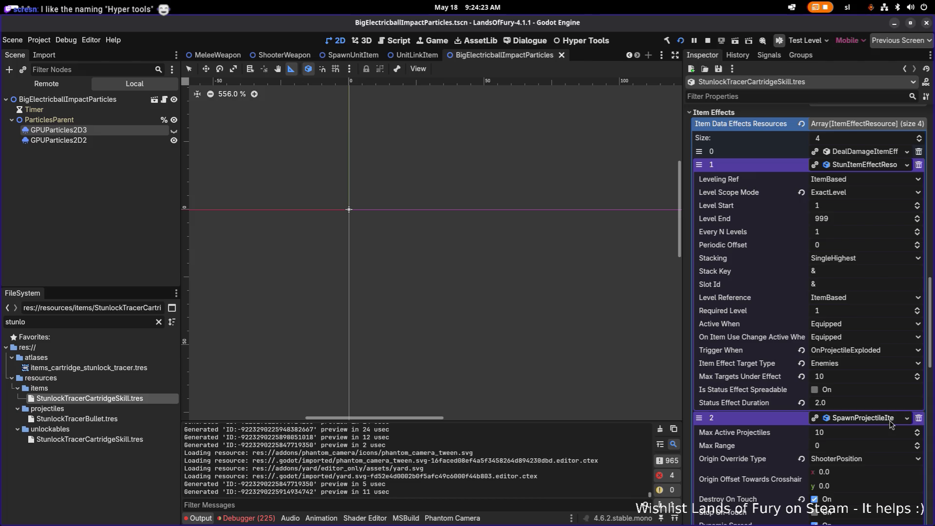
scroll(890, 423, down, 10)
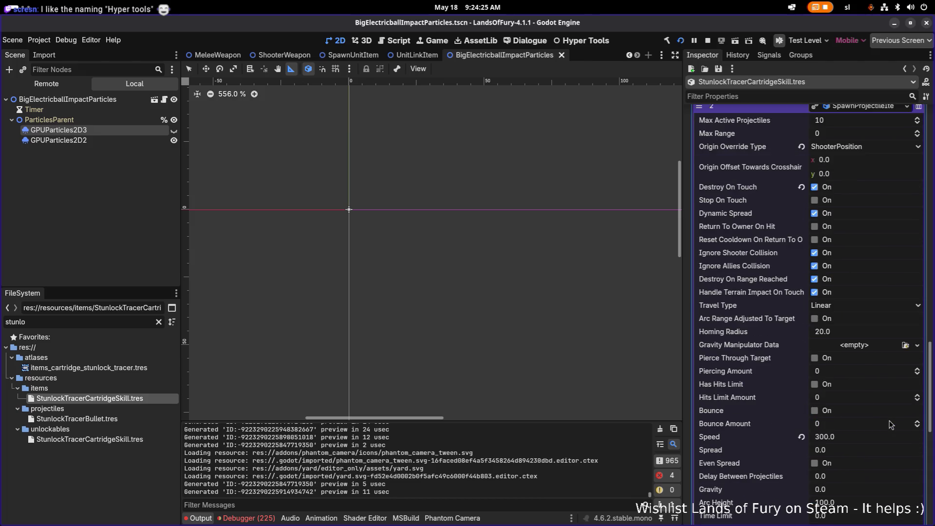
scroll(884, 455, down, 5)
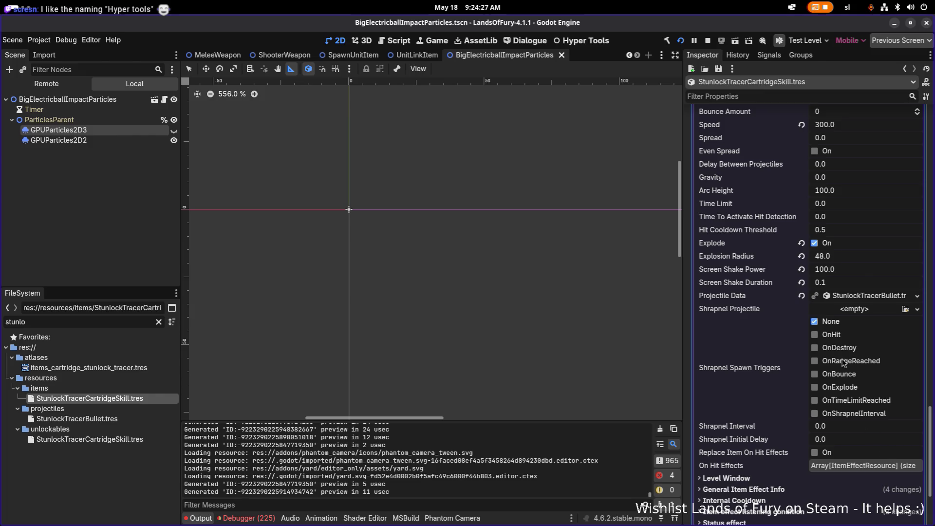
scroll(799, 416, down, 2)
click(791, 363)
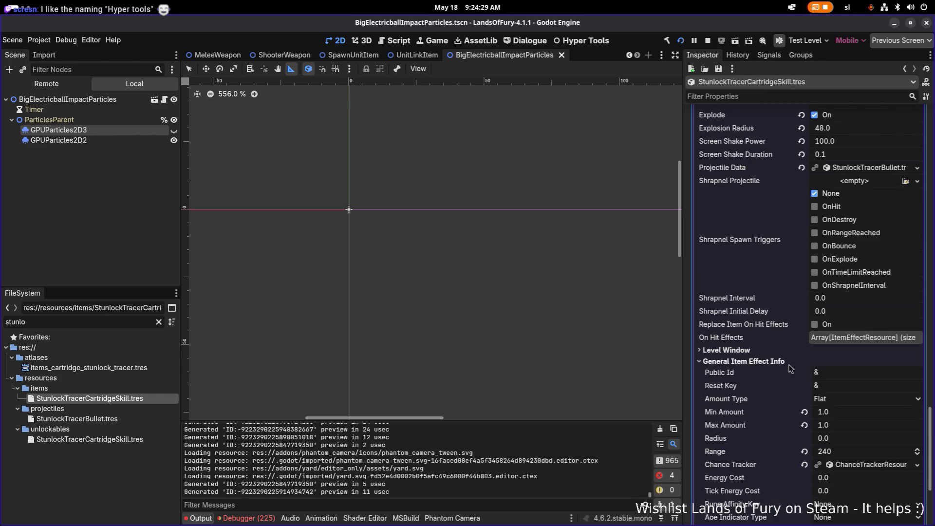
click(858, 465)
click(857, 465)
right_click(752, 465)
key(Escape)
Look at the stun effect's copy and paste options without changing anything
scroll(752, 364, up, 10)
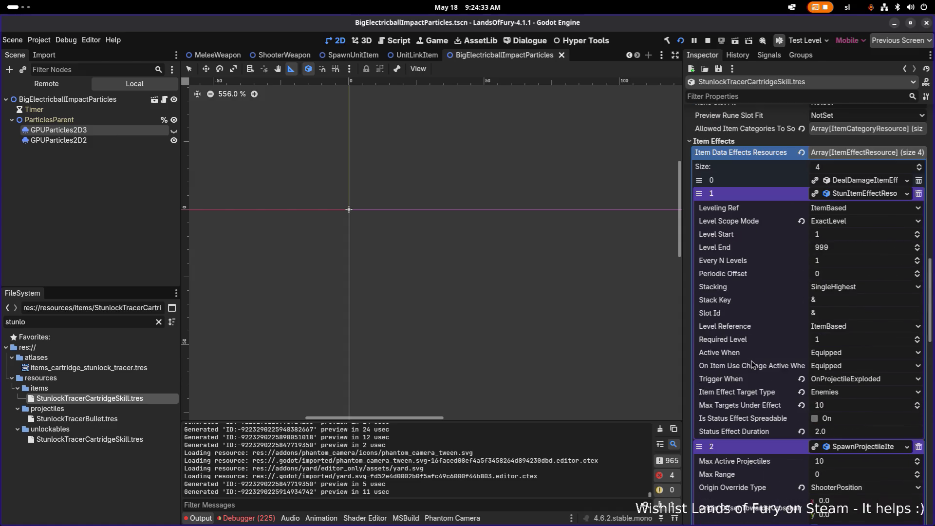
scroll(754, 364, up, 4)
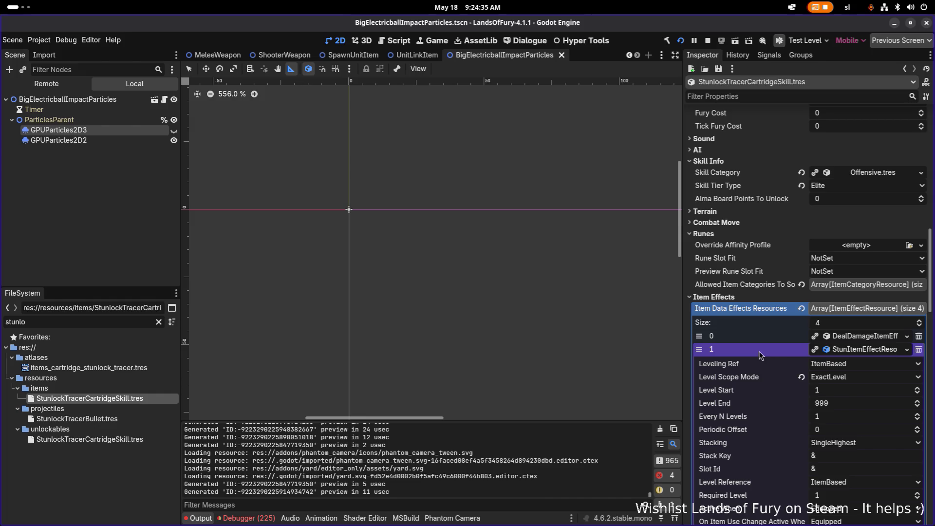
right_click(759, 354)
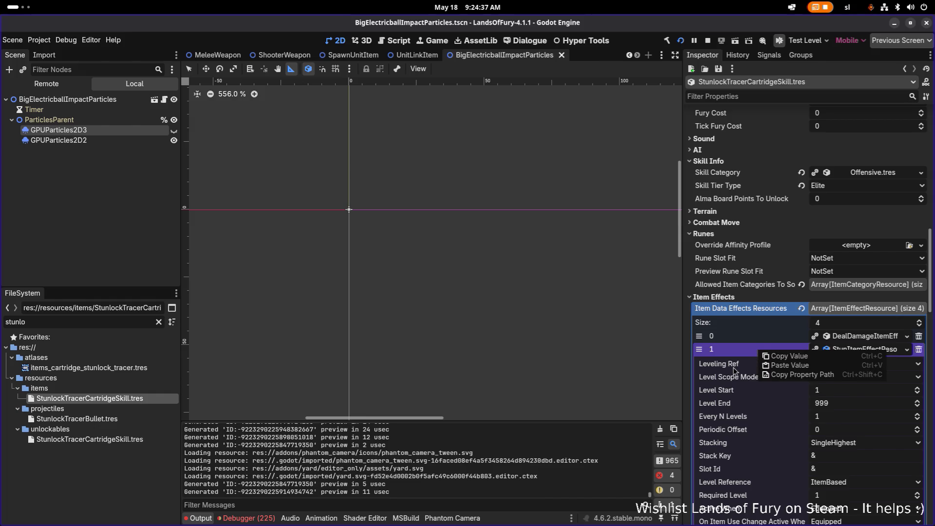
key(Escape)
scroll(736, 370, down, 4)
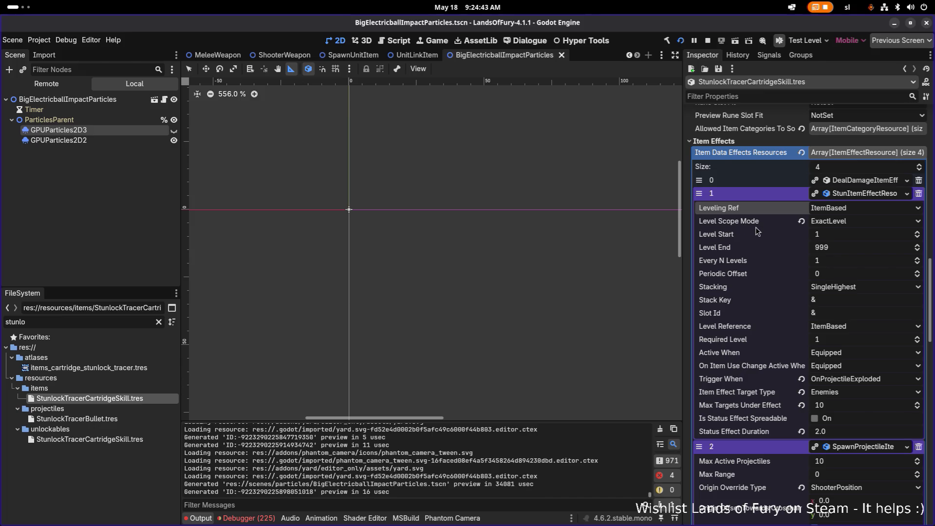
key(alt+Tab)
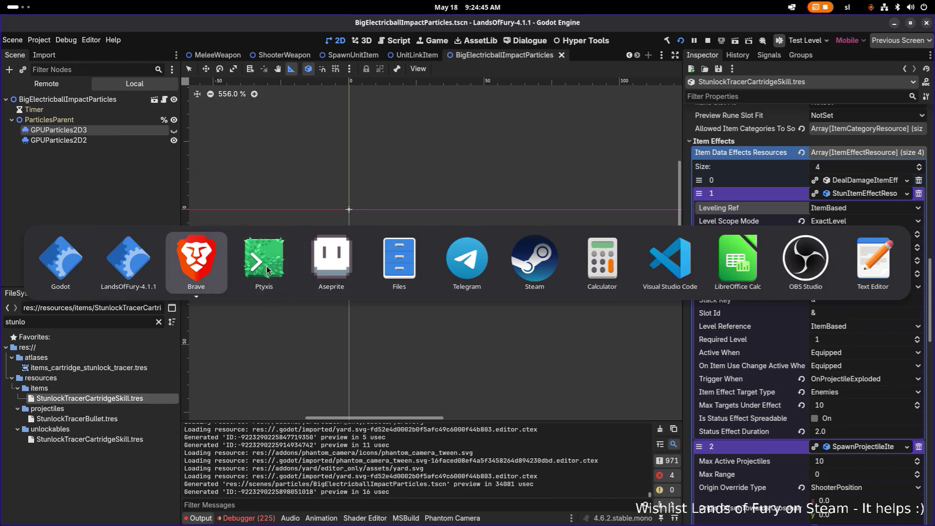
click(688, 255)
click(522, 198)
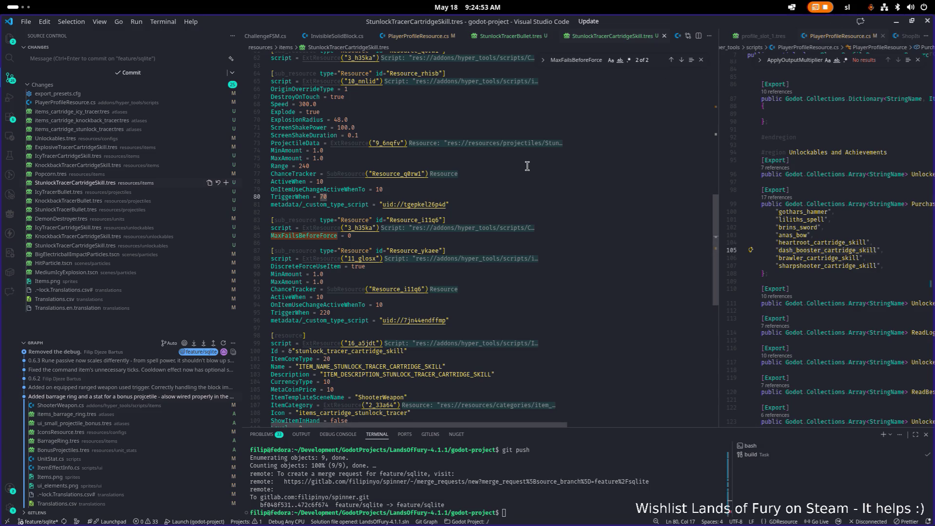
scroll(370, 253, up, 4)
double_click(289, 322)
key(ctrl+f)
key(Return)
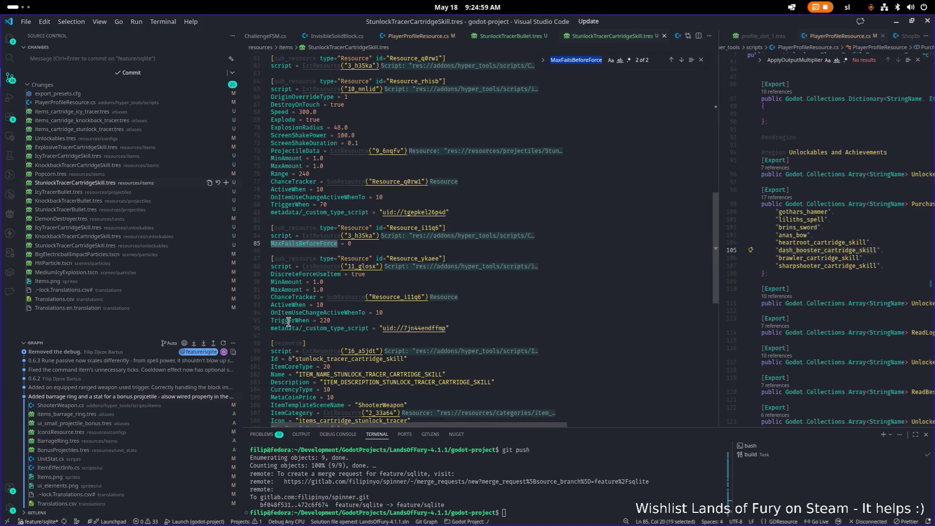
key(alt+Tab)
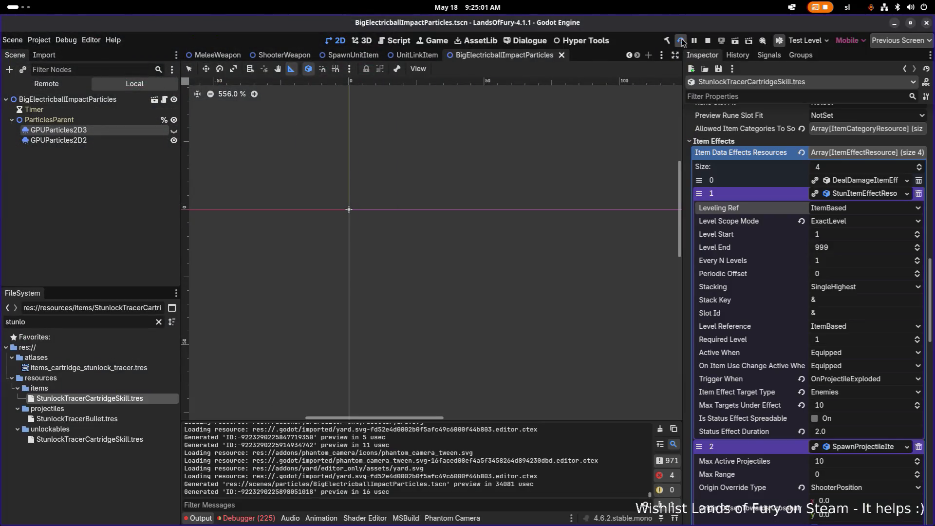
Relaunch the game with the new values and load the saved profile
click(680, 40)
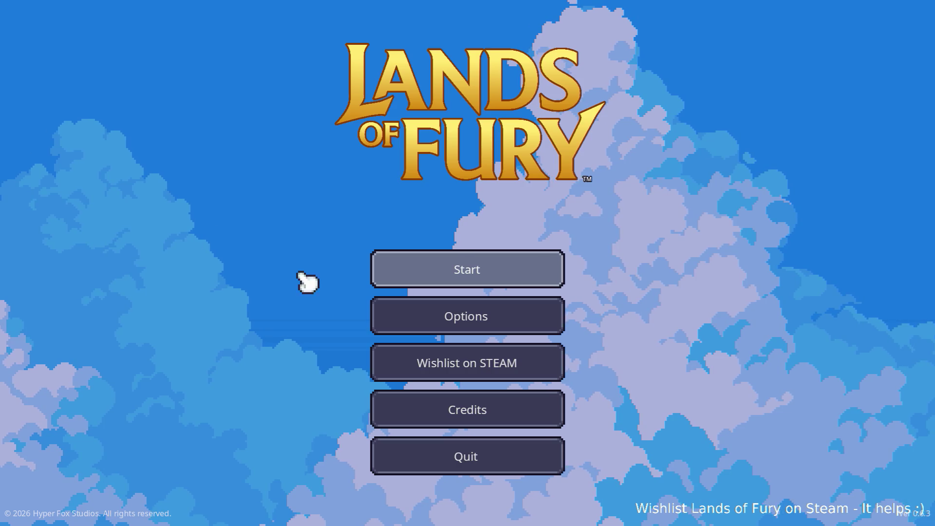
click(456, 263)
click(429, 267)
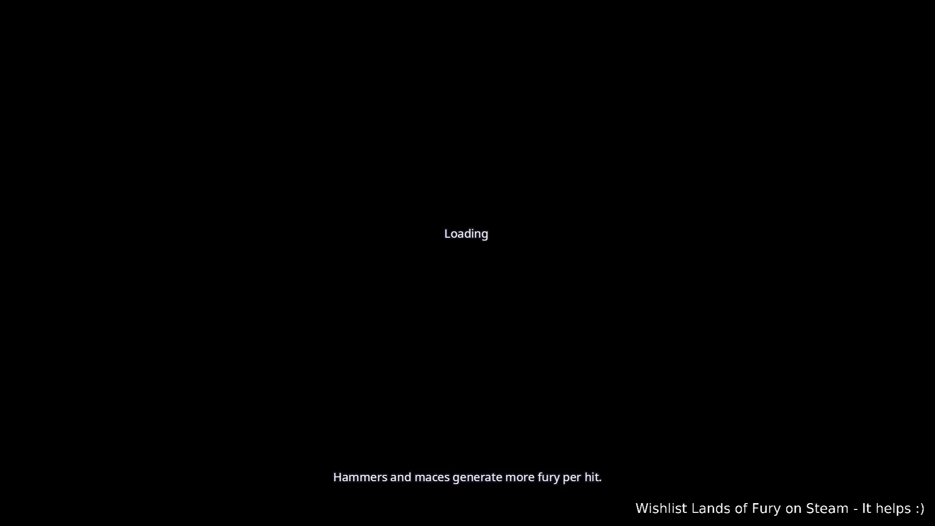
Buy the Icy, Knockback and Stunlock Tracers from Izzy for 18 meta coins
key(w)
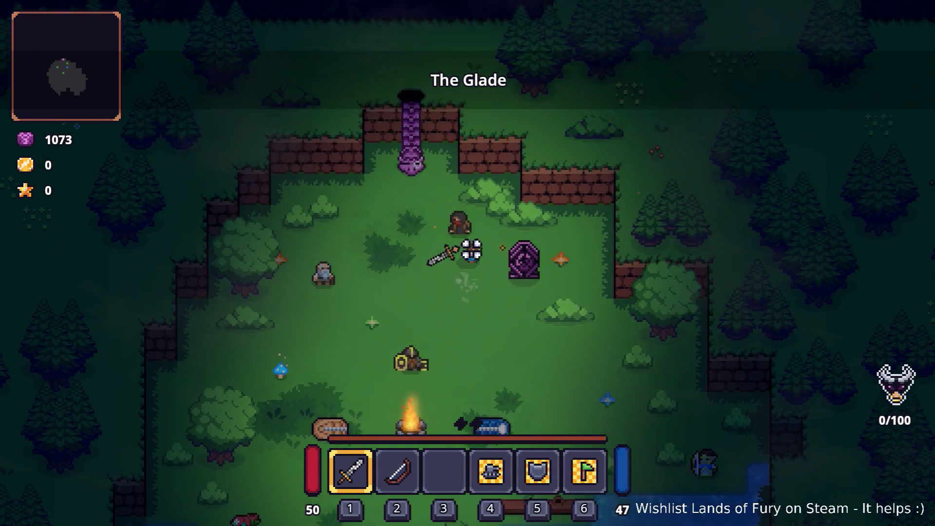
key(e)
key(e)
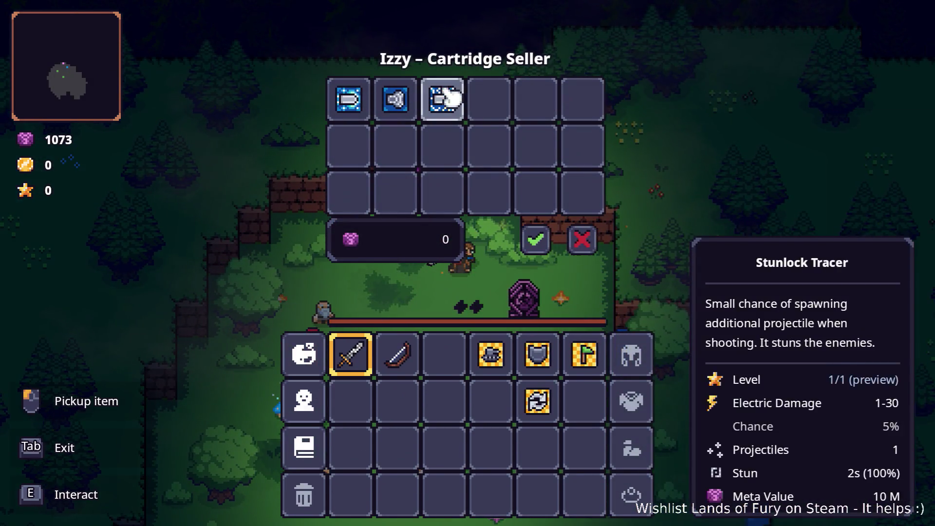
drag(359, 116, 431, 354)
drag(395, 99, 411, 401)
mouse_move(442, 100)
mouse_down()
mouse_move(463, 317)
mouse_move(444, 401)
mouse_up()
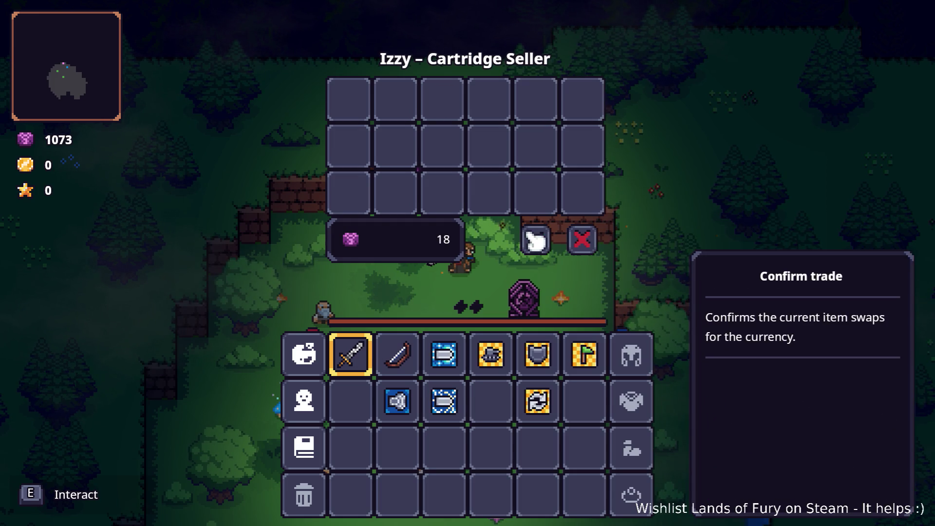
click(535, 239)
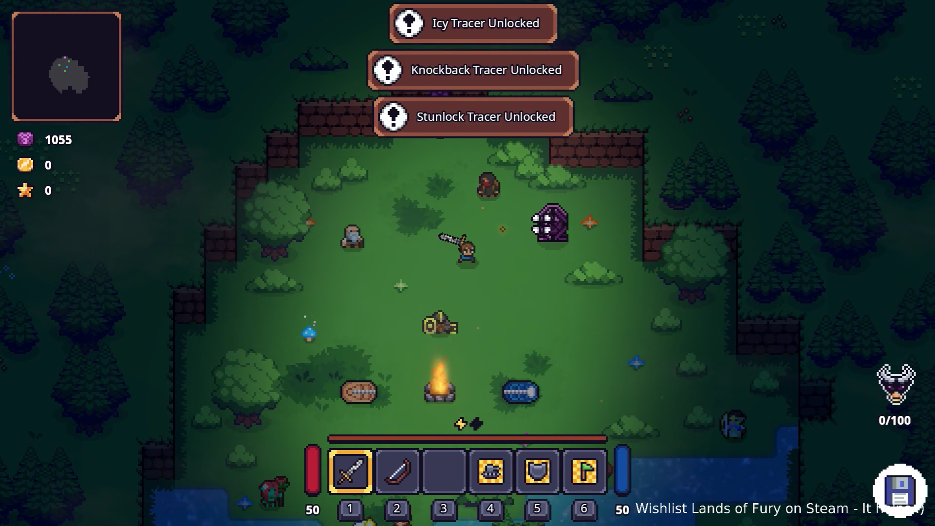
On the ALMA board, remove the pickaxe cartridge and browse which cartridges fit that slot
key(i)
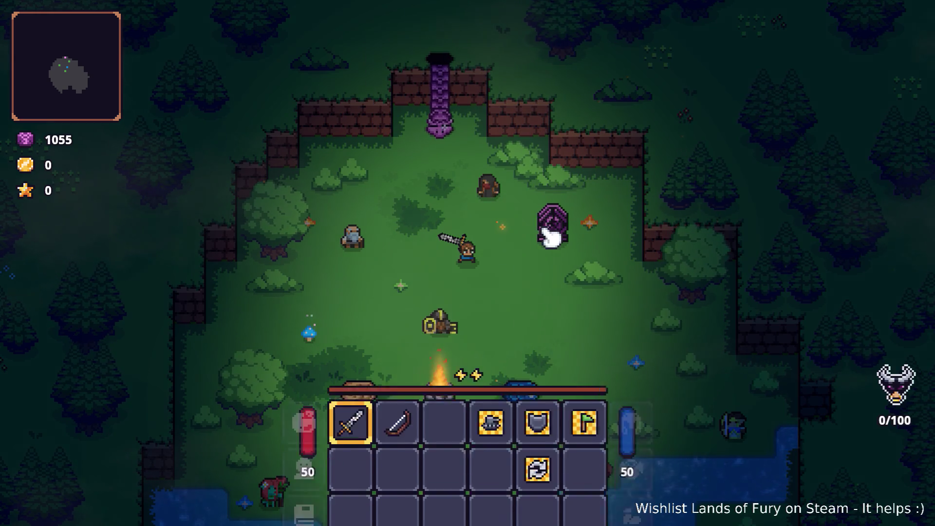
click(304, 354)
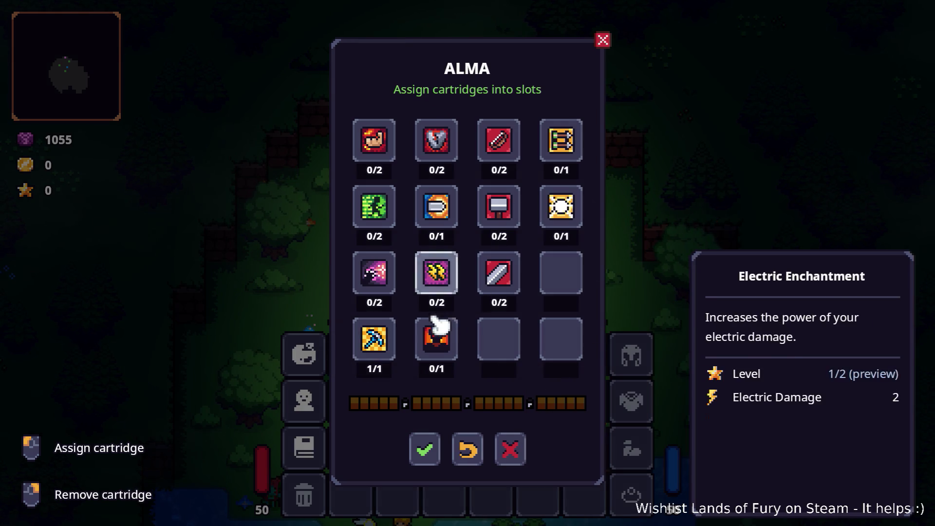
right_click(375, 343)
click(385, 347)
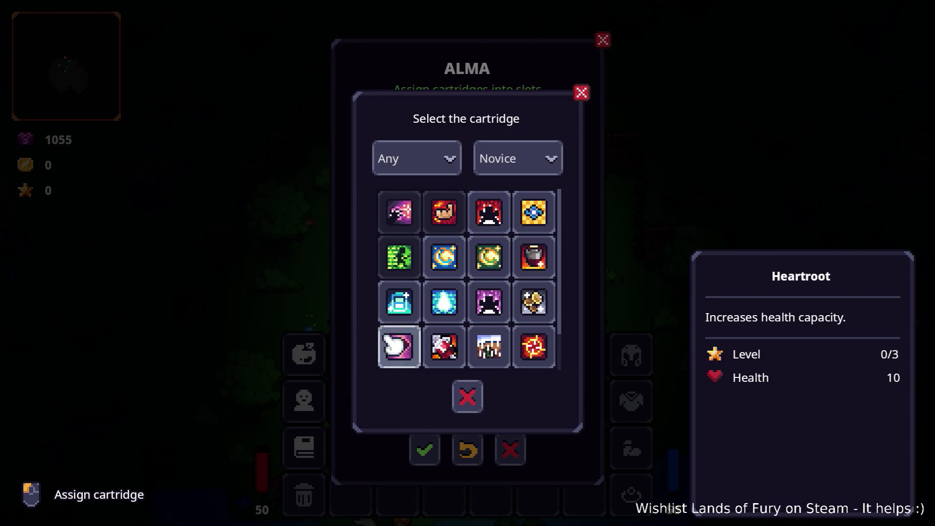
scroll(482, 255, down, 1)
scroll(474, 300, up, 1)
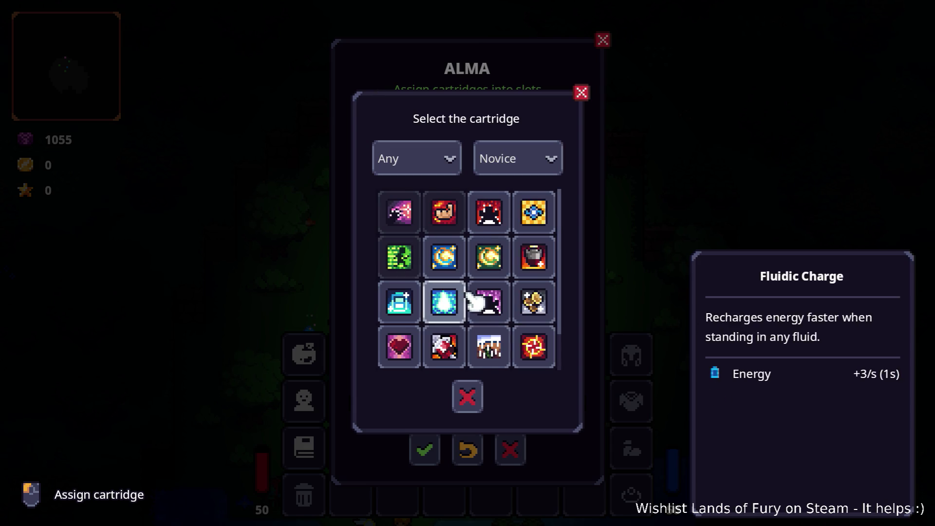
scroll(451, 200, down, 1)
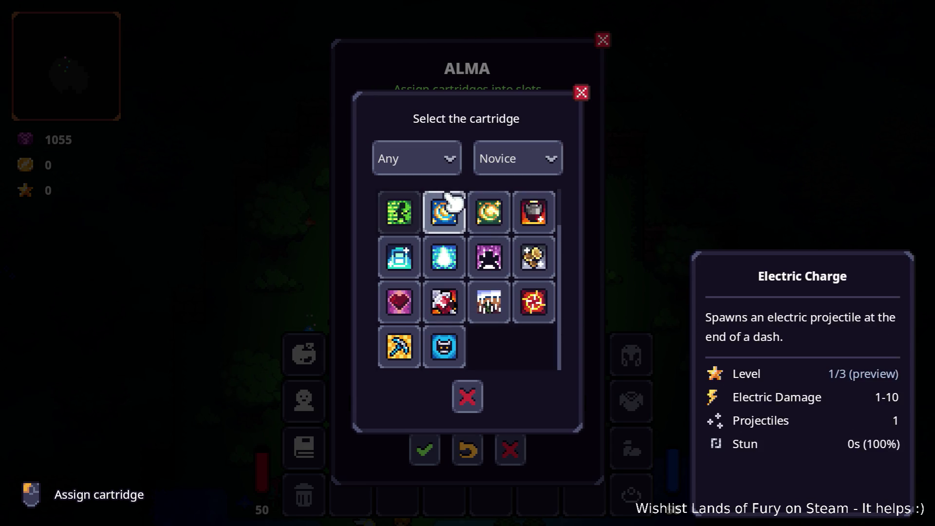
scroll(456, 202, up, 1)
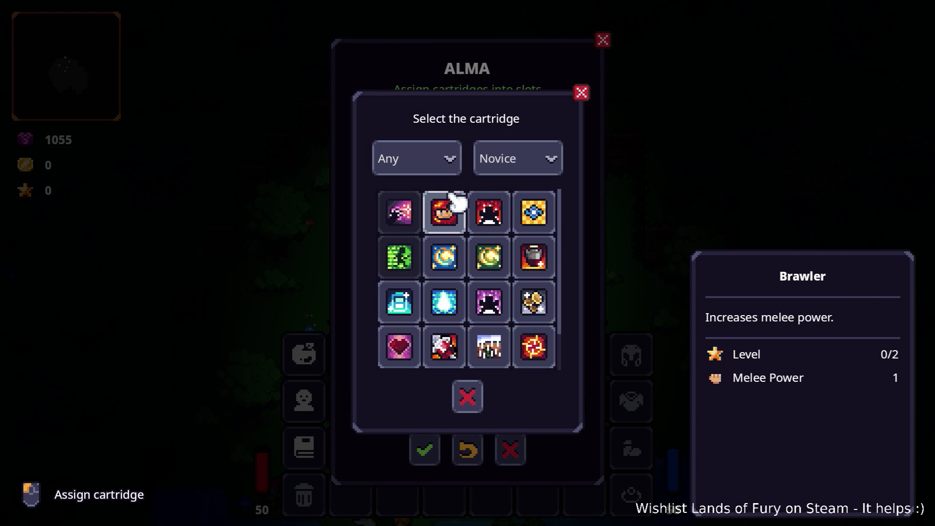
scroll(455, 202, down, 1)
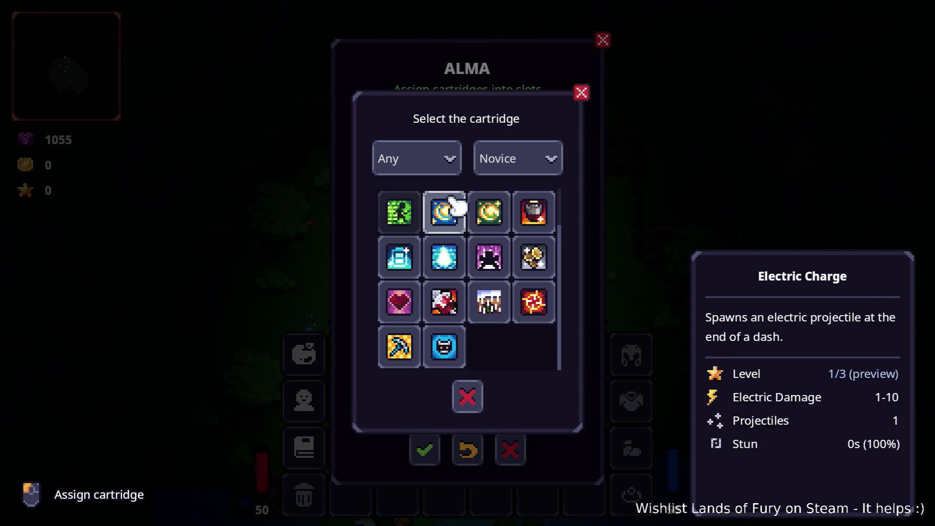
click(468, 394)
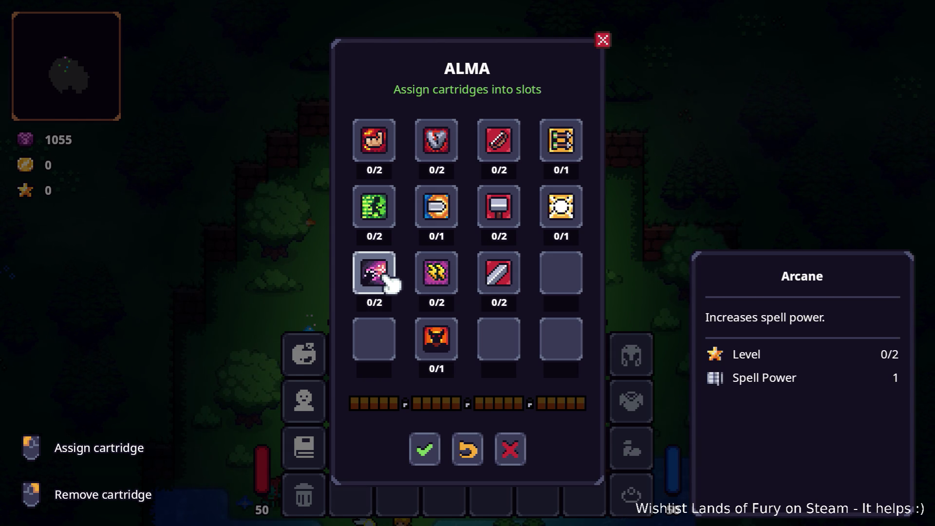
Remove the Arcane, Brawler, Electric Enchantment and demon cartridges and review slot options
click(387, 280)
click(379, 210)
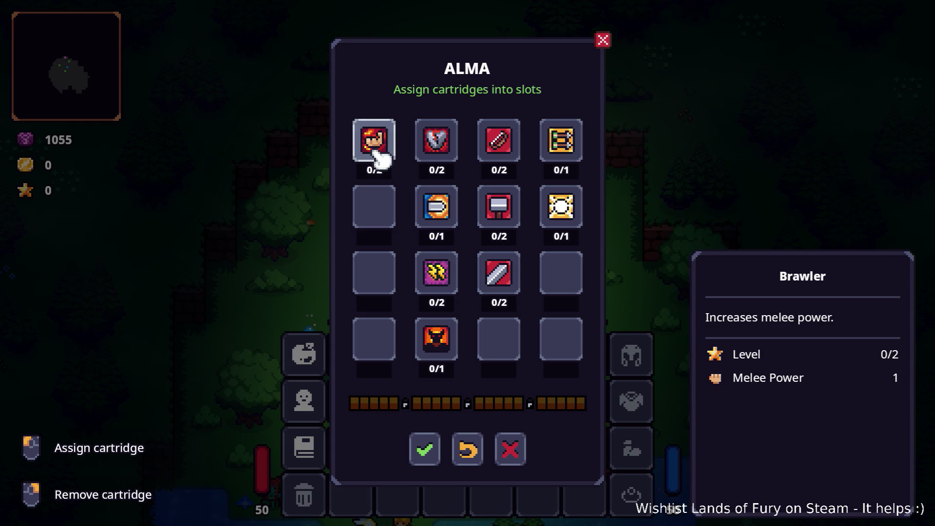
click(378, 141)
click(439, 289)
click(446, 333)
click(507, 331)
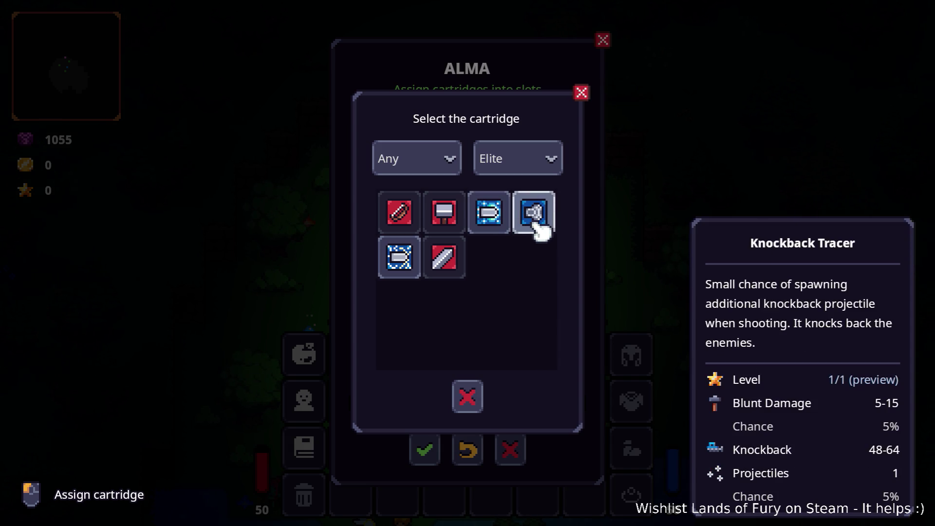
click(581, 93)
Close the ALMA board and quit the game to the desktop
click(512, 450)
key(Escape)
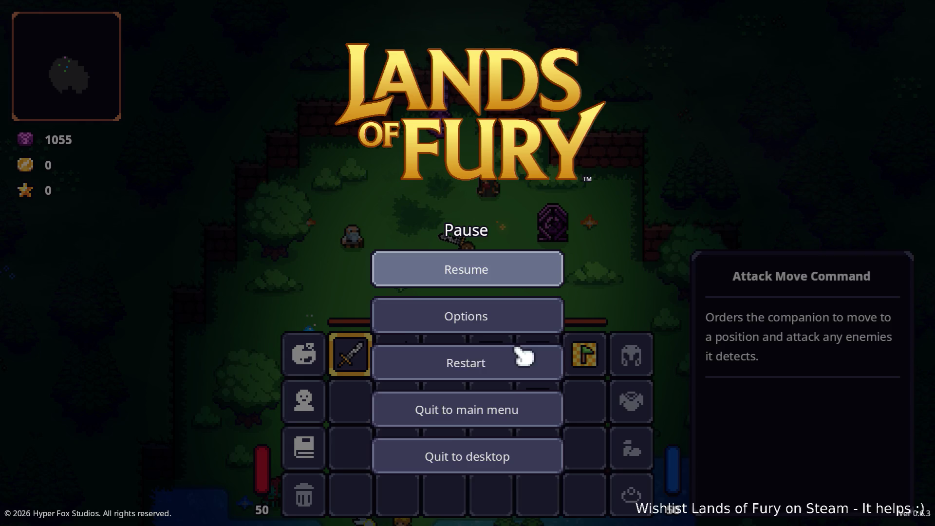
click(458, 455)
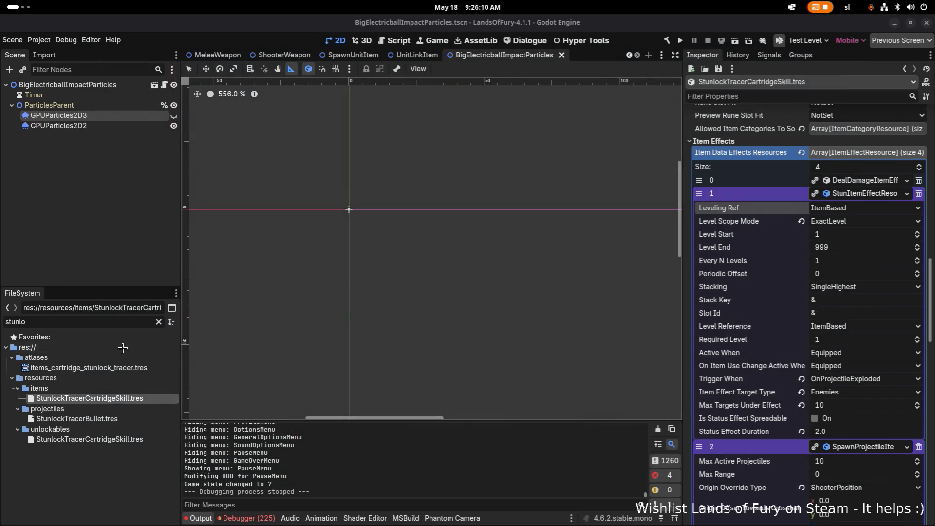
Filter FileSystem for tracer and leave the Explosive Tracer skill at Adept tier
click(104, 336)
key(ctrl+a)
text(tracer)
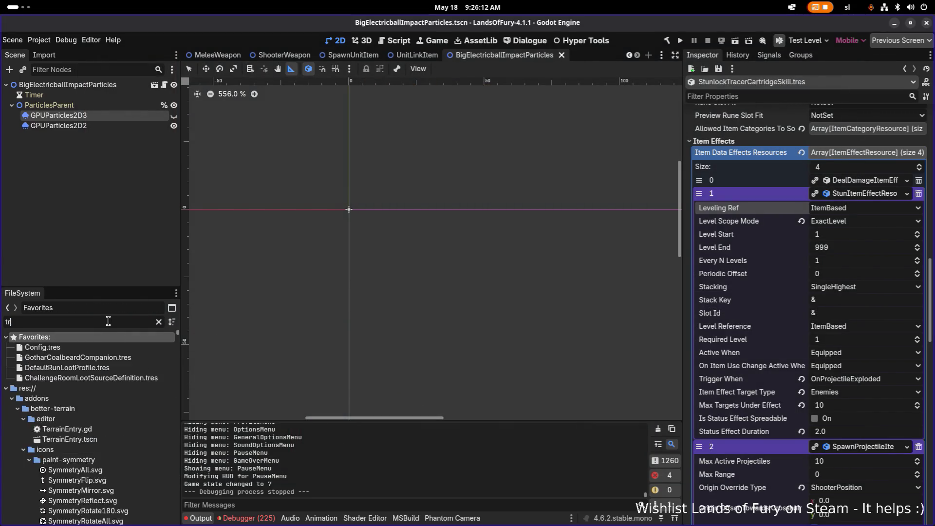
click(107, 433)
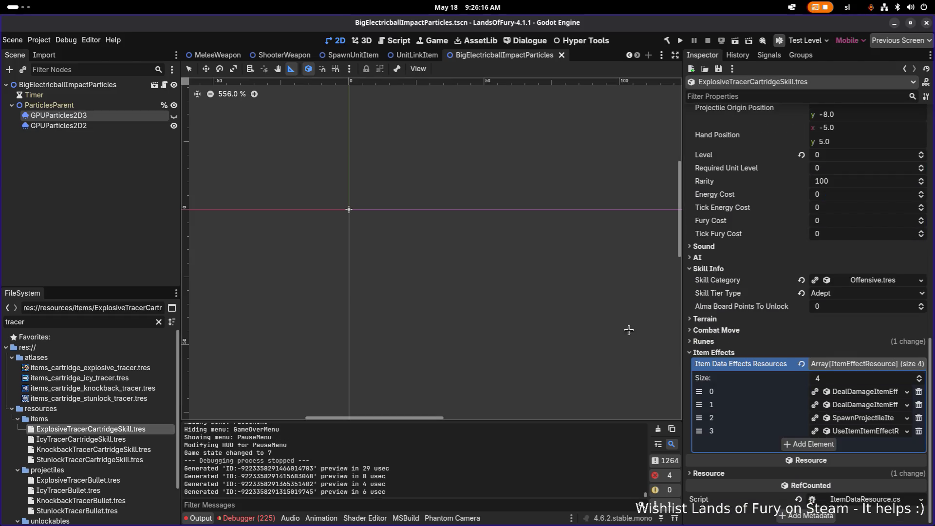
click(840, 294)
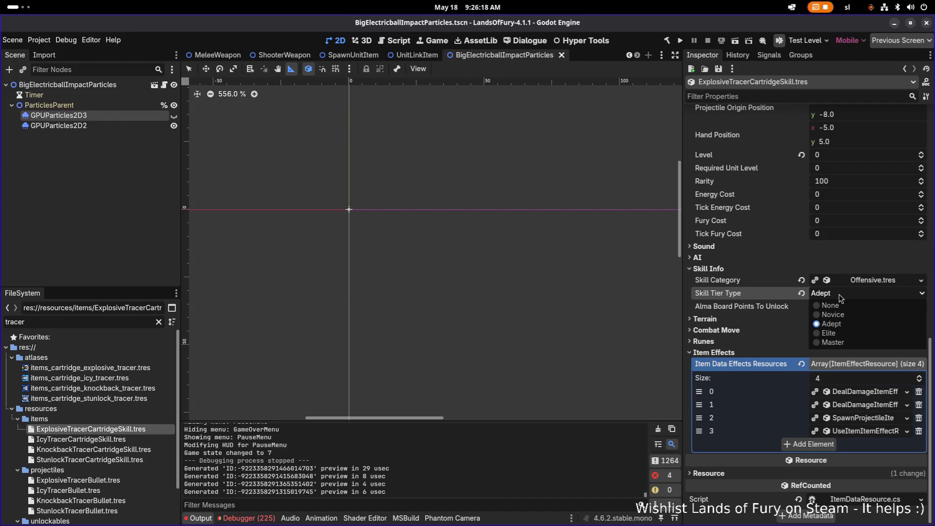
click(840, 297)
key(ctrl+s)
Open IcyTracerCartridgeSkill and filter the Inspector down to Skill Info
click(119, 441)
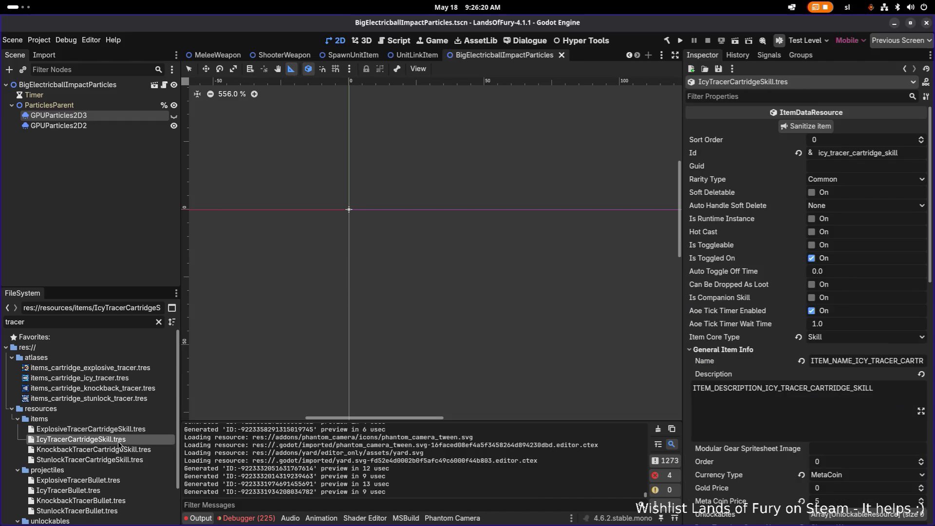
scroll(820, 372, down, 5)
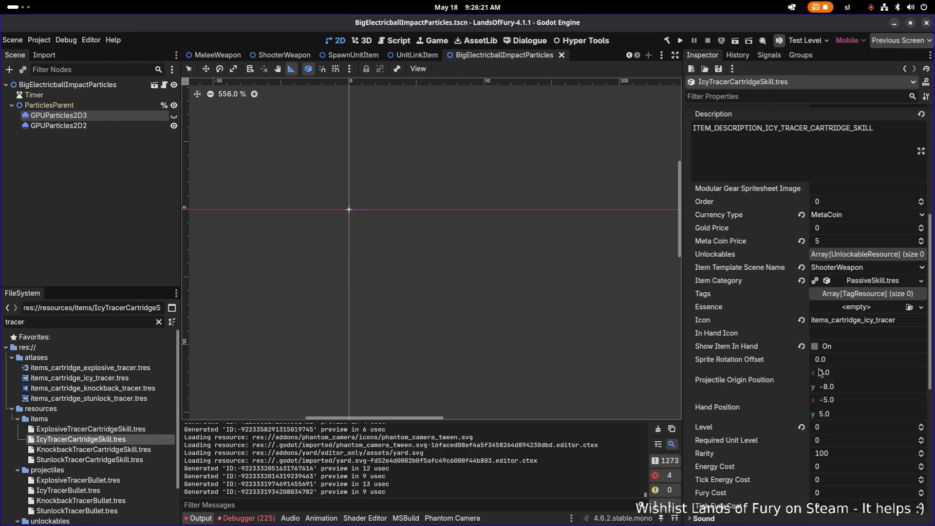
click(728, 96)
text(skio)
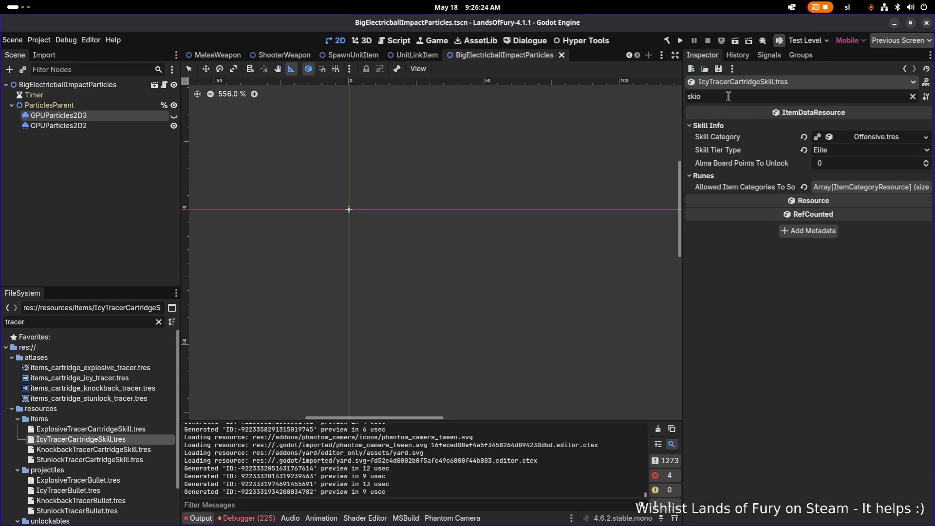
key(BackSpace)
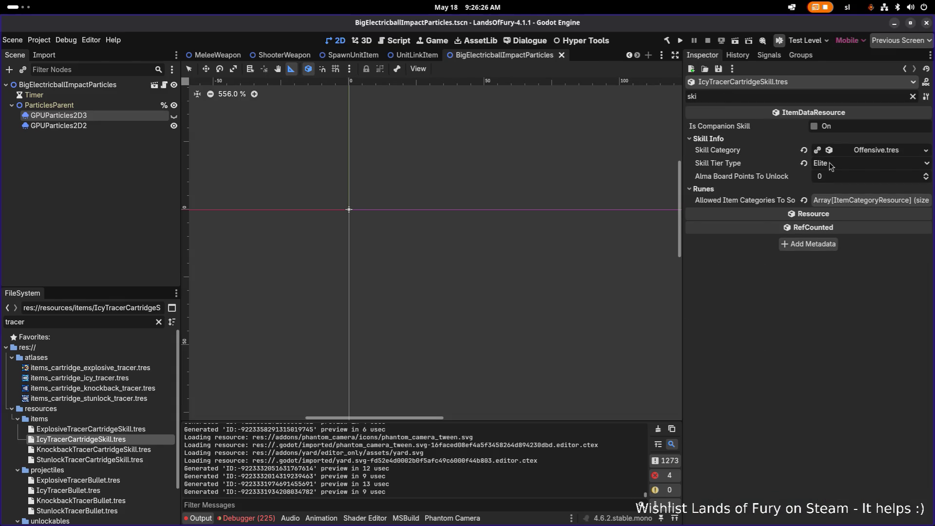
Set the Knockback Tracer skill's tier type to Novice
click(132, 449)
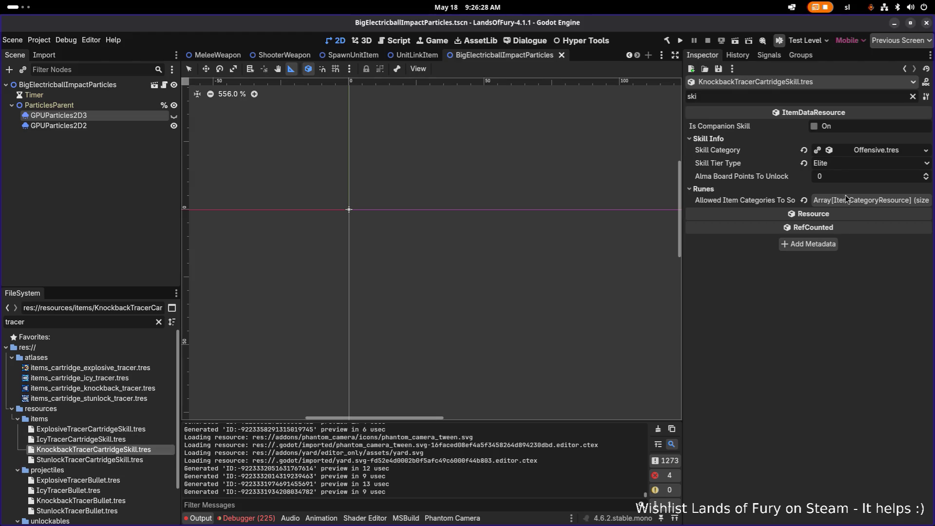
click(853, 166)
click(847, 185)
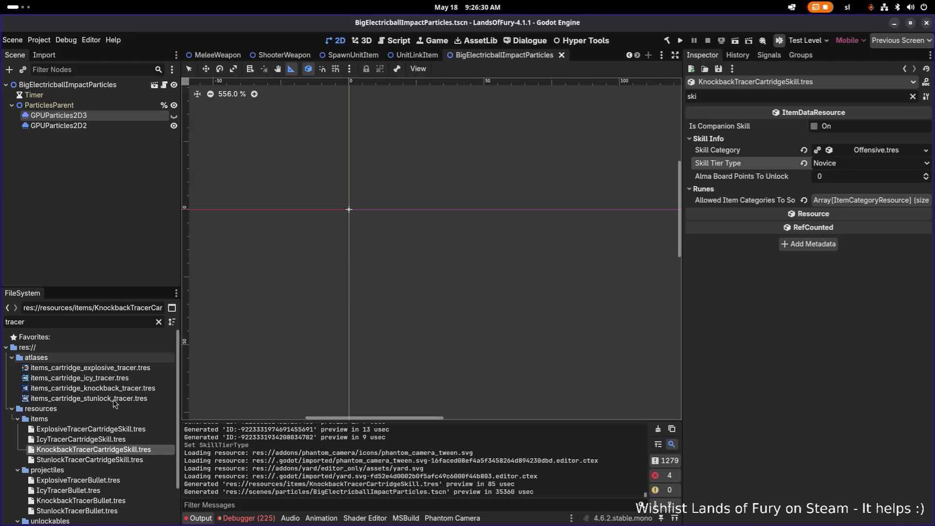
Set the Stunlock Tracer skill's tier type to Master, save, and run the project
click(97, 460)
click(848, 165)
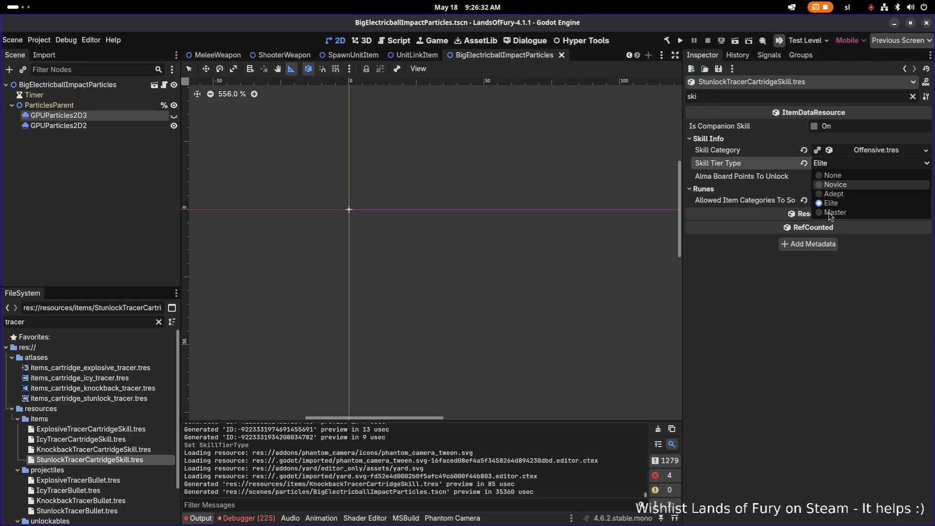
click(837, 213)
key(ctrl+s)
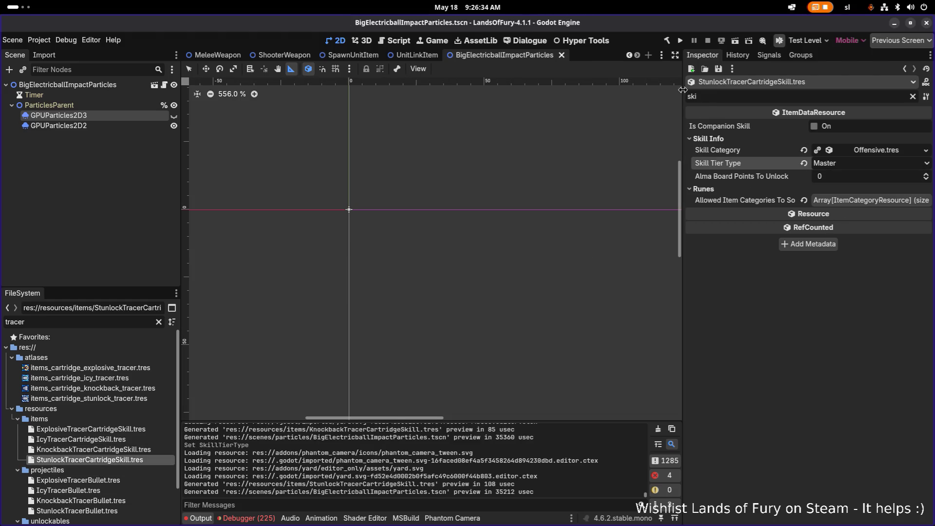
click(681, 43)
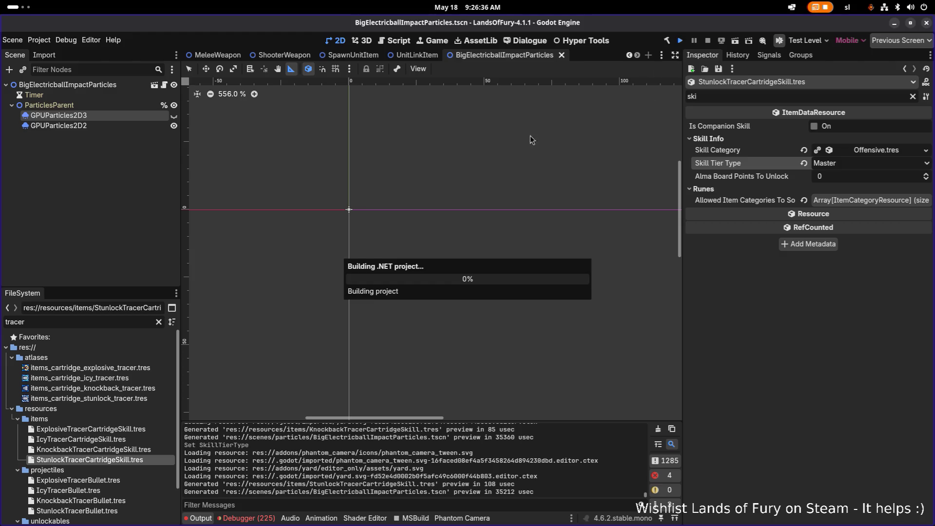
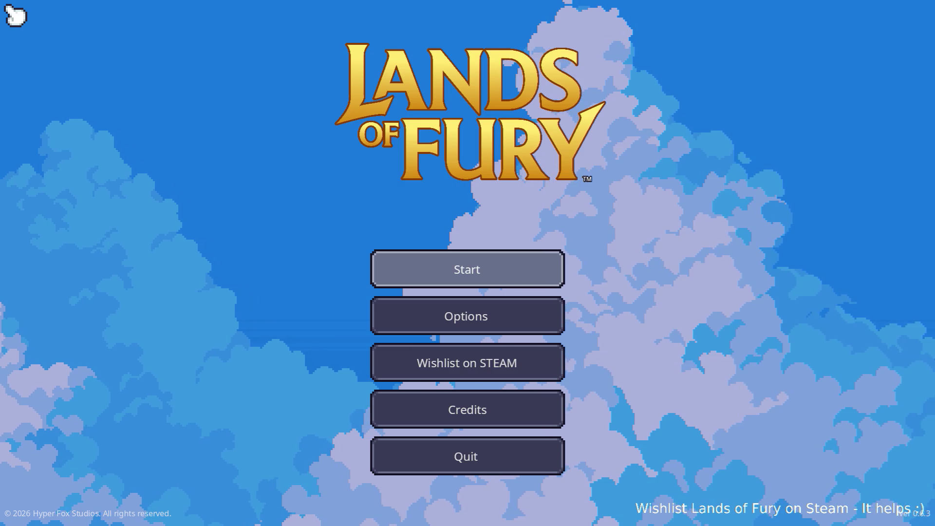
Load the first save profile into The Glade, swing the sword once, and bring up the inventory
click(464, 268)
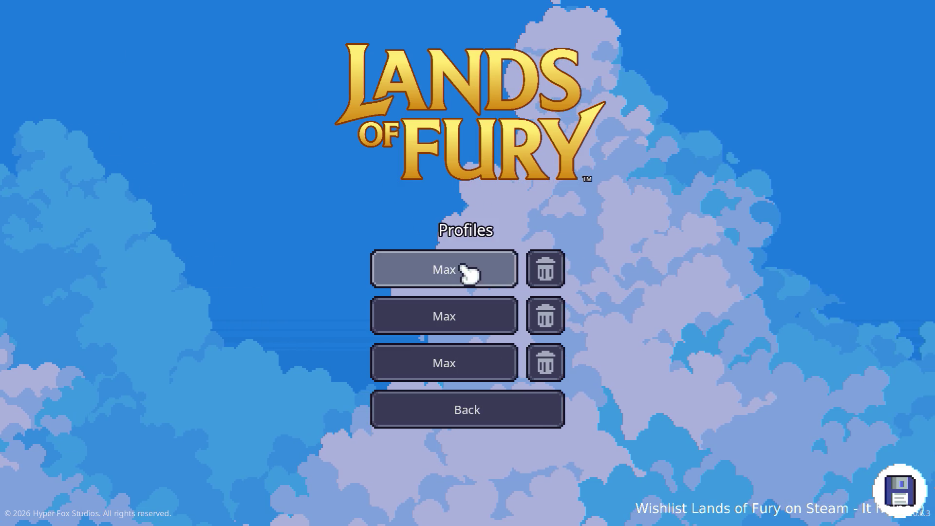
click(467, 269)
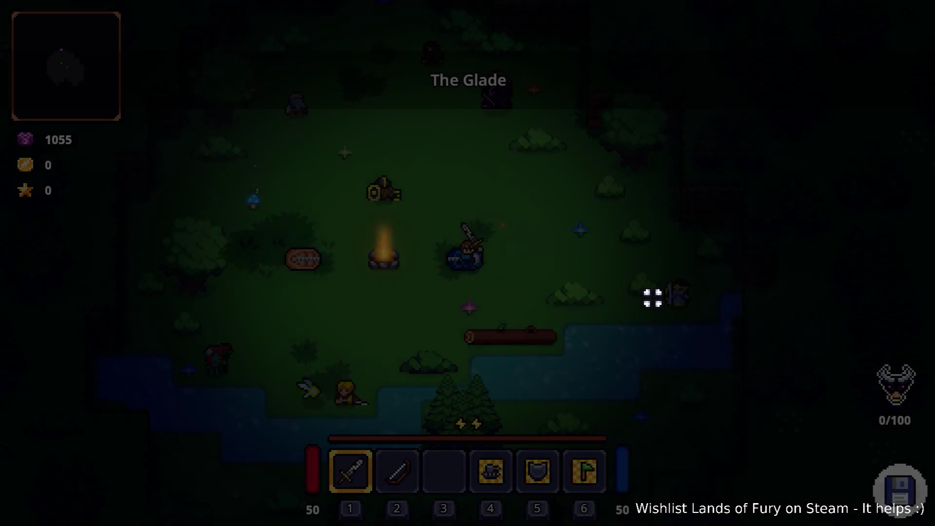
click(580, 265)
key(Tab)
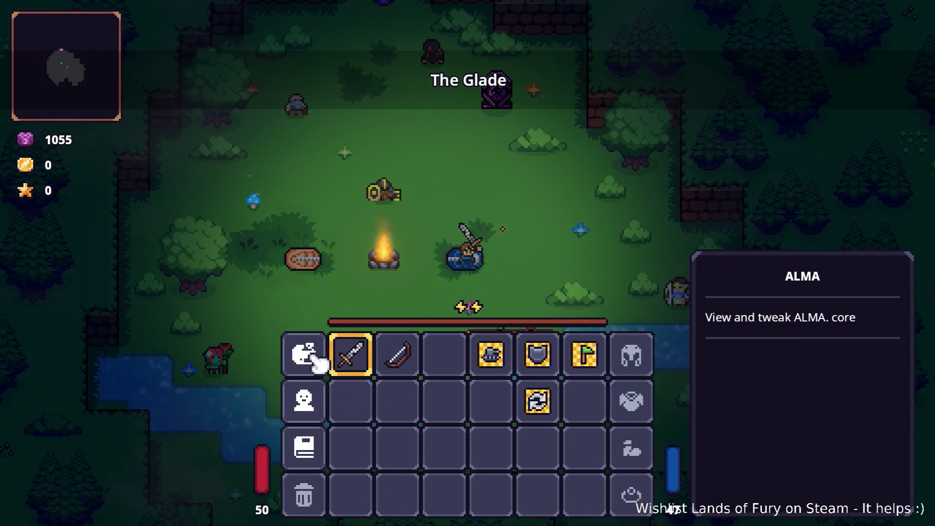
In ALMA, put Knockback Tracer in the first top-row slot and clear top slots 2–4
click(305, 357)
click(379, 139)
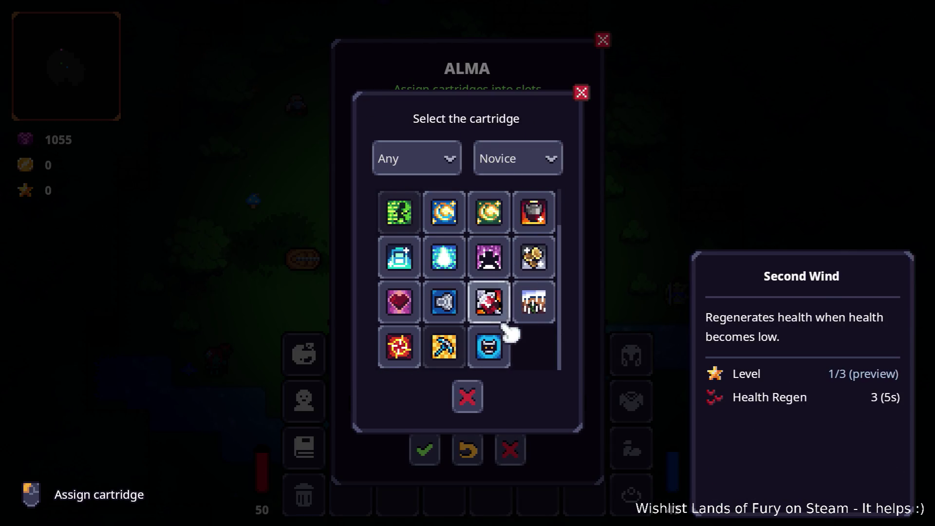
click(456, 309)
right_click(440, 141)
right_click(498, 141)
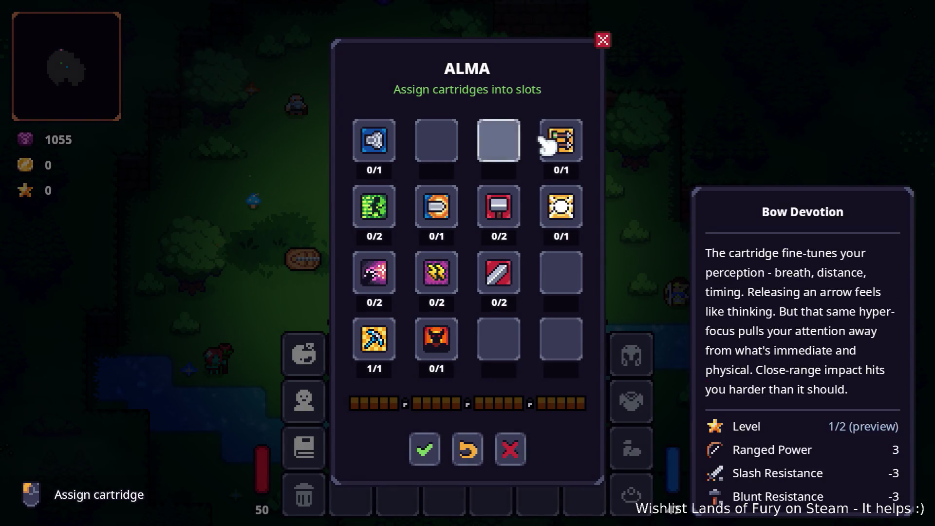
right_click(548, 142)
Free a tracer from row 2, slot 2 and place it in top slot 2
click(449, 139)
click(463, 204)
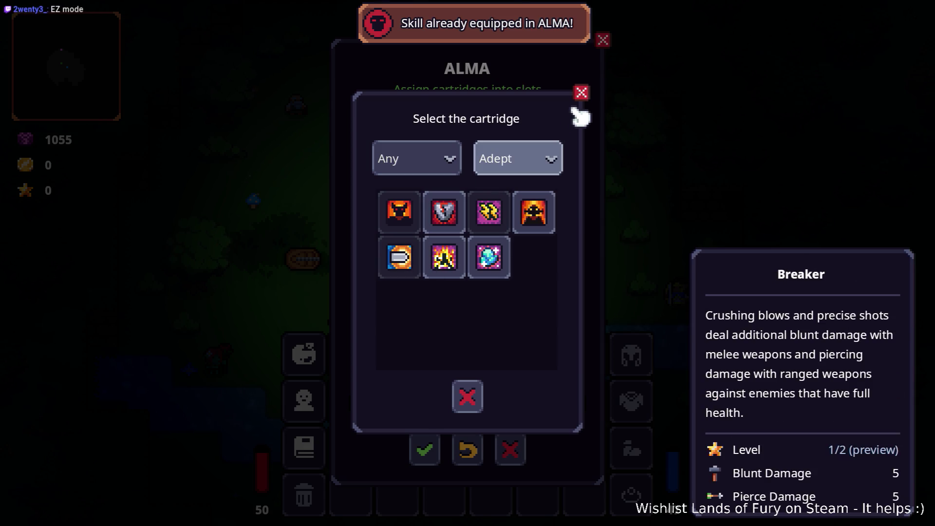
click(581, 93)
right_click(444, 208)
click(448, 142)
click(440, 264)
Fill top slot 3 with Icy Tracer and slot 4 with the third listed tracer
click(496, 135)
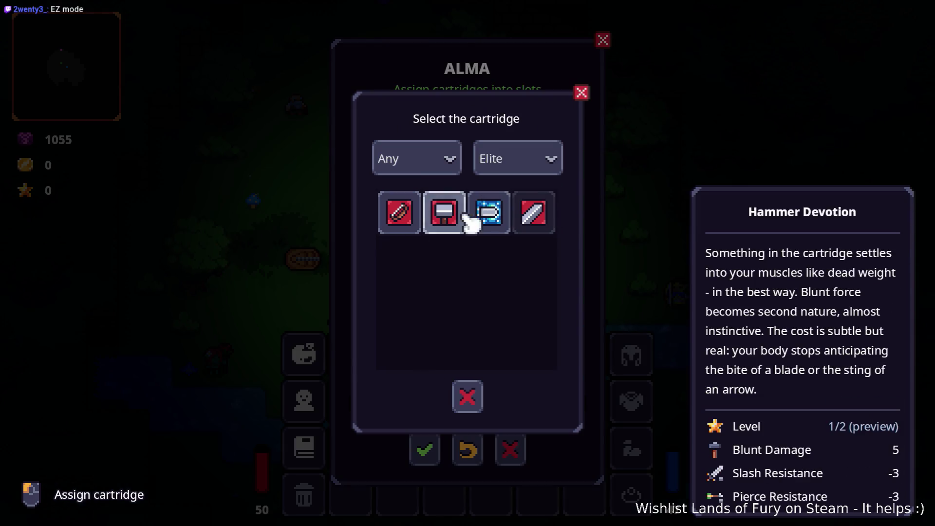
click(488, 211)
click(561, 130)
click(494, 215)
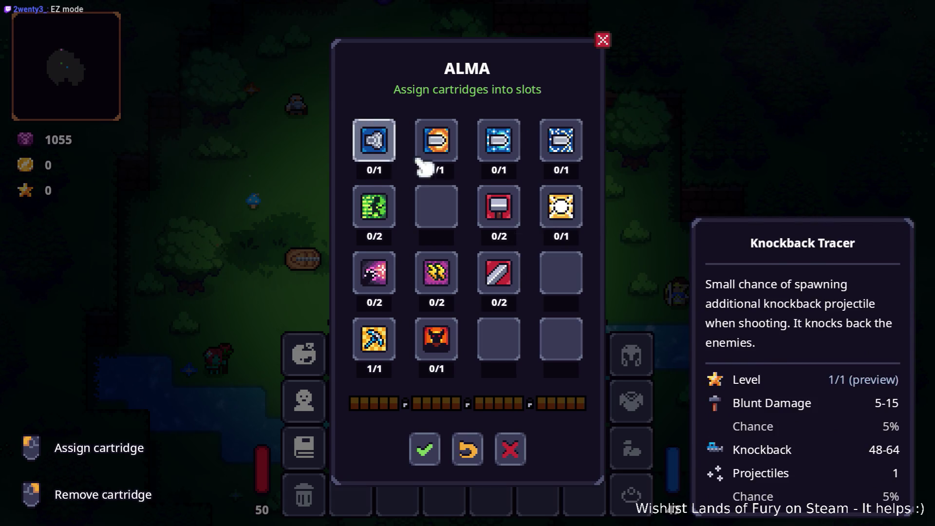
Add Bow Devotion to a bottom-row slot and Another One to row 3's last slot, then apply the layout
click(512, 332)
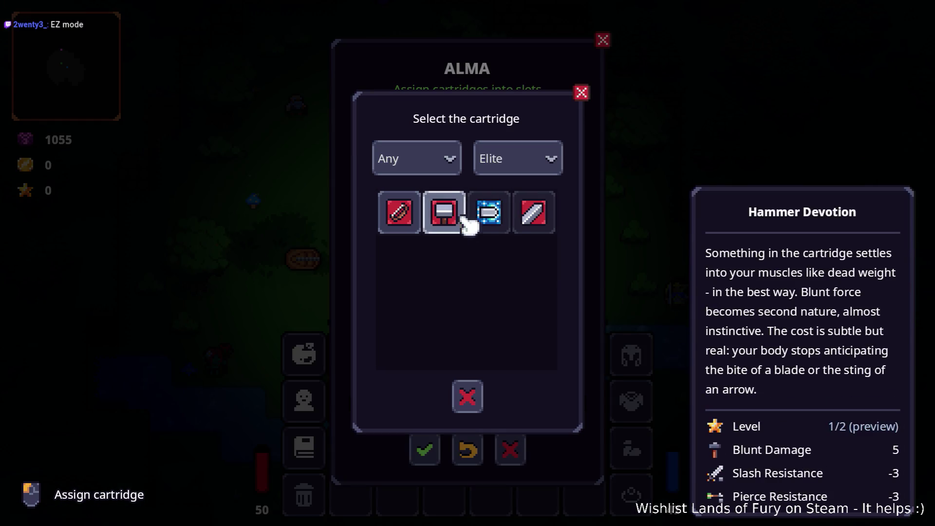
click(397, 215)
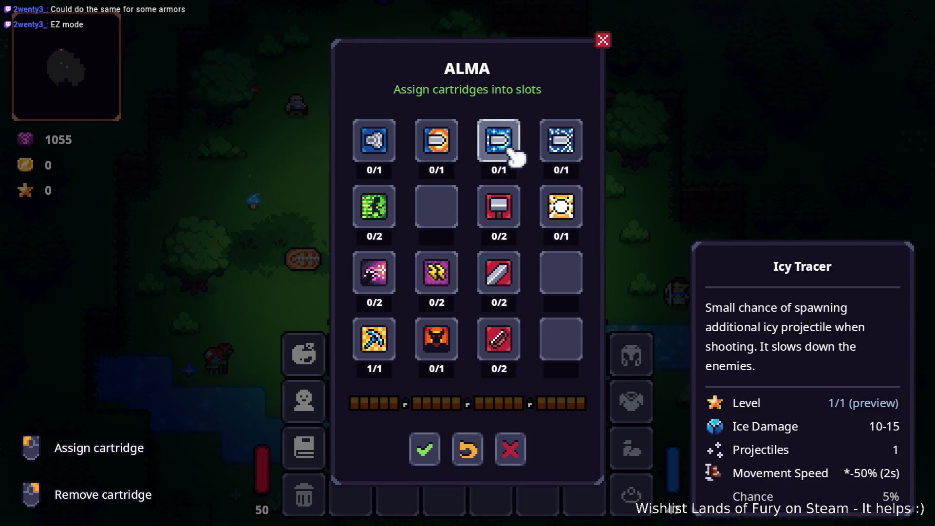
click(556, 277)
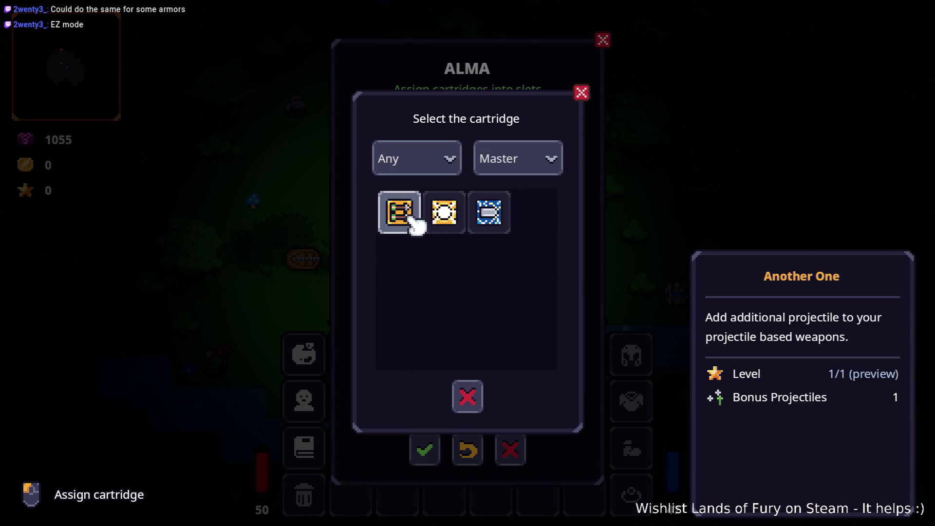
click(407, 216)
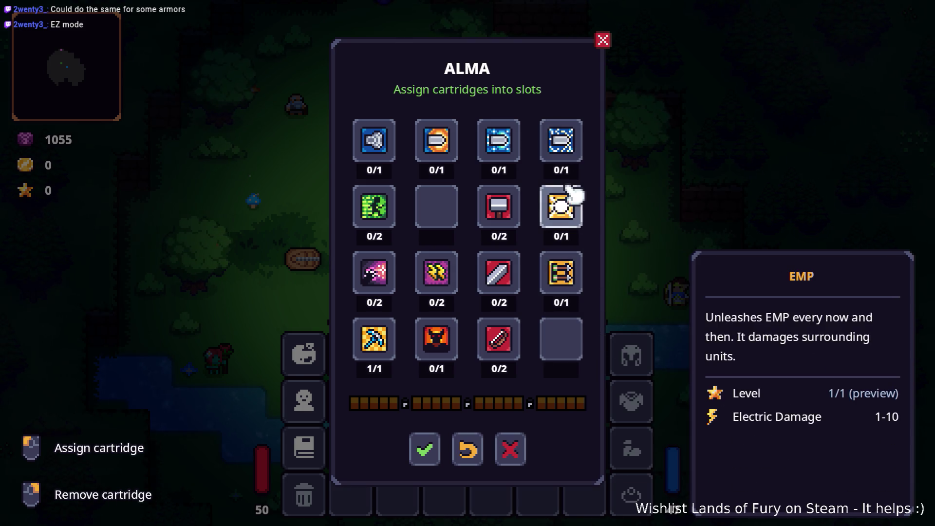
click(425, 449)
key(Tab)
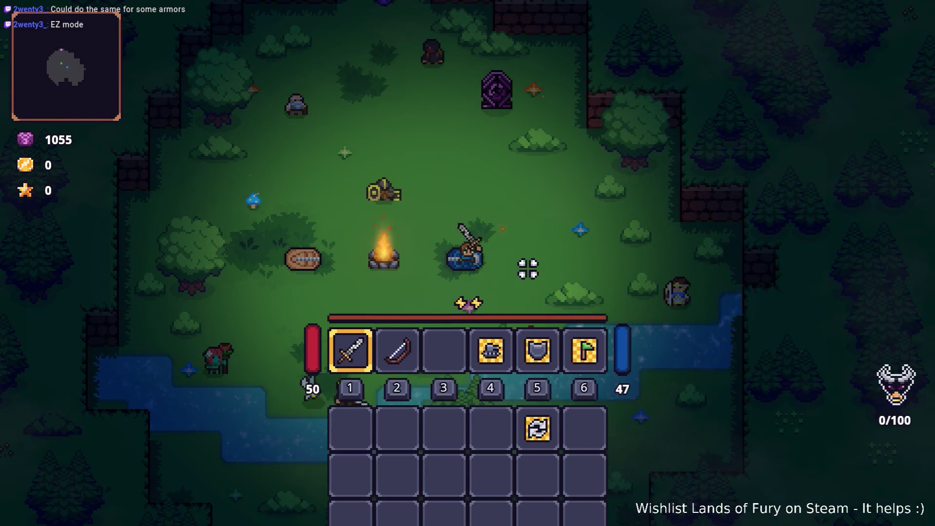
Enter the didra hole to Elderglade Forest and pick up the TEK-PICK
key(Tab)
key(Tab)
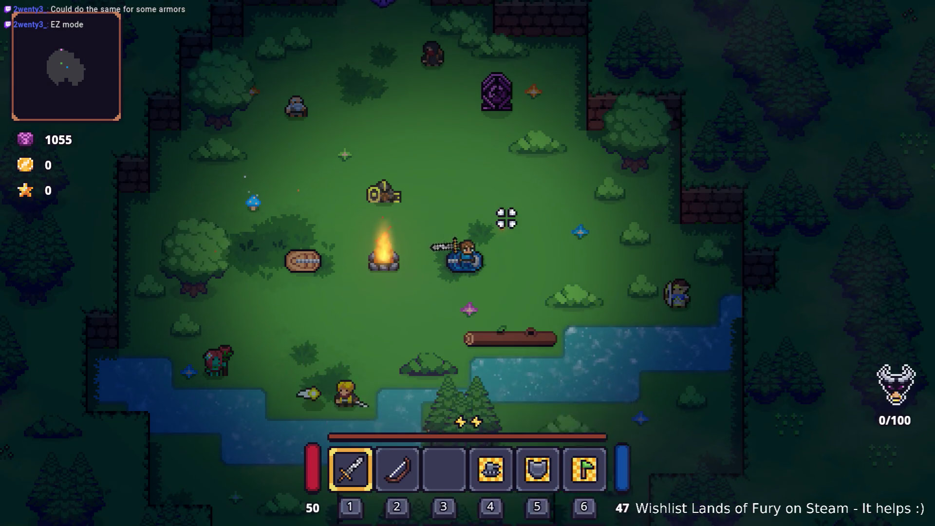
key(w)
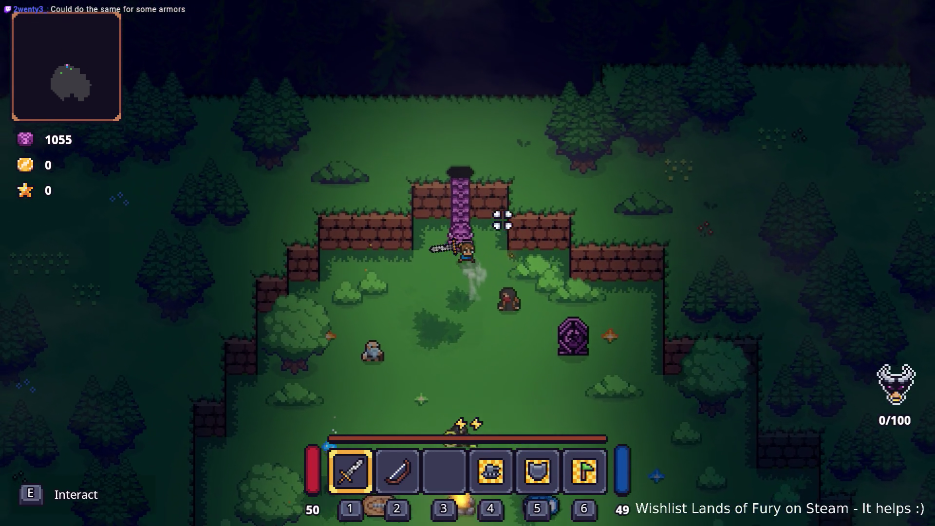
key(e)
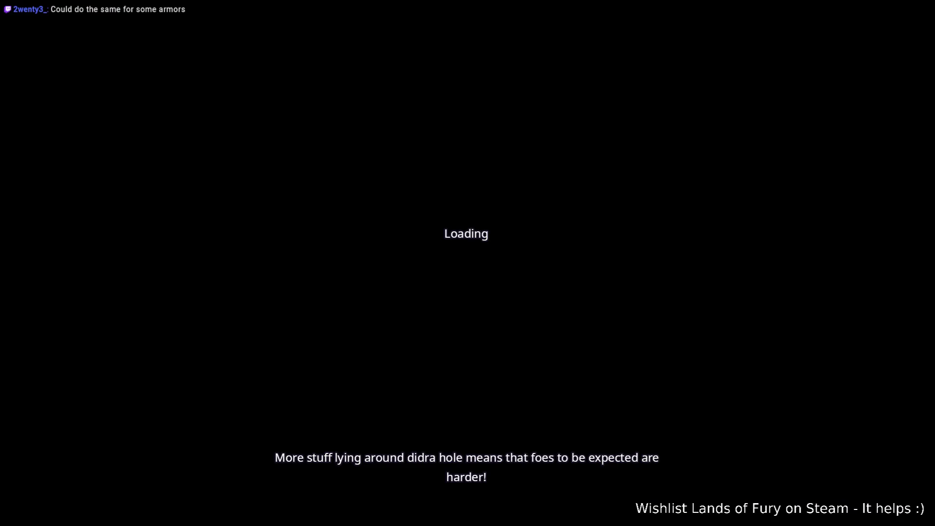
key(w)
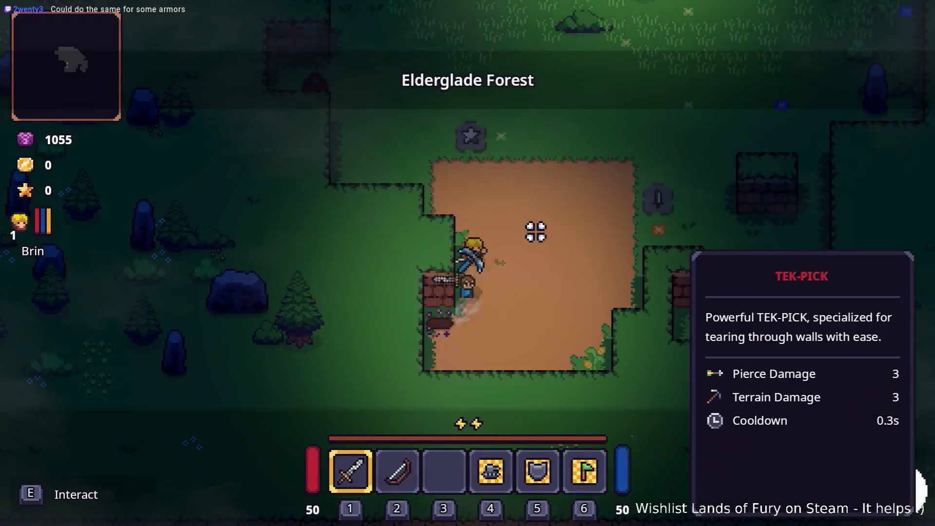
key(e)
key(w)
Switch to the bow and shoot arrows at the approaching forest enemies
key(2)
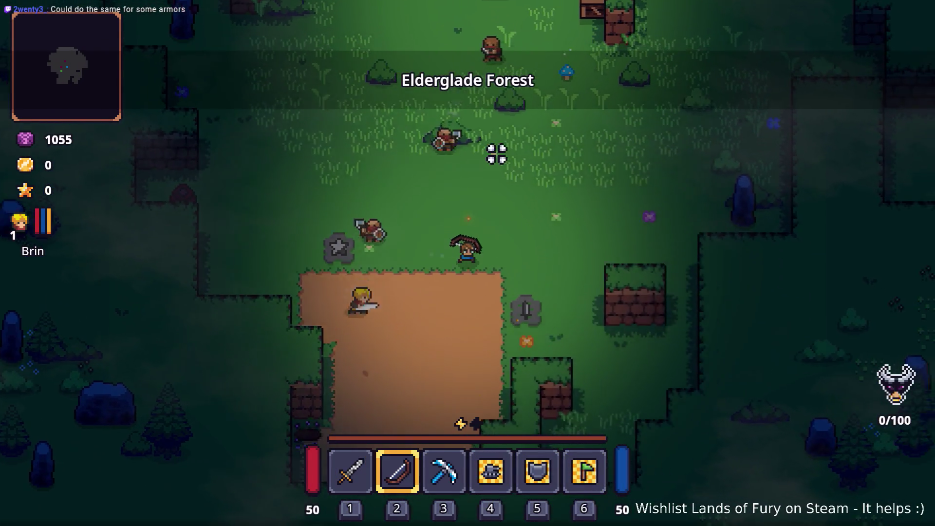
click(403, 150)
key(s)
click(403, 144)
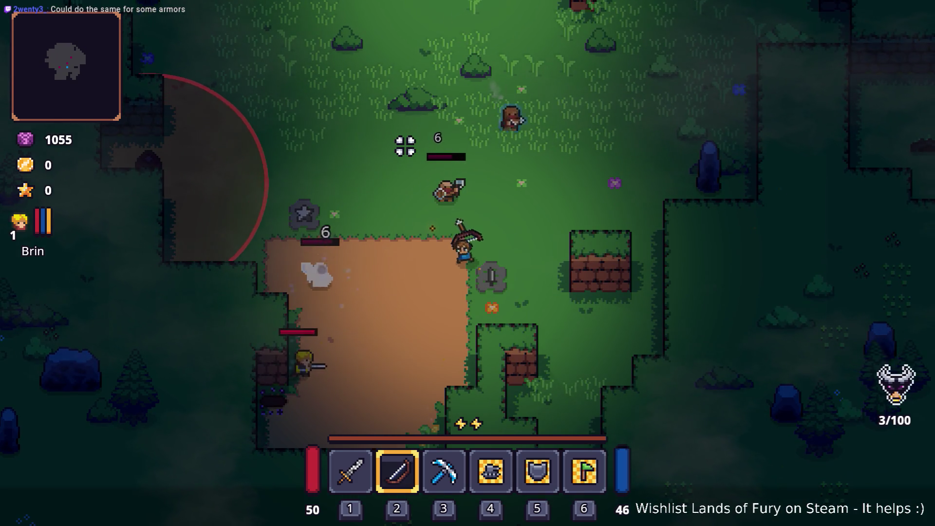
click(403, 144)
click(404, 145)
click(403, 144)
click(403, 144)
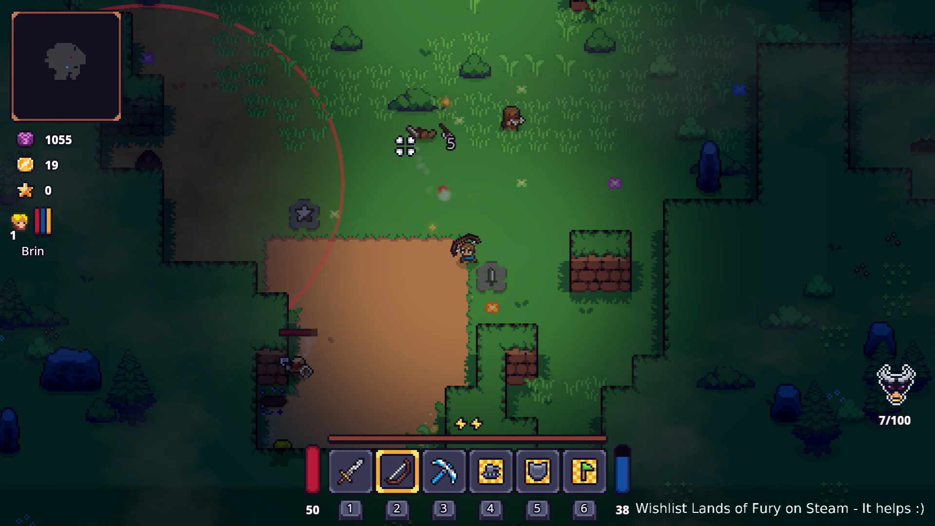
click(490, 115)
click(494, 122)
click(478, 139)
click(484, 138)
click(486, 136)
click(487, 136)
Run Player.AddLevels(20) in the developer console to gain 20 levels
key(s)
key(grave)
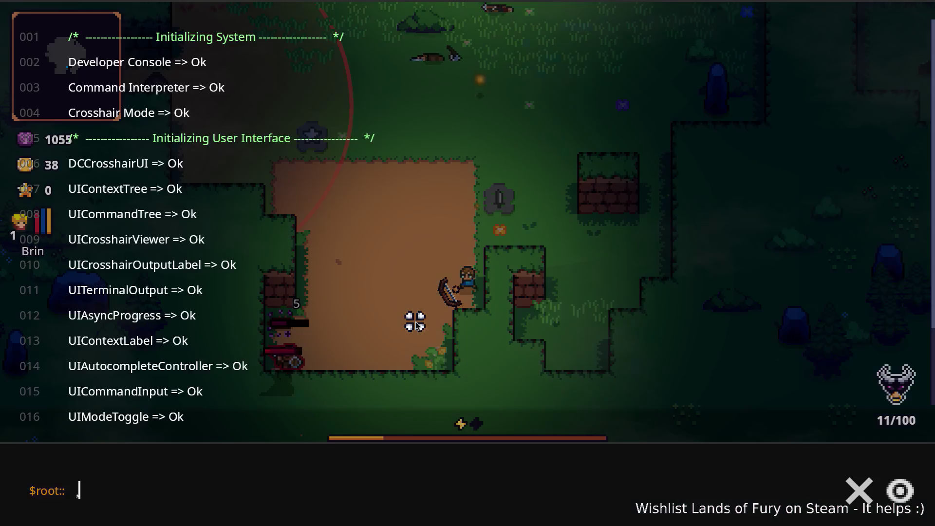
text(Player.AddL)
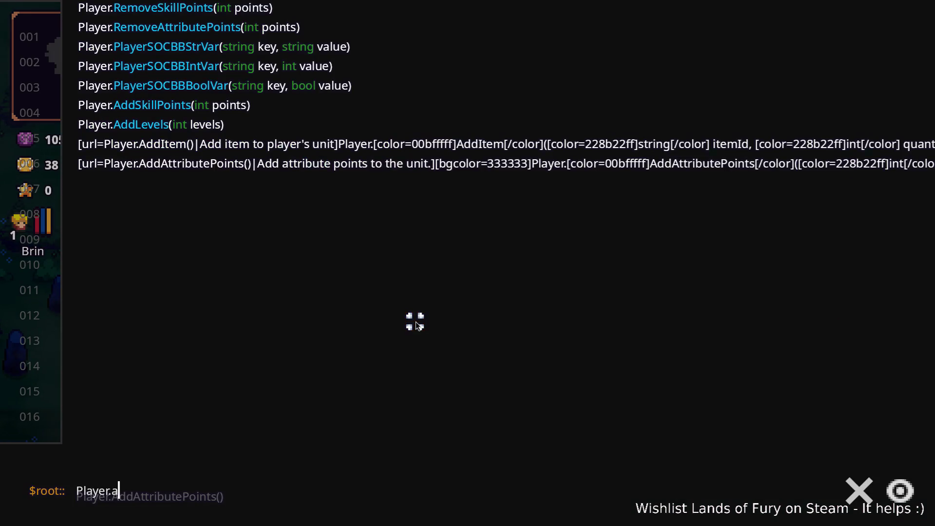
key(Tab)
text(20)
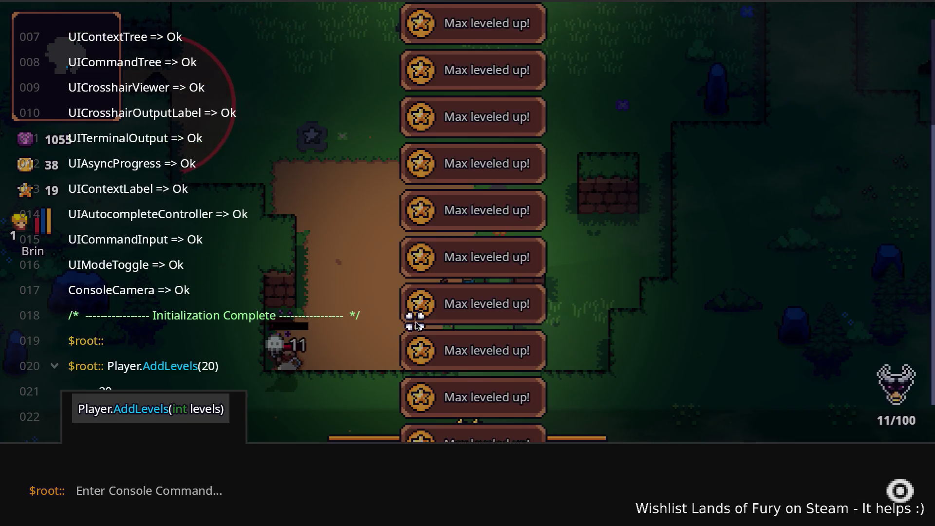
key(Return)
key(w+d)
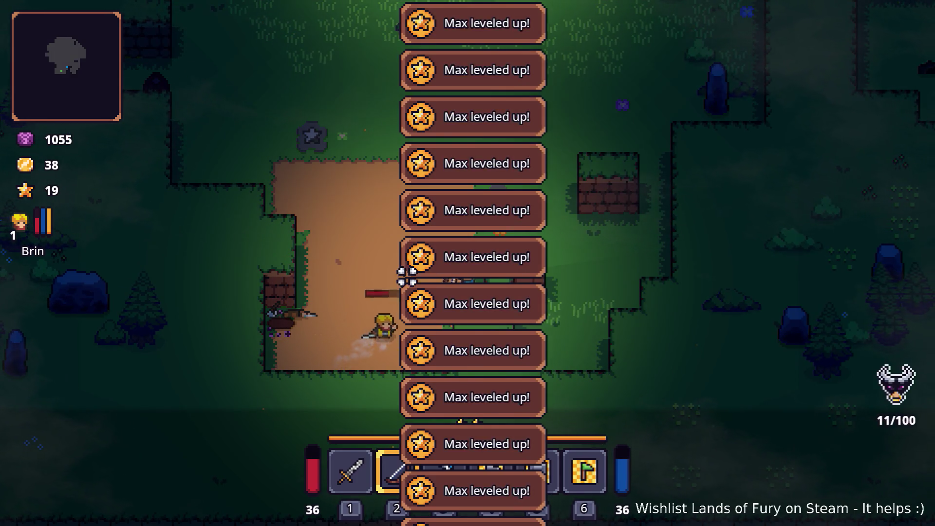
Open the ALMA skill tree from the inventory
key(i)
click(302, 351)
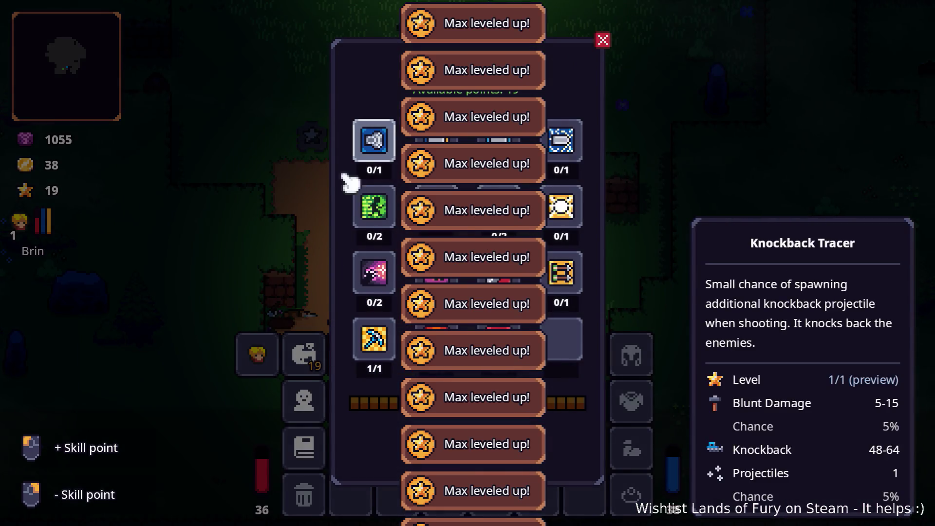
mouse_move(584, 148)
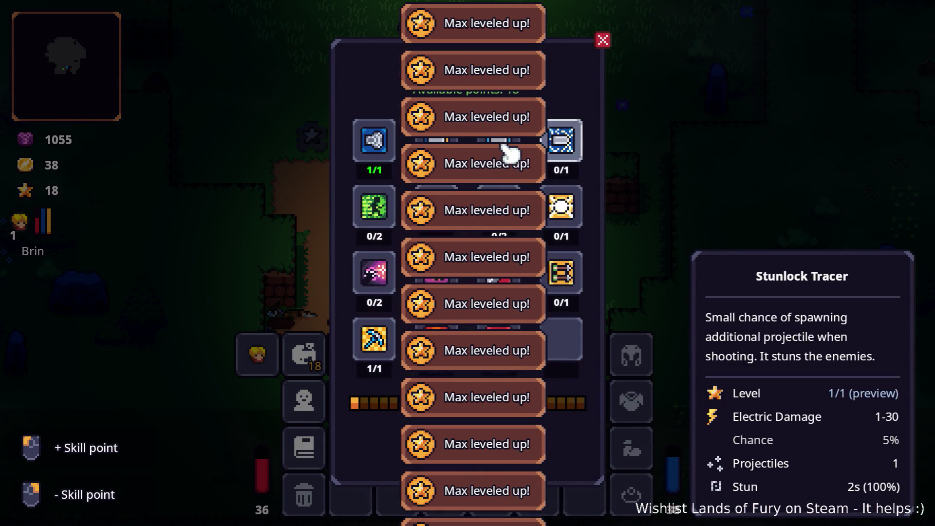
key(Escape)
key(Escape)
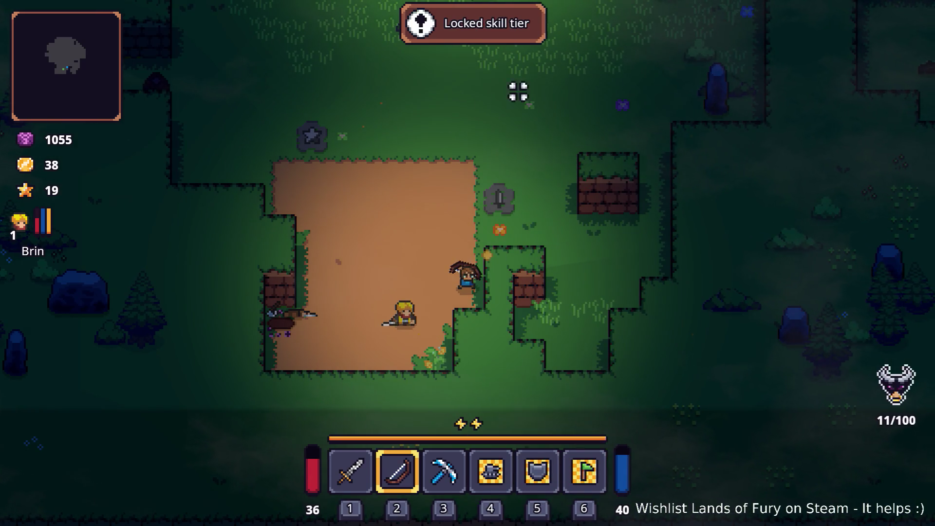
key(i)
click(303, 351)
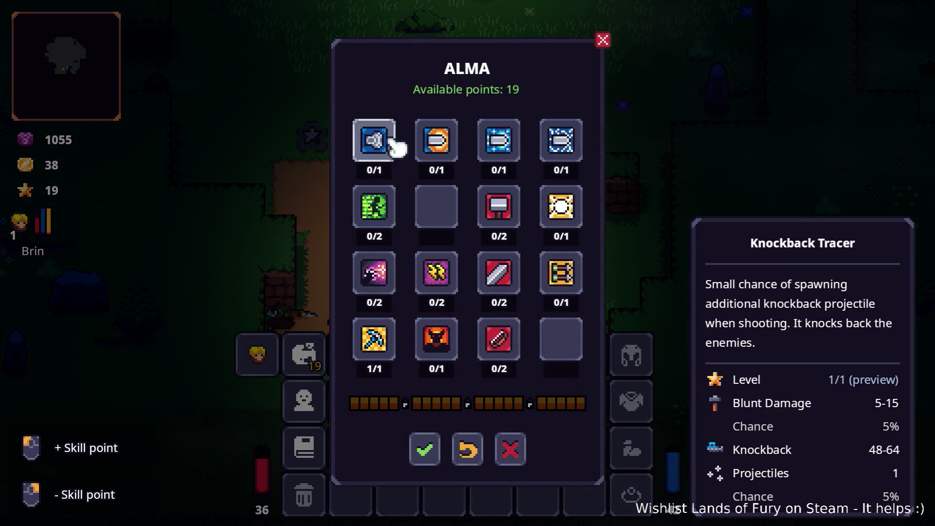
Spend points on Knockback, Explosive and Icy Tracer, Arcane, Electric Enchantment, Berserker and Hammer Devotion
click(390, 143)
click(441, 146)
click(383, 287)
click(383, 286)
click(435, 143)
click(453, 275)
click(435, 340)
click(441, 273)
click(507, 144)
click(579, 147)
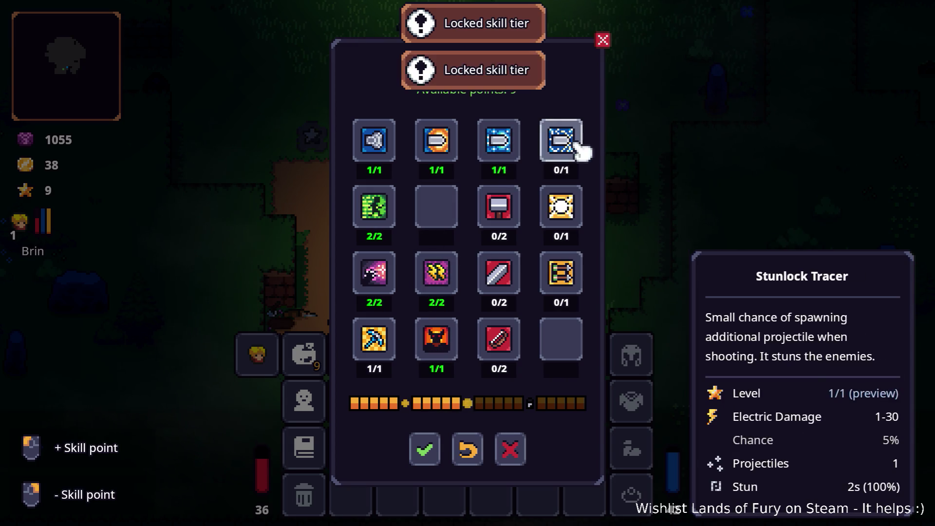
click(499, 209)
click(499, 208)
Refund the devotion points, reinvest in Hammer Devotion and Stunlock Tracer, and confirm the allocation
right_click(506, 290)
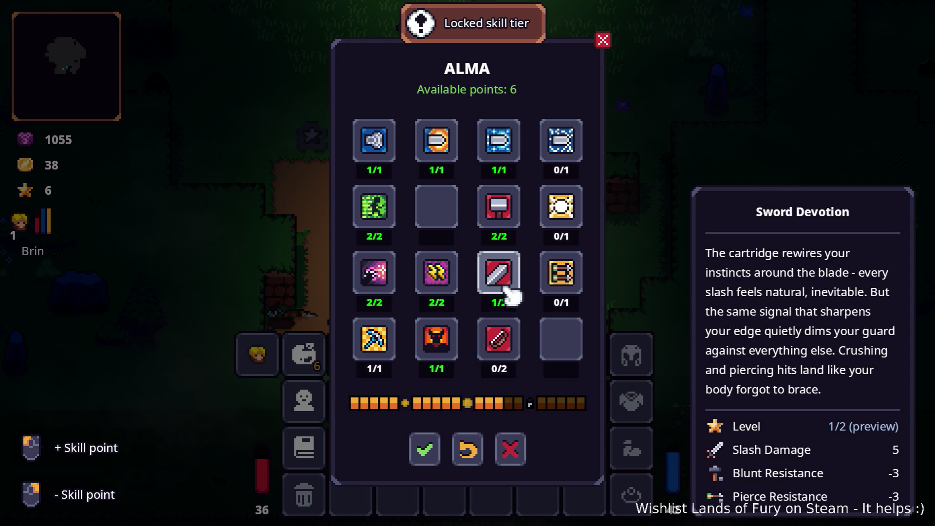
right_click(501, 208)
right_click(510, 209)
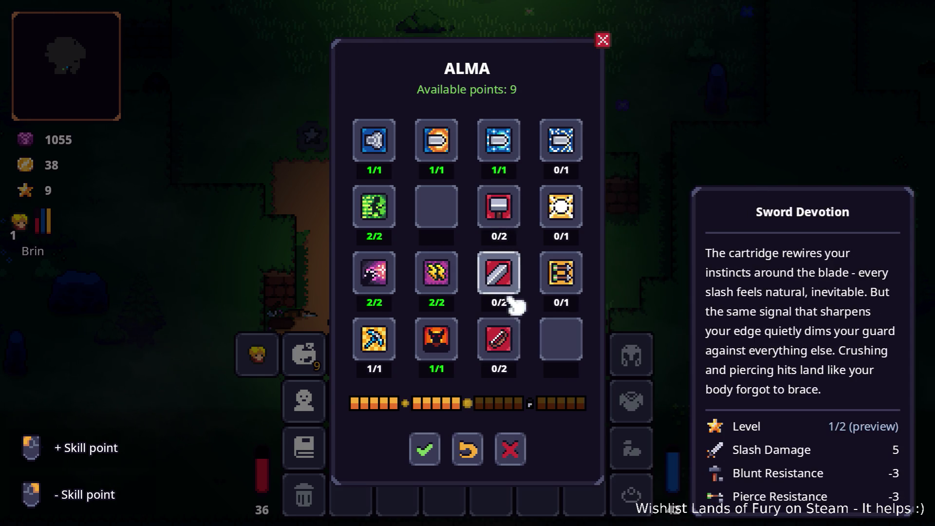
click(501, 210)
click(501, 209)
click(567, 141)
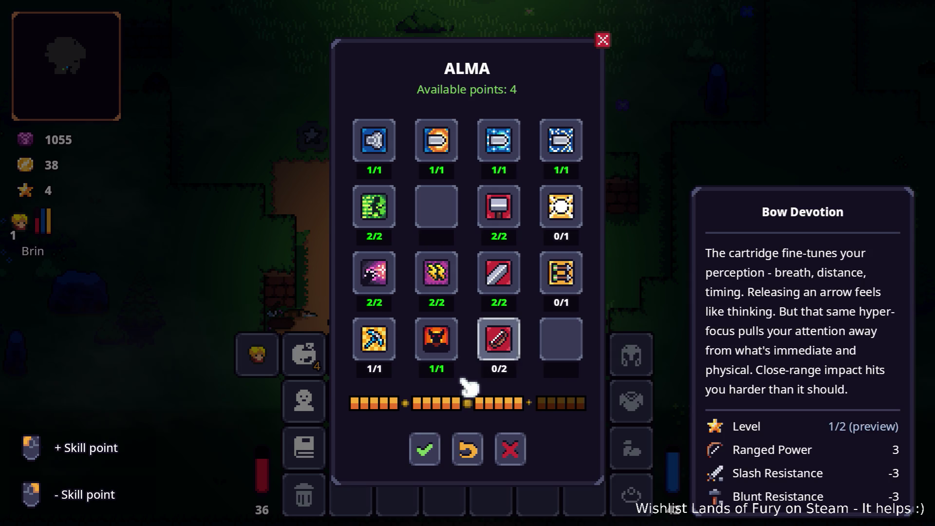
click(425, 443)
key(Escape)
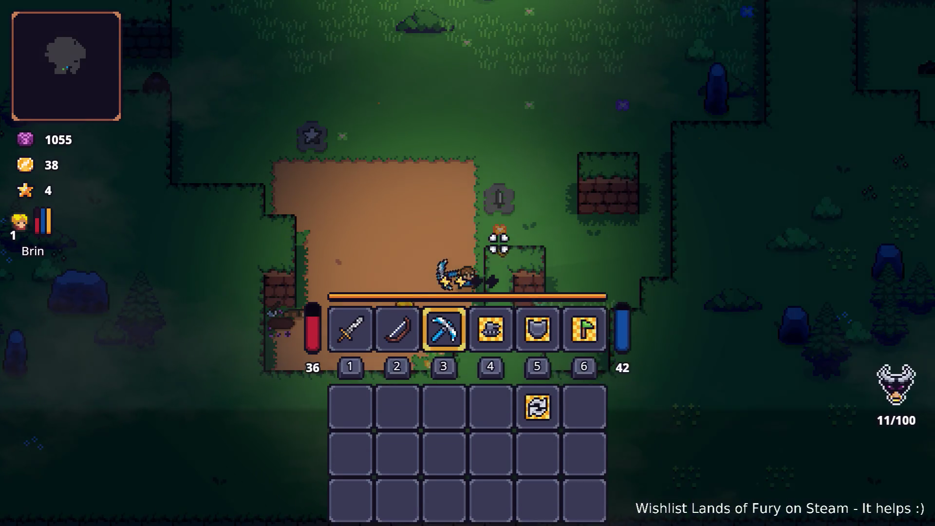
Equip the bow with 2 and shoot enemies while advancing north toward the campfire
key(2)
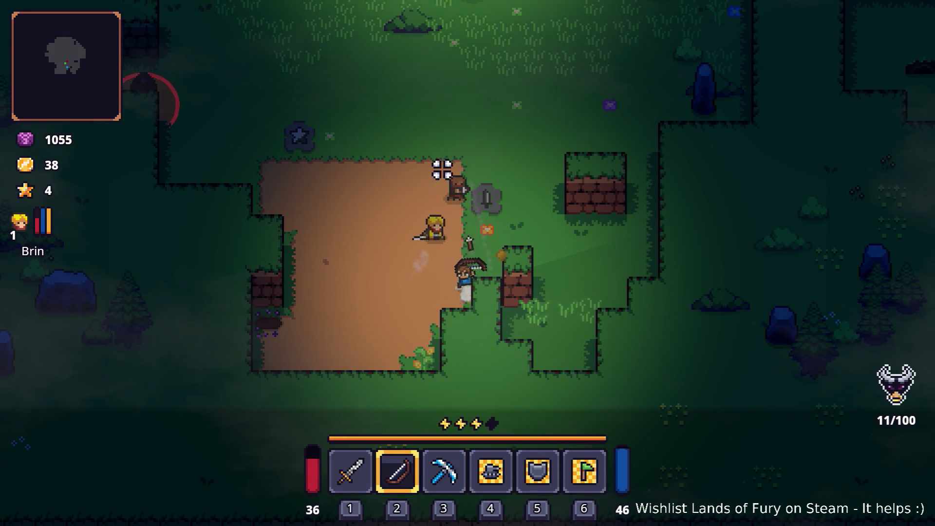
click(445, 165)
click(428, 163)
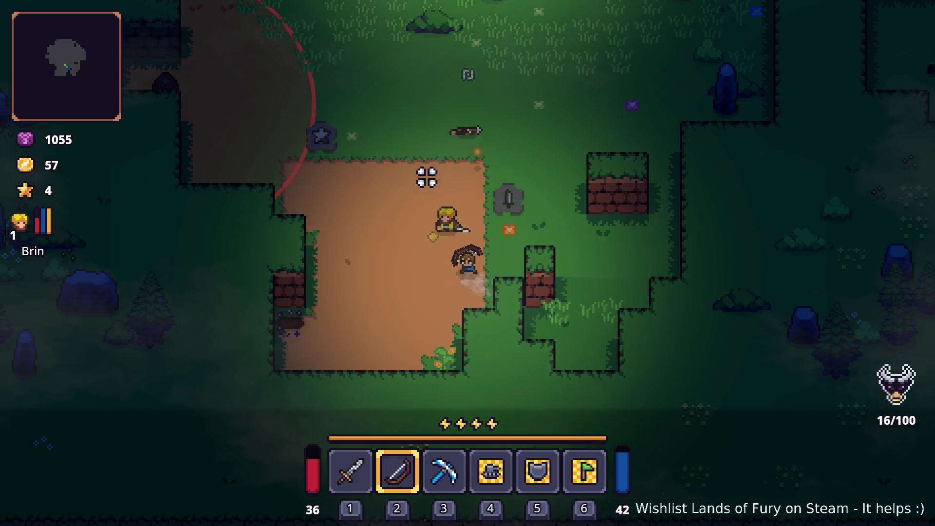
key(w)
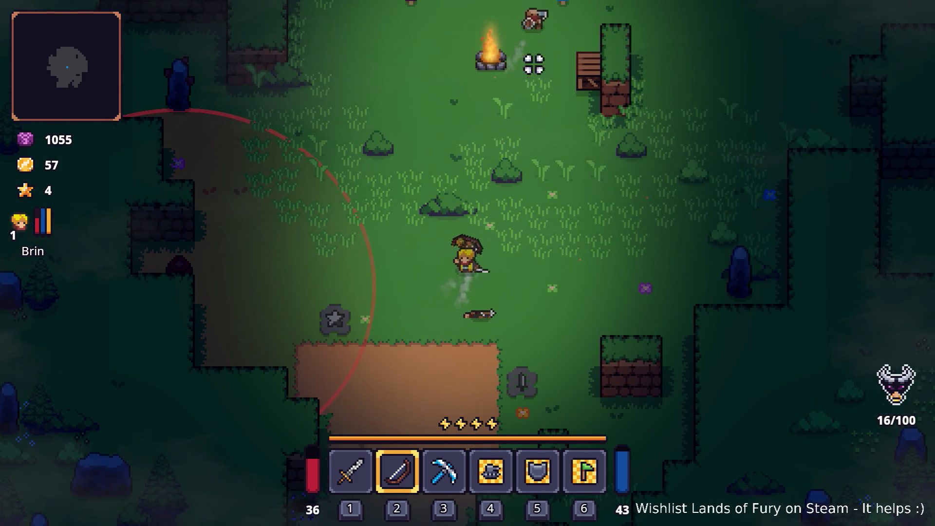
key(w)
click(400, 66)
click(402, 65)
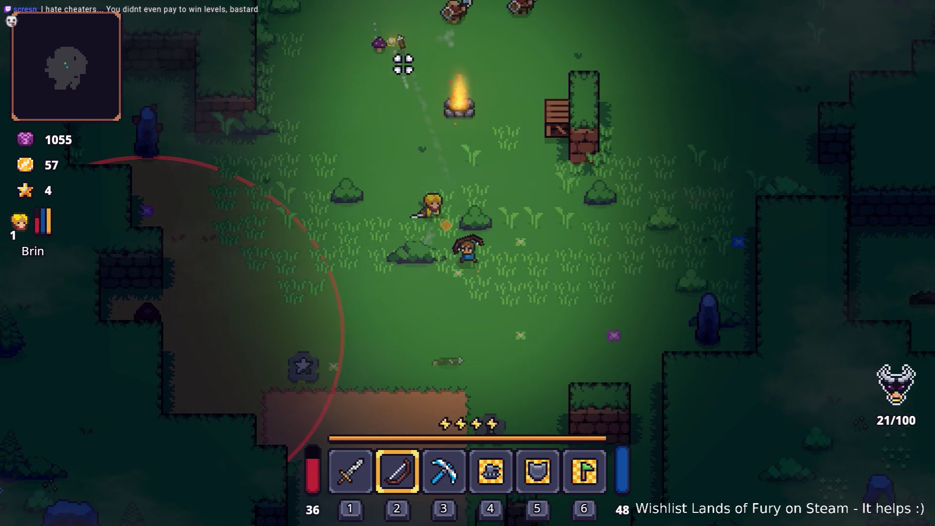
key(w)
click(446, 38)
click(423, 45)
key(d)
key(w)
click(414, 56)
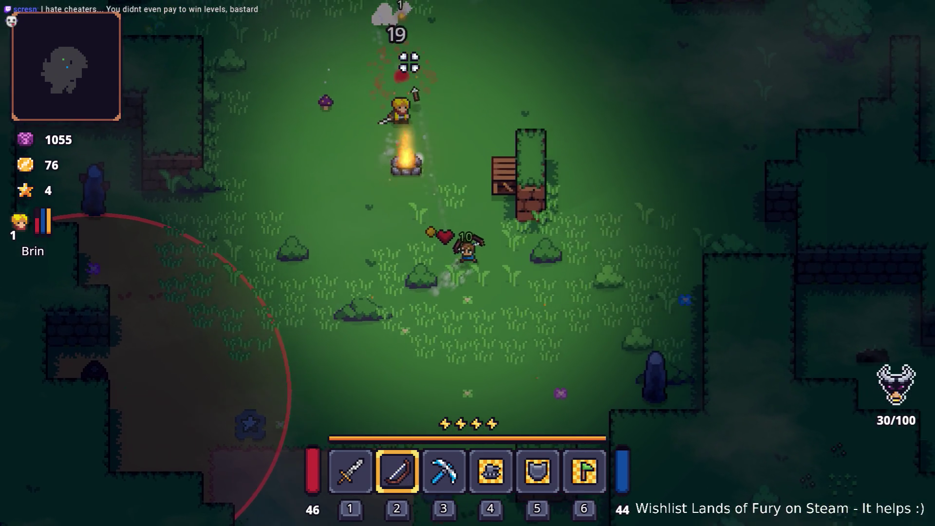
key(w)
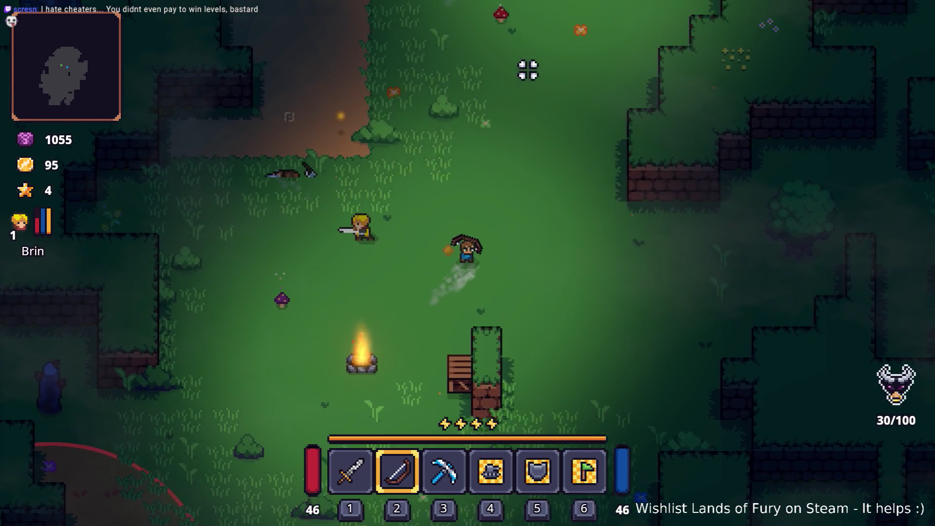
click(459, 47)
Push north-east killing enemies, then head down-right and shoot the tree enemy
key(d)
click(443, 55)
click(430, 62)
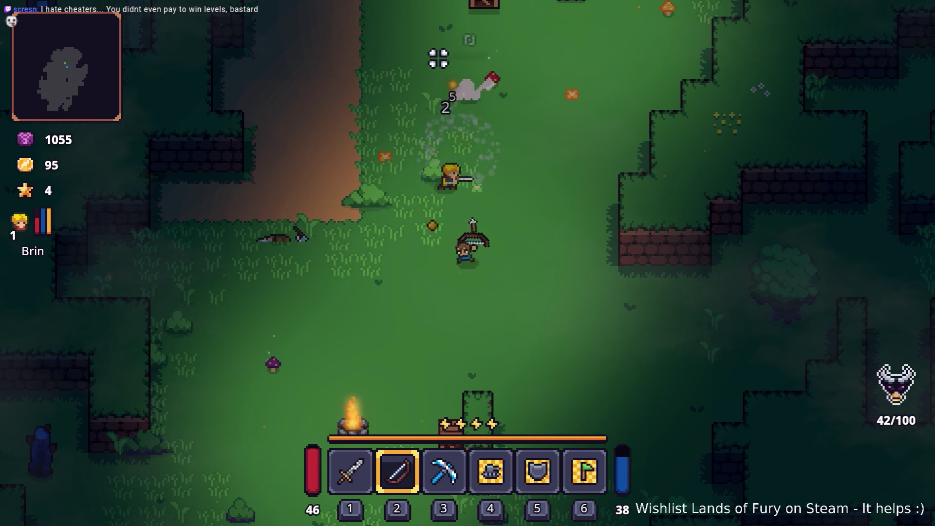
key(w)
click(438, 59)
click(492, 44)
key(d)
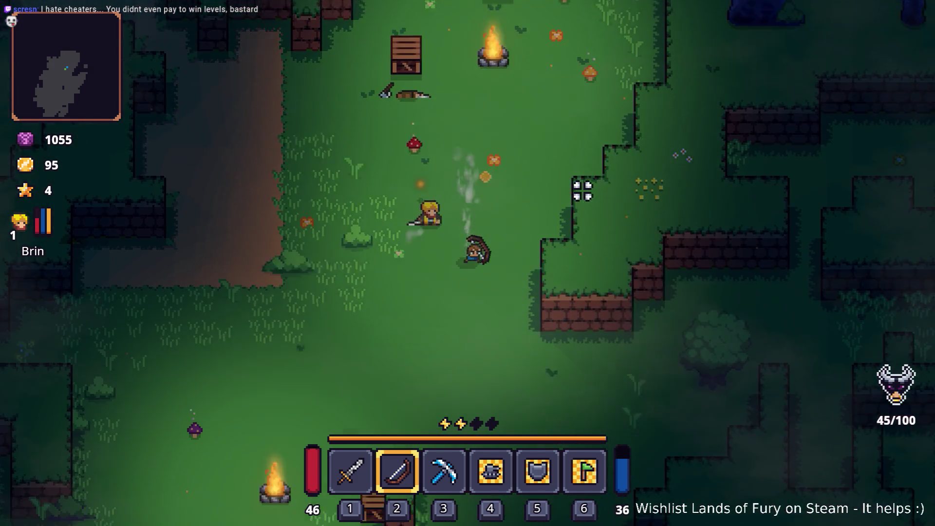
key(s)
key(d)
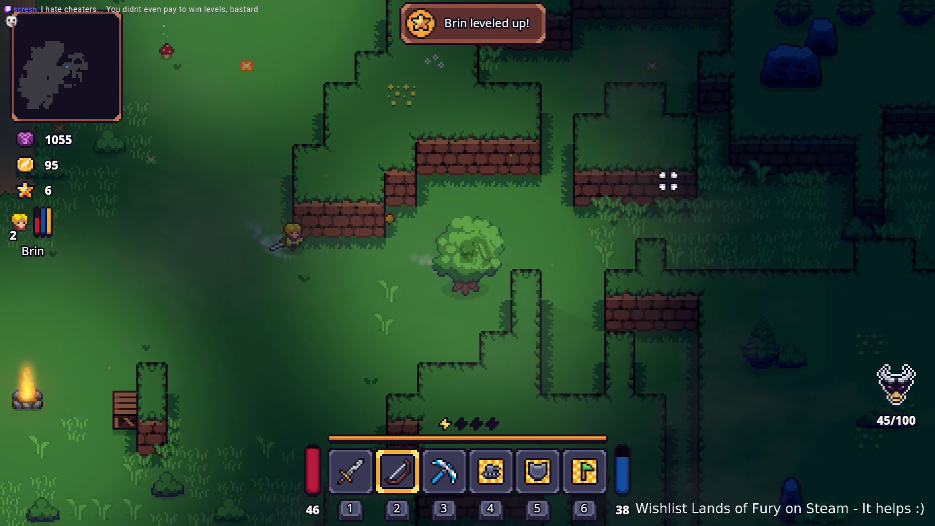
key(d)
click(364, 319)
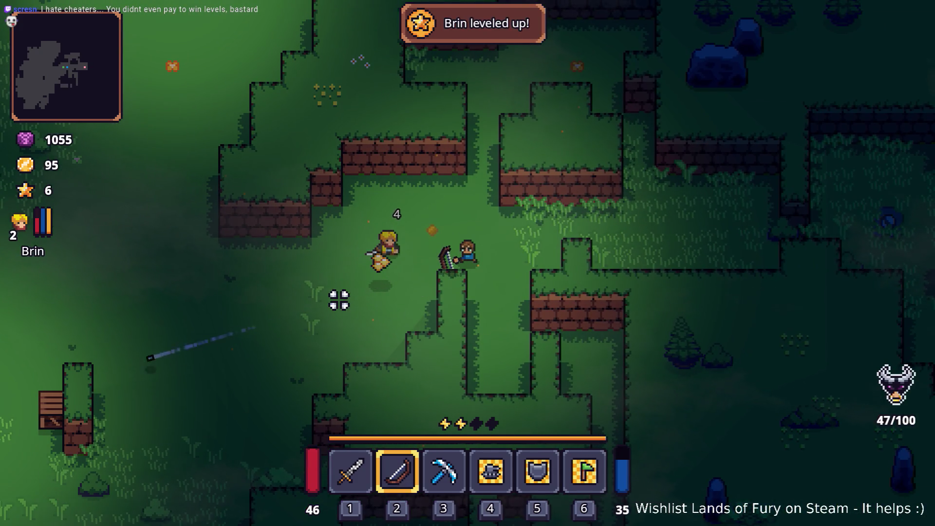
Head back west toward the campfire and fire repeated arrows at the targeted enemy
key(a)
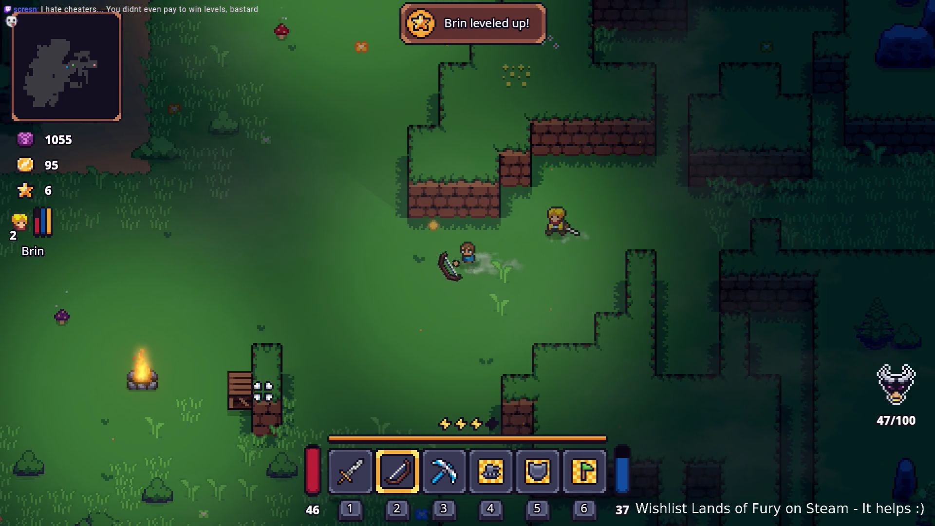
click(263, 391)
click(273, 393)
click(265, 391)
click(255, 390)
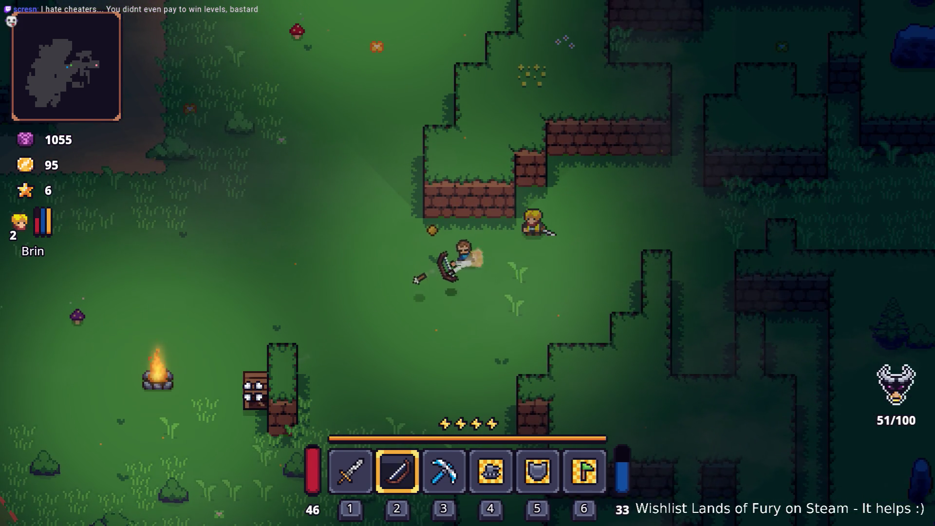
key(d)
click(254, 391)
click(438, 302)
Advance right while firing a stream of arrows at the enemies ahead
key(w)
click(642, 196)
click(662, 196)
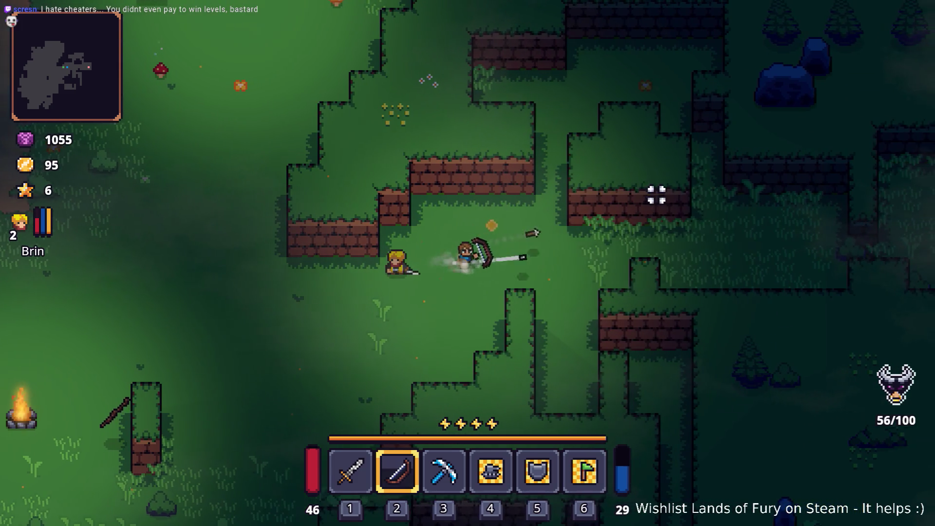
key(d)
click(655, 193)
click(649, 190)
click(701, 189)
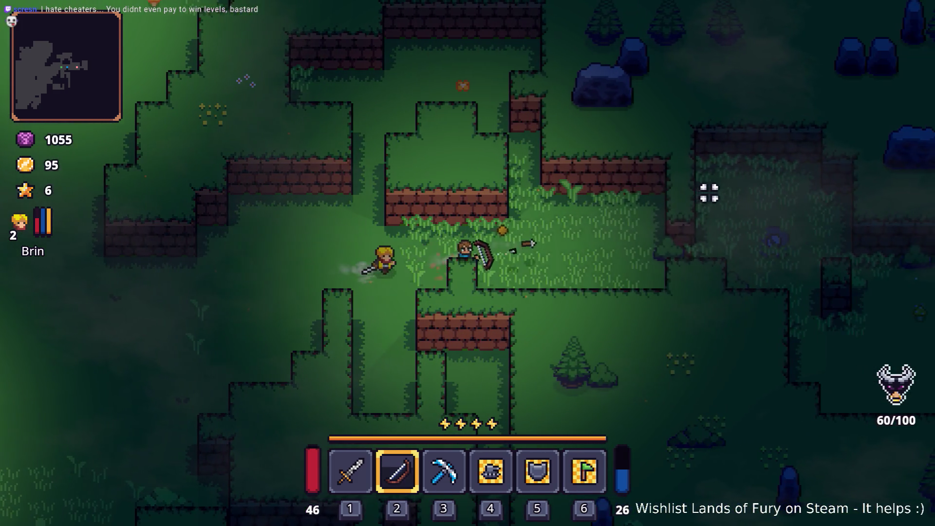
key(d)
click(701, 195)
click(692, 198)
click(682, 210)
click(692, 217)
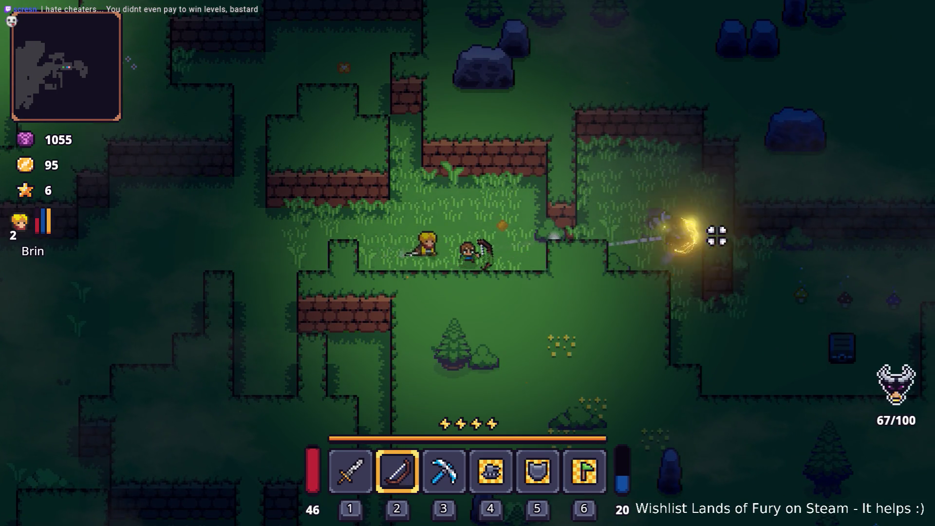
key(d)
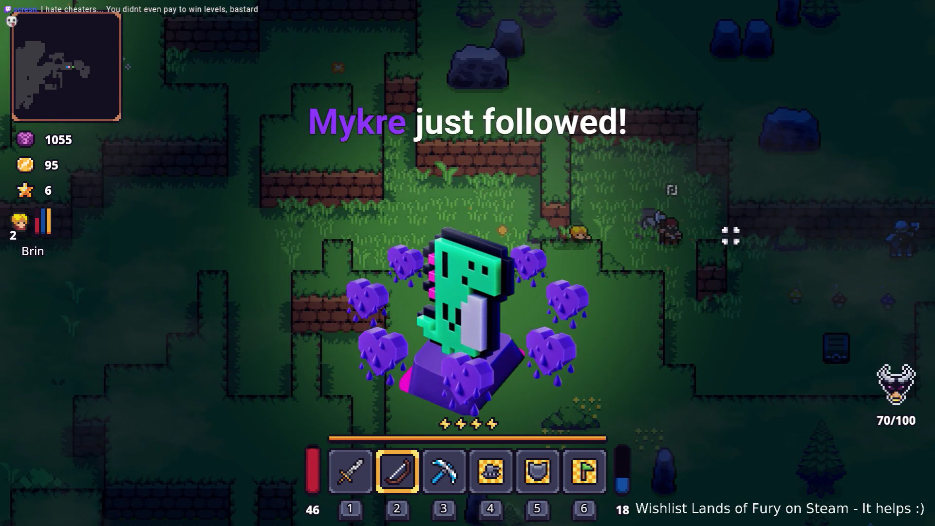
key(alt+Tab)
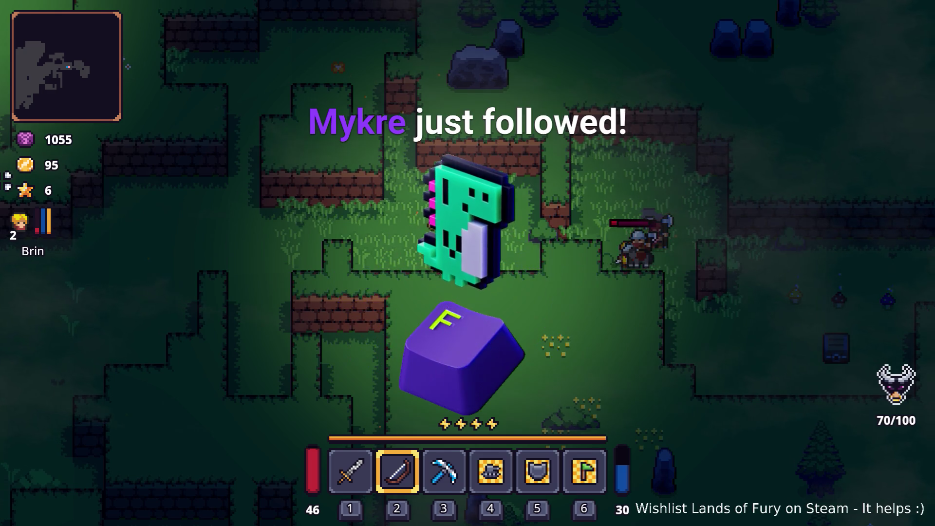
Shoot the approaching enemies, then dash away down-right
click(697, 239)
click(697, 240)
key(d)
click(684, 271)
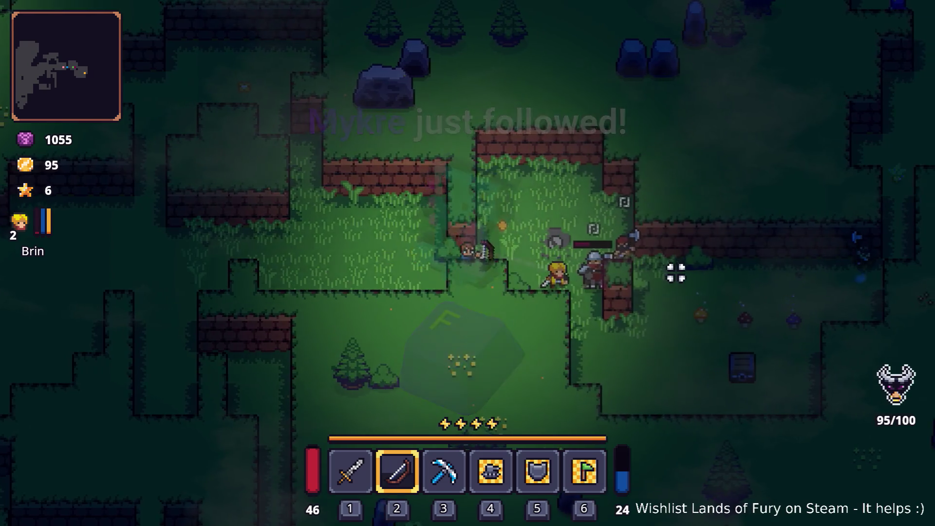
click(675, 272)
key(d)
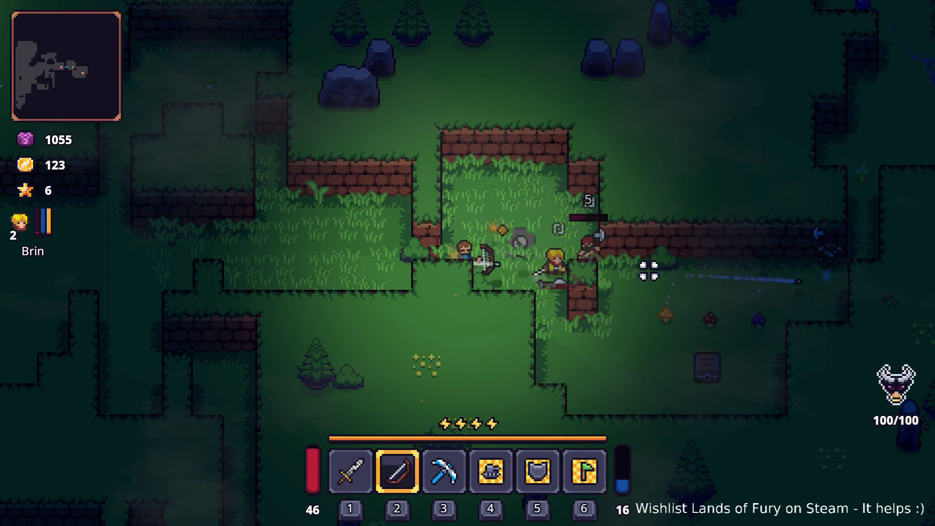
click(640, 266)
key(d)
key(s)
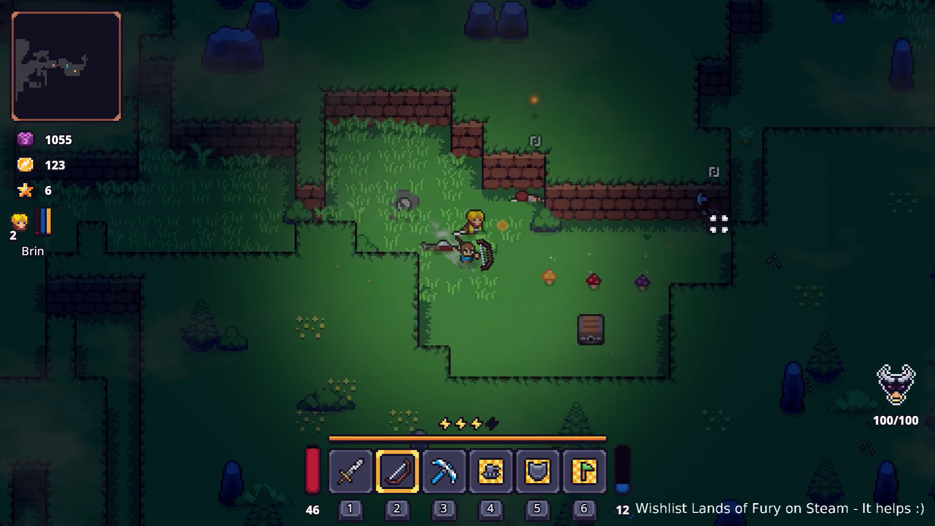
key(space)
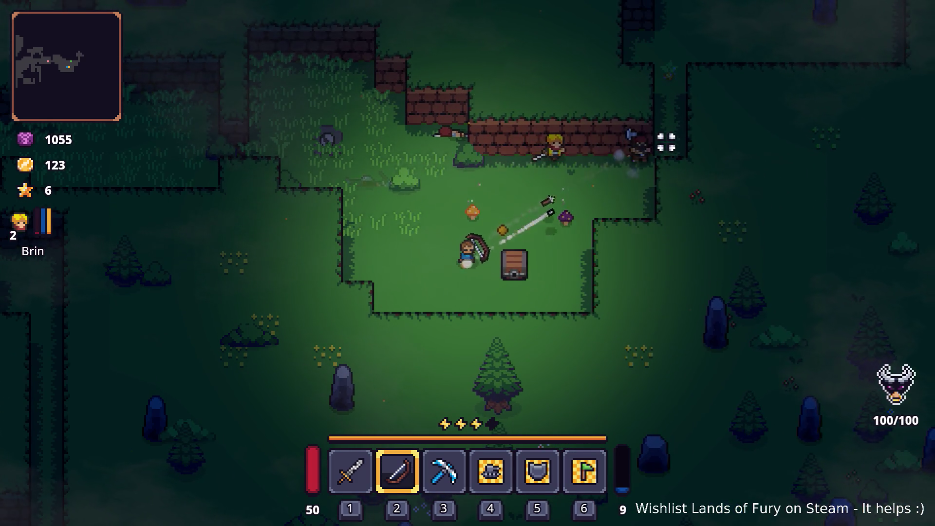
Kill the enemies by the wall, reloading arrows partway through
click(671, 154)
key(w)
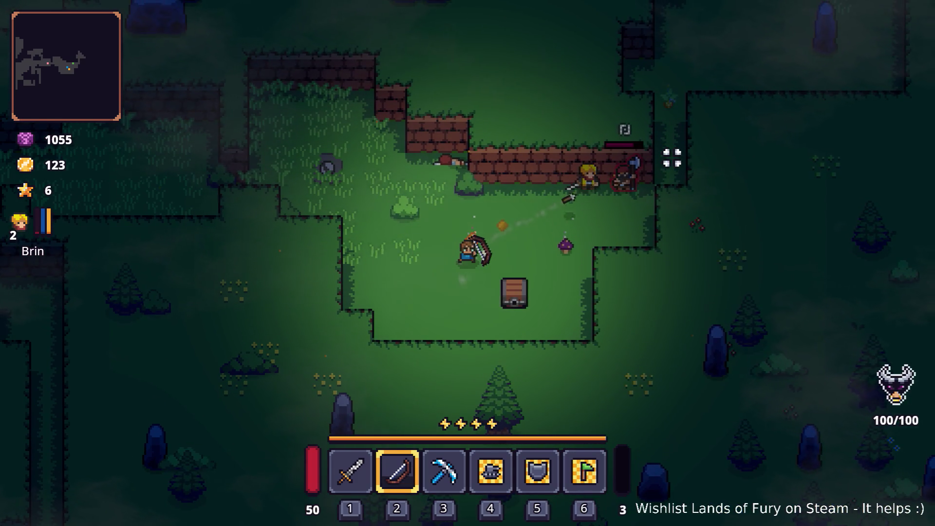
click(688, 175)
click(688, 175)
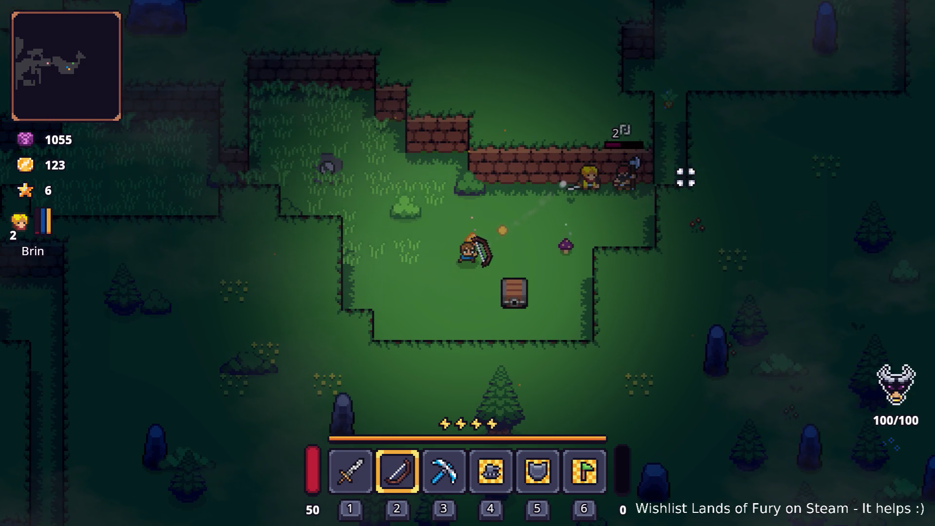
key(r)
key(d)
click(633, 190)
click(535, 175)
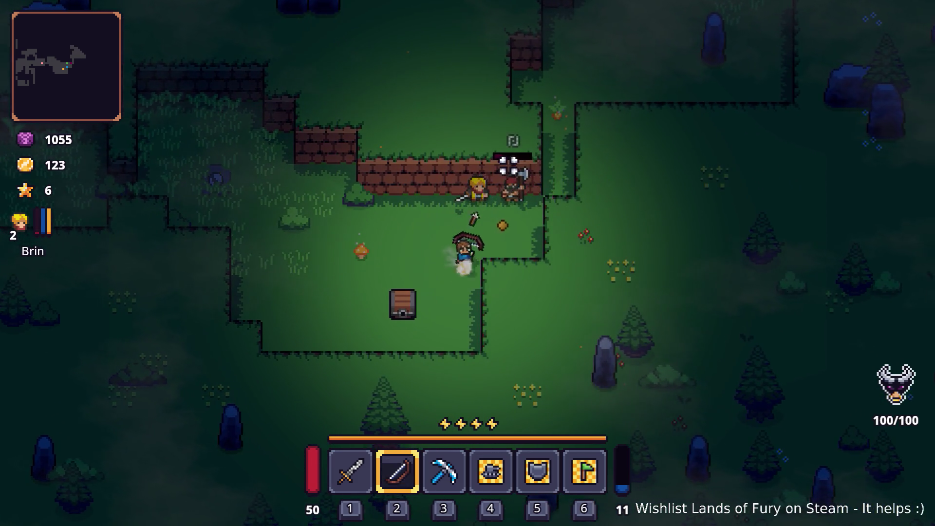
click(527, 169)
click(527, 170)
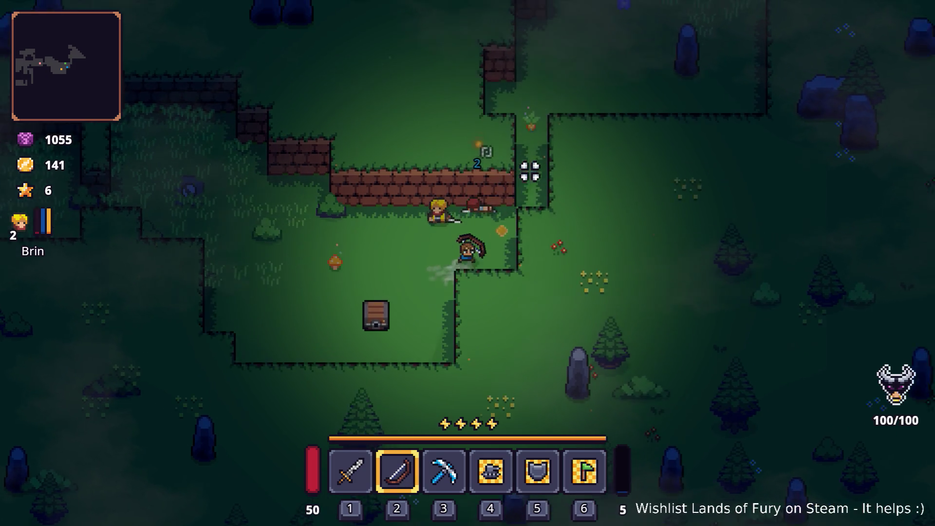
Move north and shoot the purple enemy several times
key(w)
key(space)
key(space)
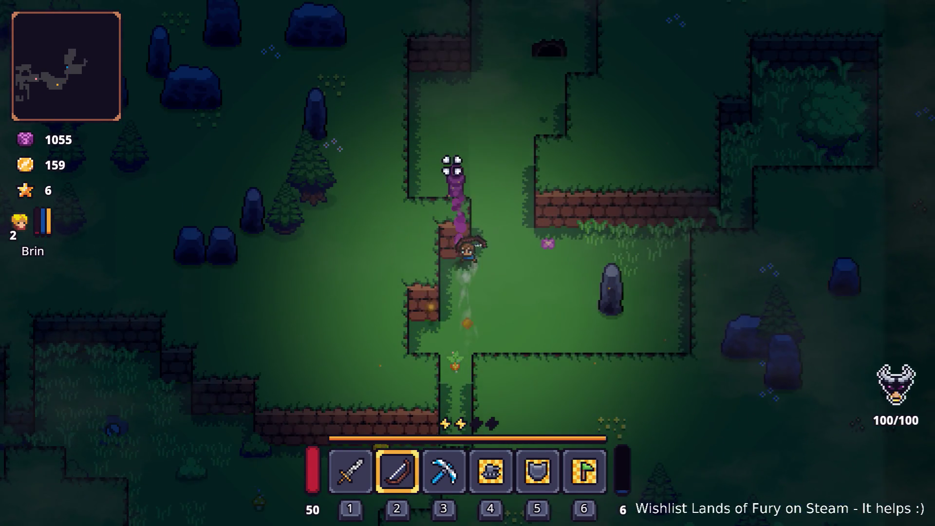
key(d)
click(389, 181)
key(w)
click(367, 204)
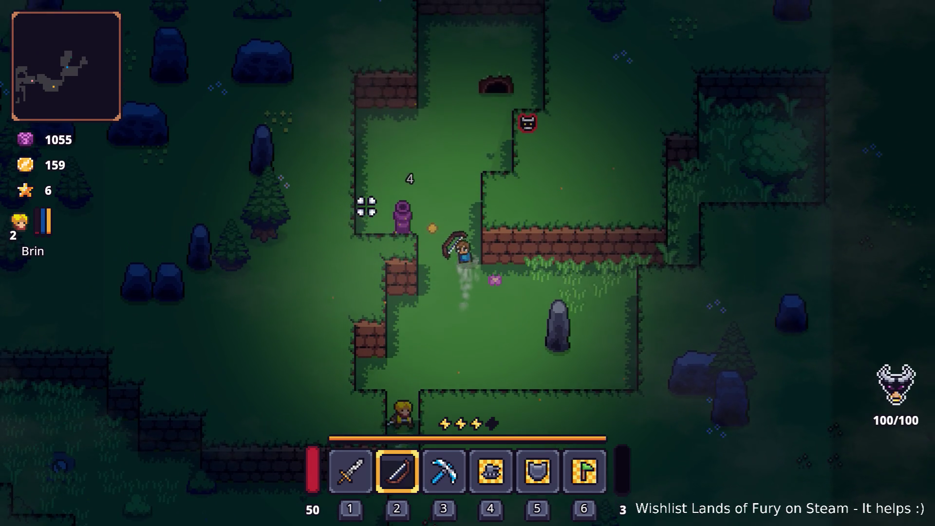
click(366, 206)
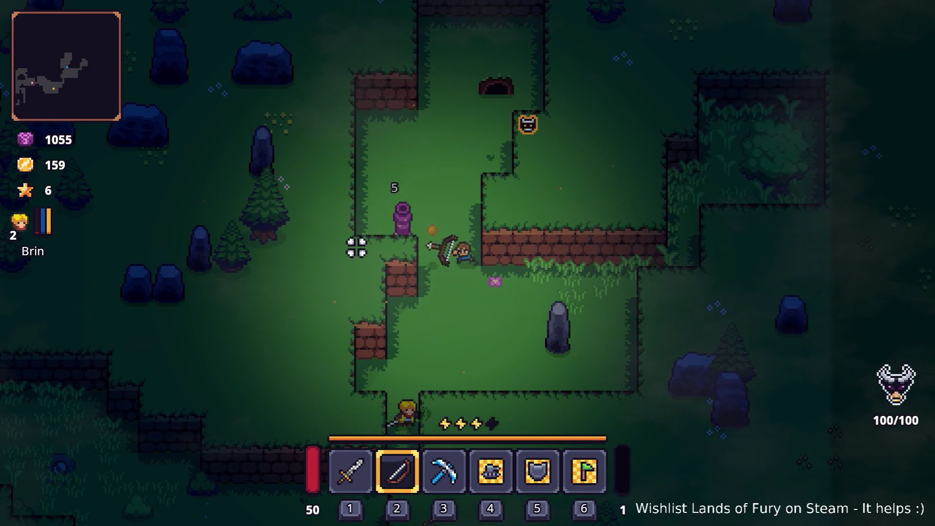
Shoot an arrow at the wolf, then walk up-left through the grass toward the cliff
key(a)
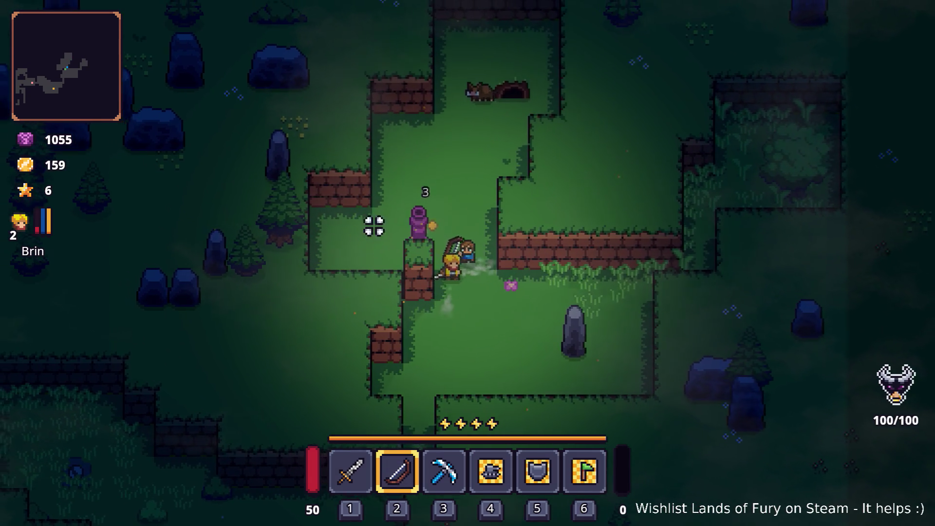
key(w)
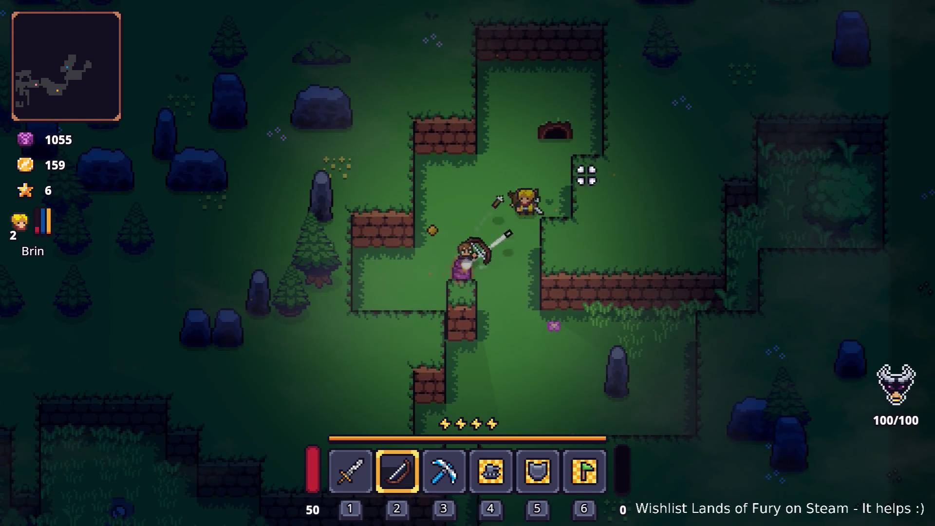
click(562, 173)
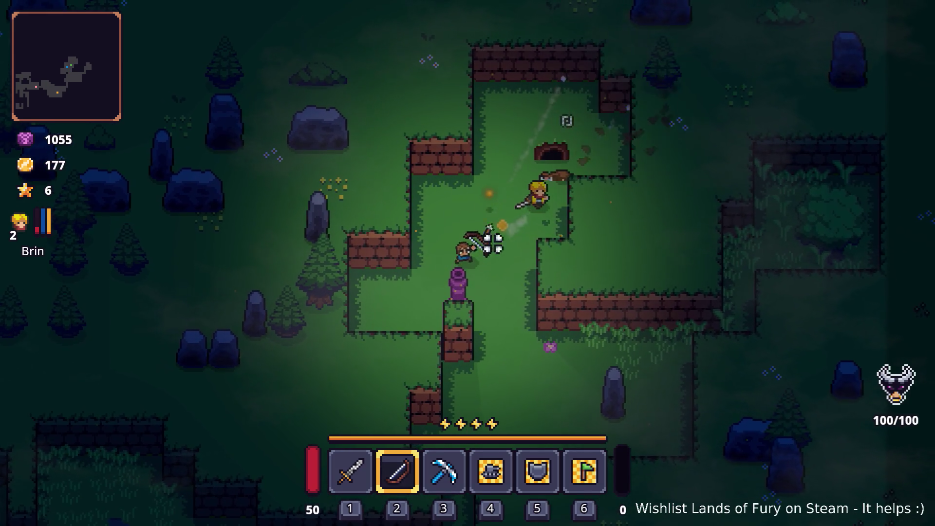
key(w)
key(a)
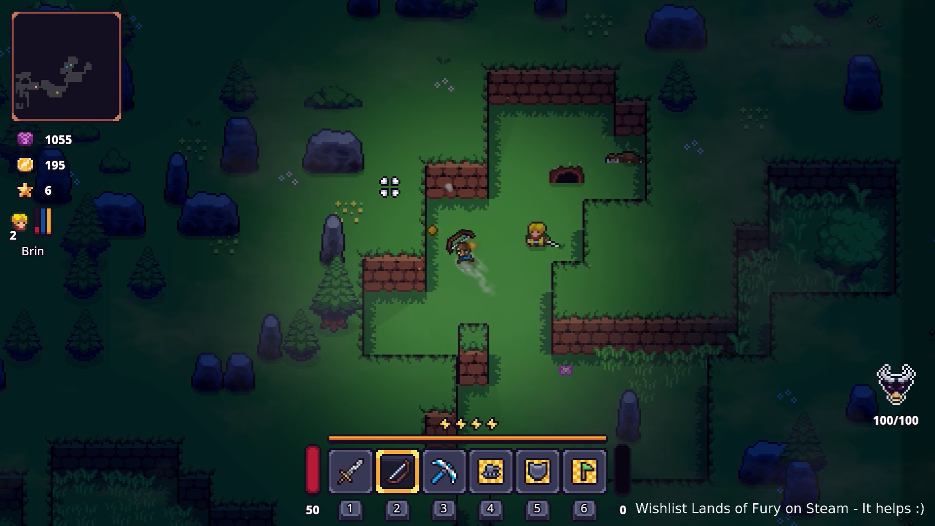
key(w)
key(a)
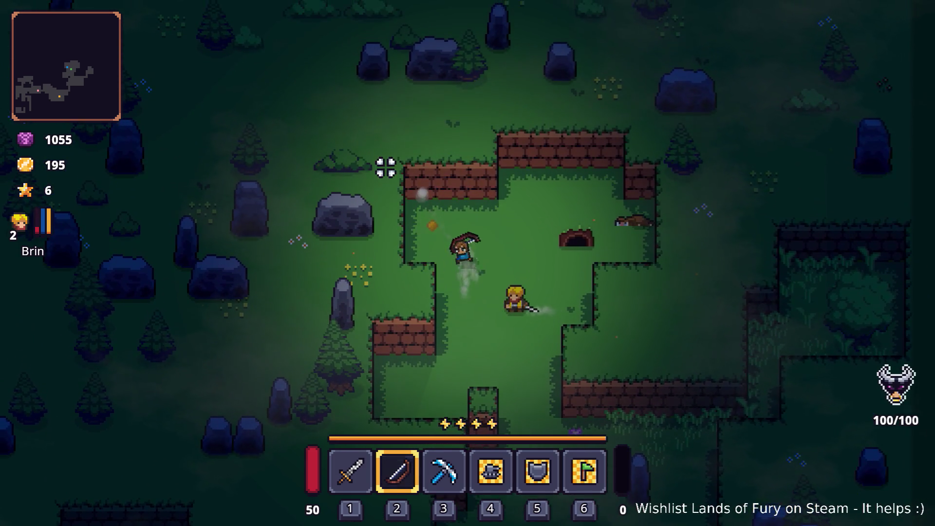
key(w)
key(a)
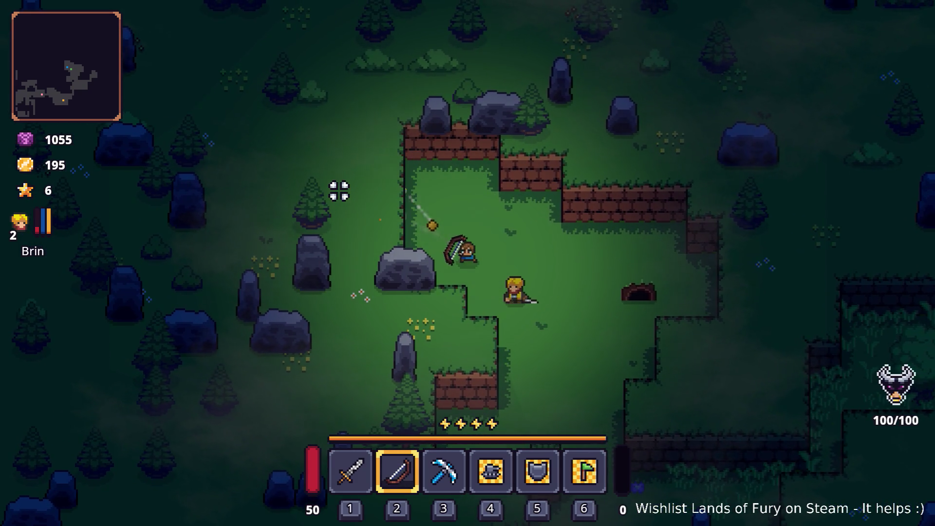
key(w)
key(a)
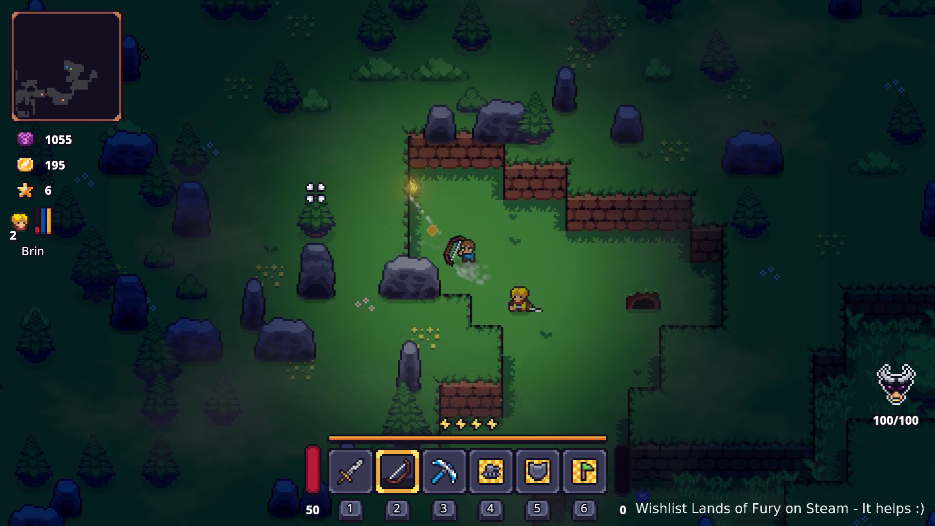
Fire repeated and charged tracer arrows at the upper-left cliff wall
click(298, 196)
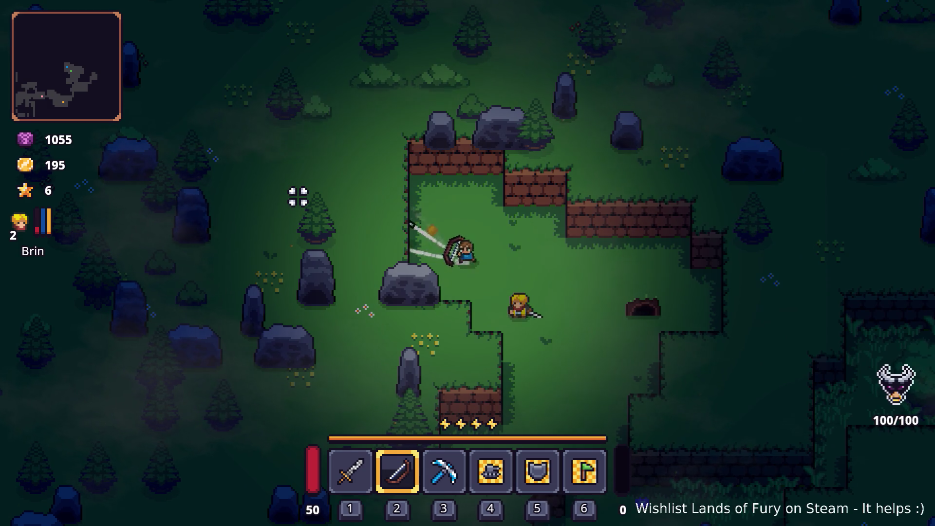
click(298, 197)
click(298, 196)
key(a)
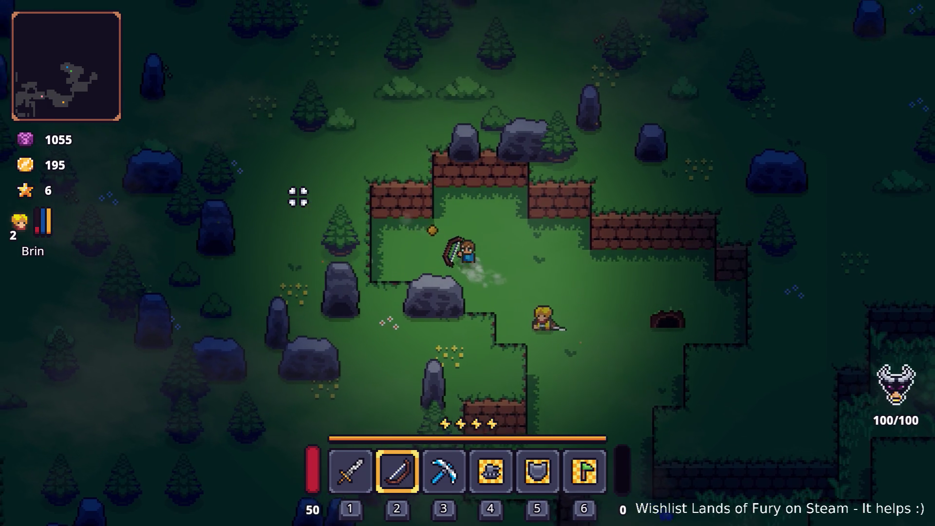
click(297, 197)
click(297, 196)
click(298, 197)
click(286, 195)
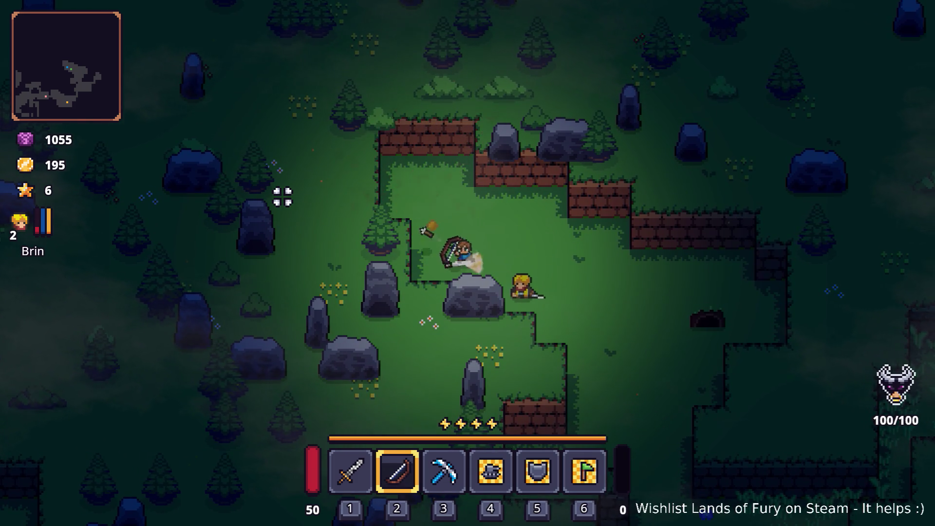
key(w)
key(a)
click(271, 198)
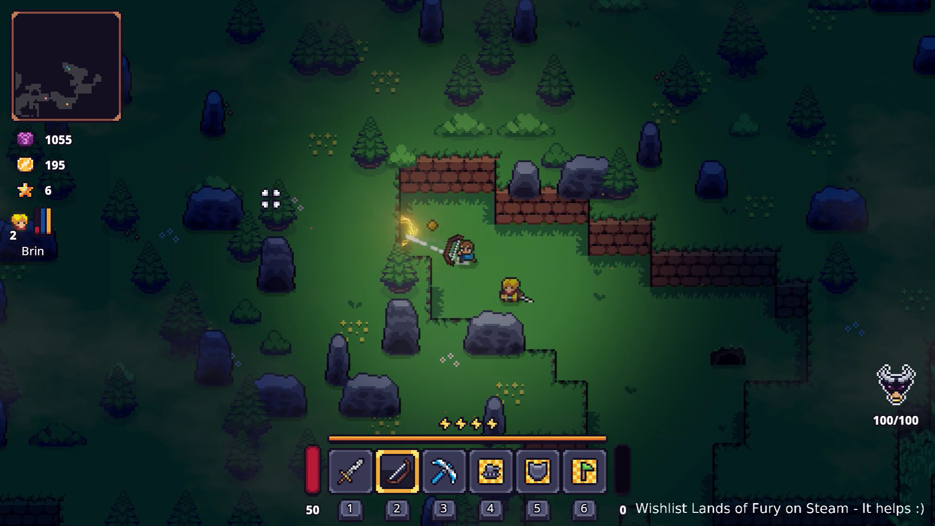
Walk up-left past the fallen goblin, shooting the tree inside the cliff enclosure
key(w)
key(a)
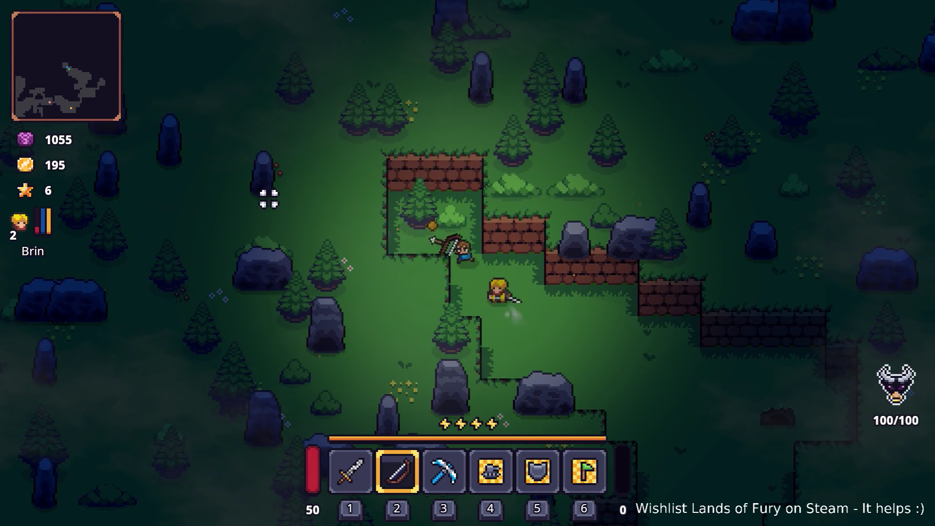
key(w)
key(a)
click(270, 198)
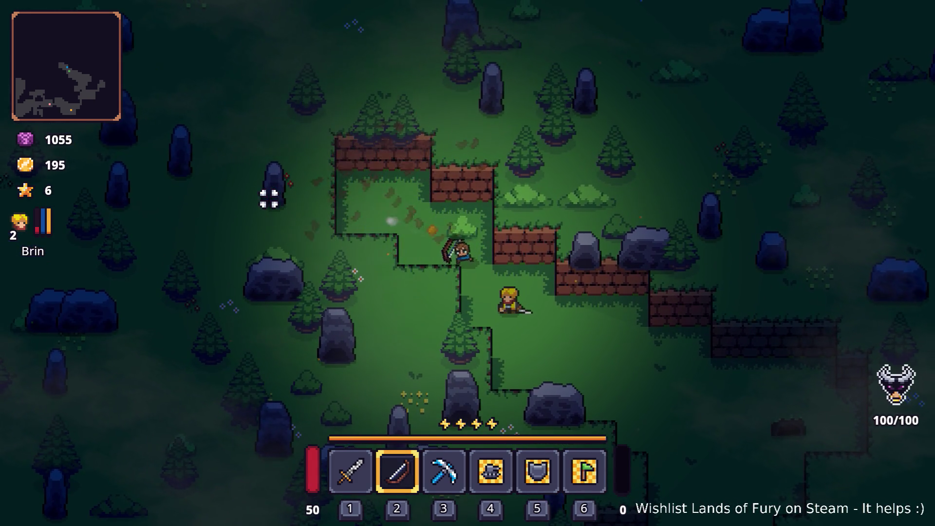
key(w)
key(a)
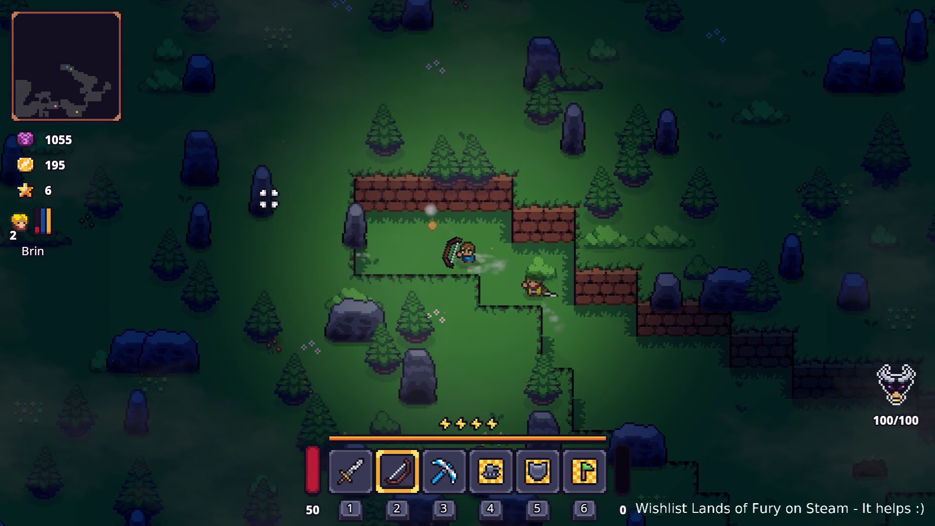
key(w)
key(a)
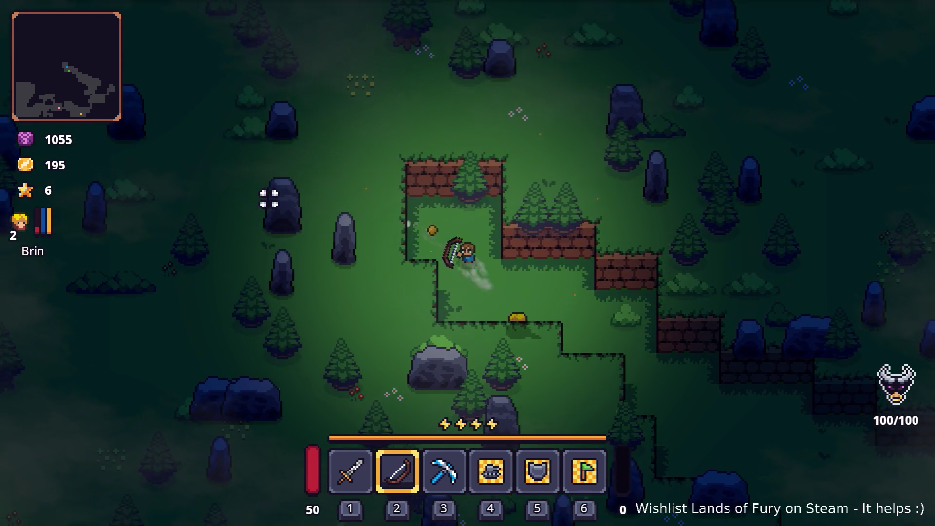
key(w)
key(a)
Keep moving up-left and fire several arrows to the left
key(w)
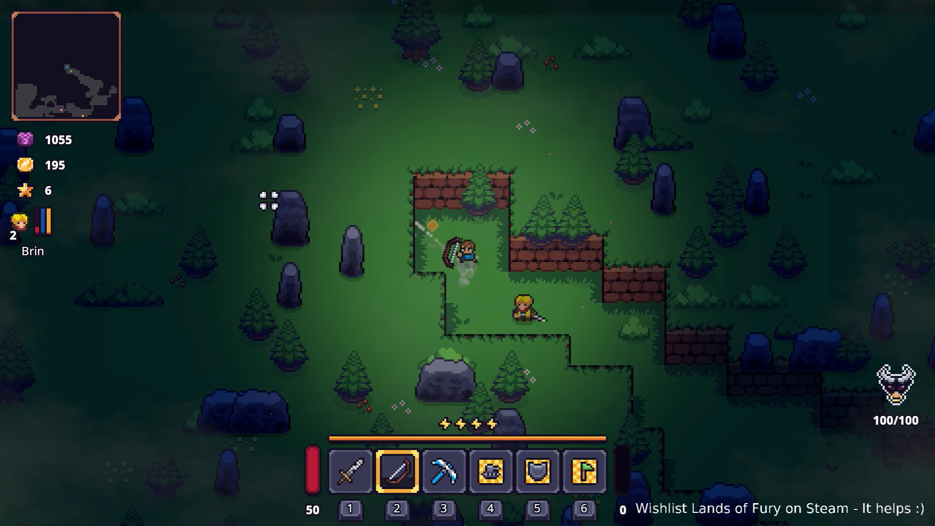
key(w)
key(a)
click(265, 200)
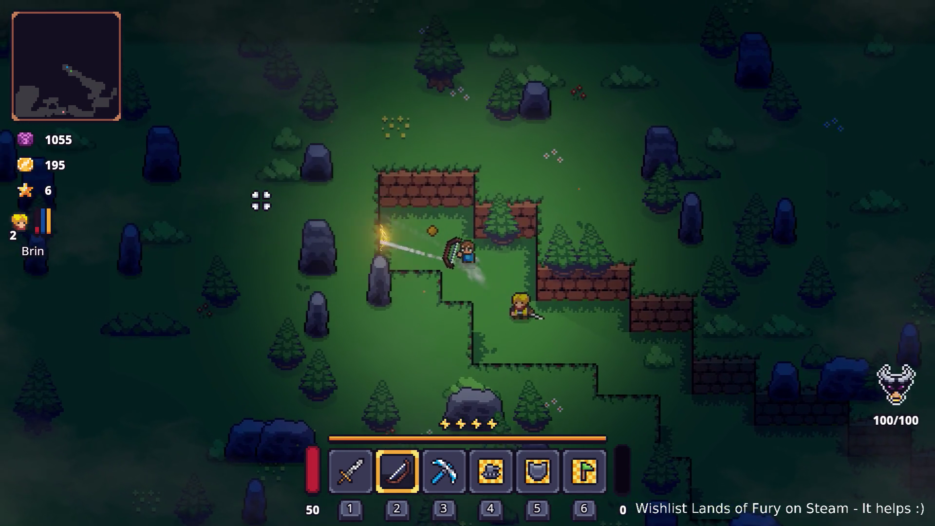
key(a)
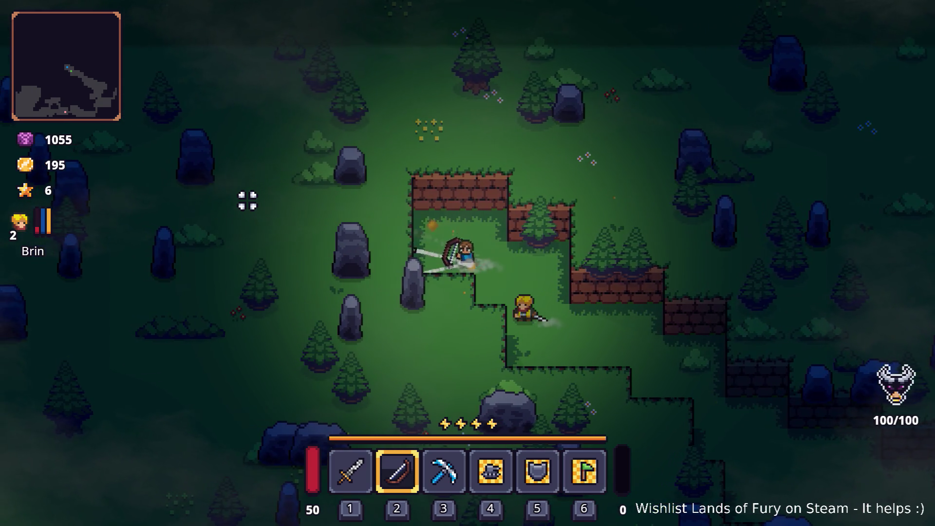
click(244, 203)
click(236, 204)
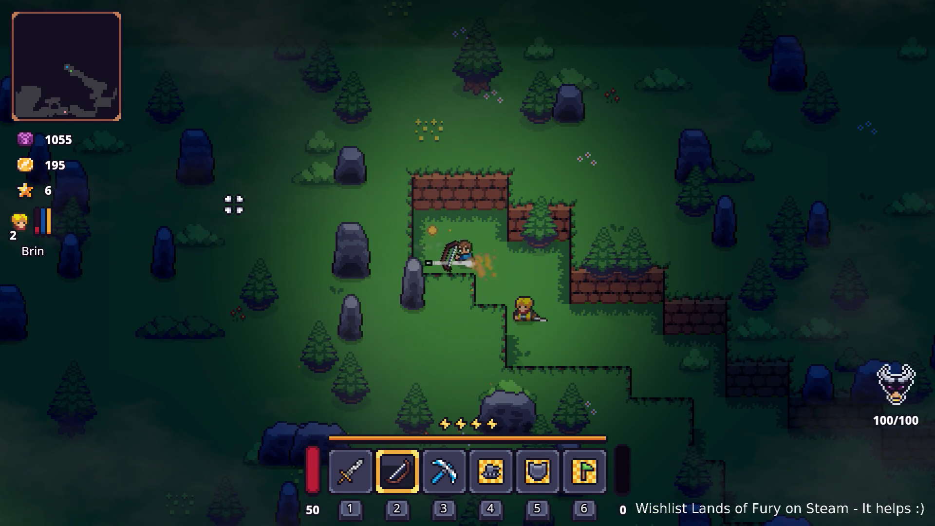
Swap to the sword and back to the bow, firing arrows while walking down-right
key(d)
key(s)
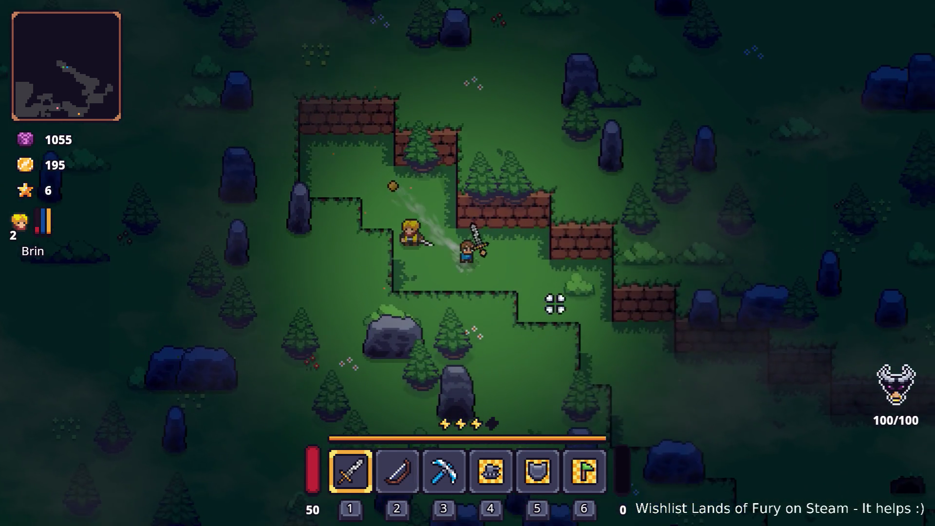
key(1)
key(d)
key(s)
key(2)
click(605, 350)
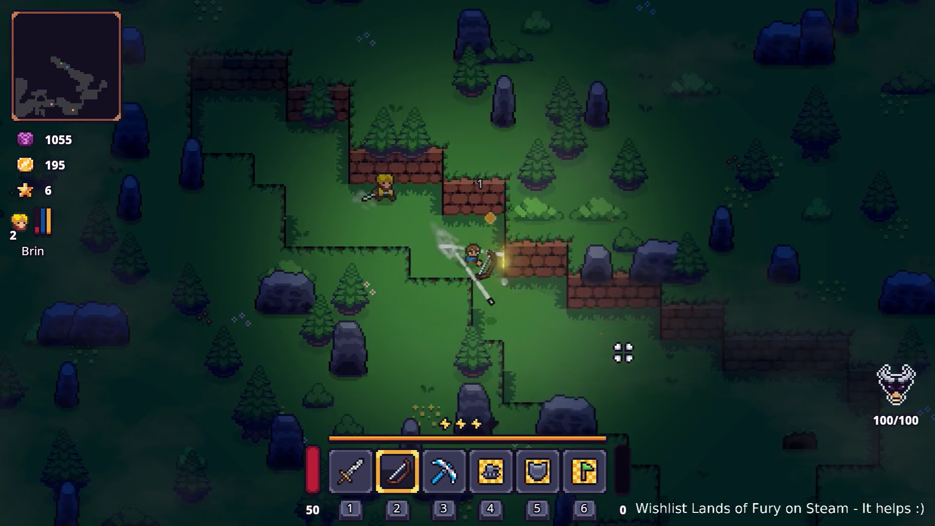
key(d)
key(s)
click(647, 346)
click(647, 346)
click(647, 346)
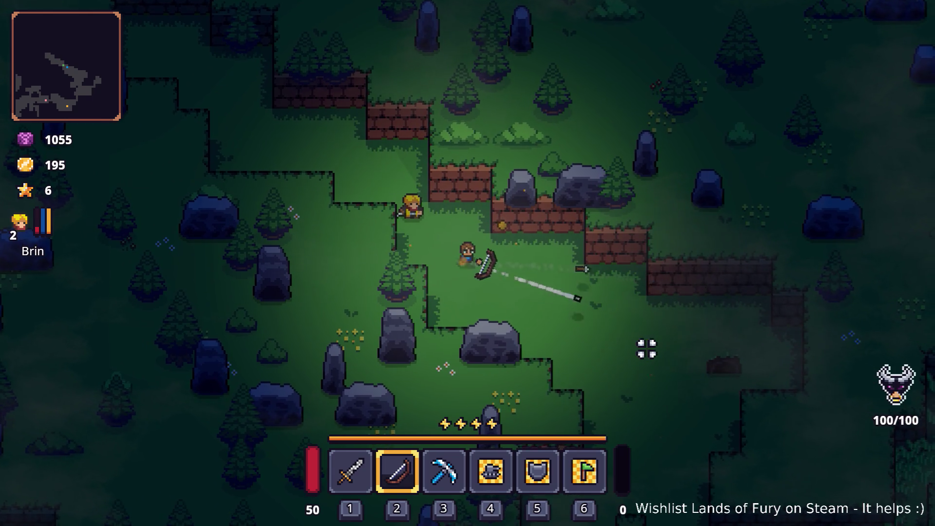
Walk a bit further down-right, then pause and quit the game to desktop
key(d)
key(s)
key(Escape)
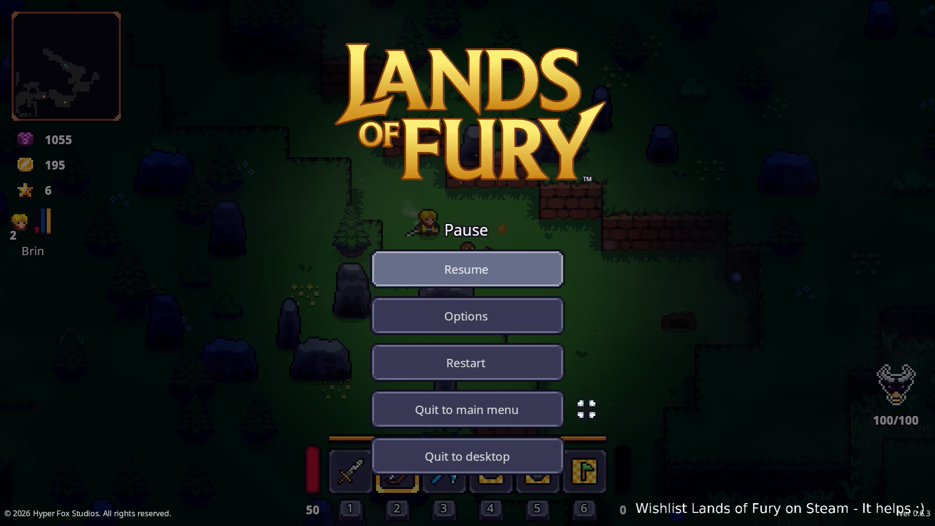
click(499, 459)
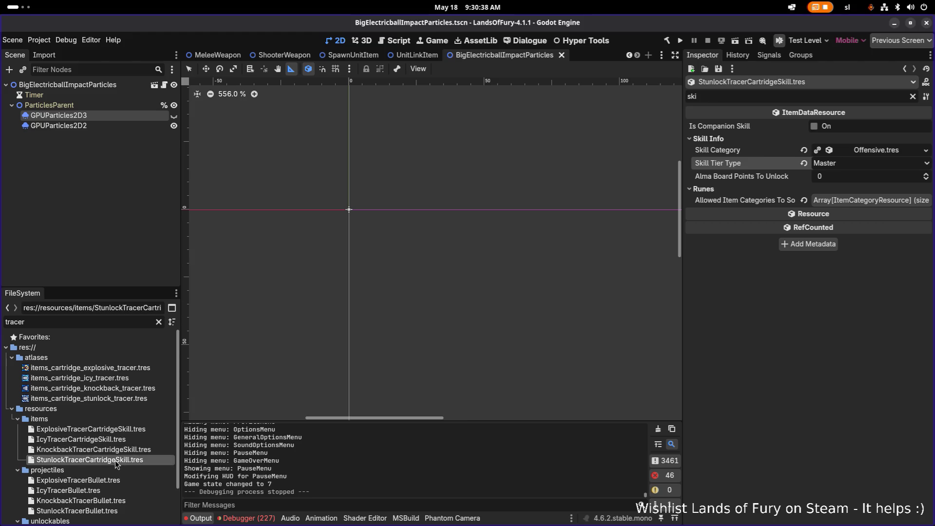
Add a new stun item effect and move it up between effects 1 and 2
click(913, 97)
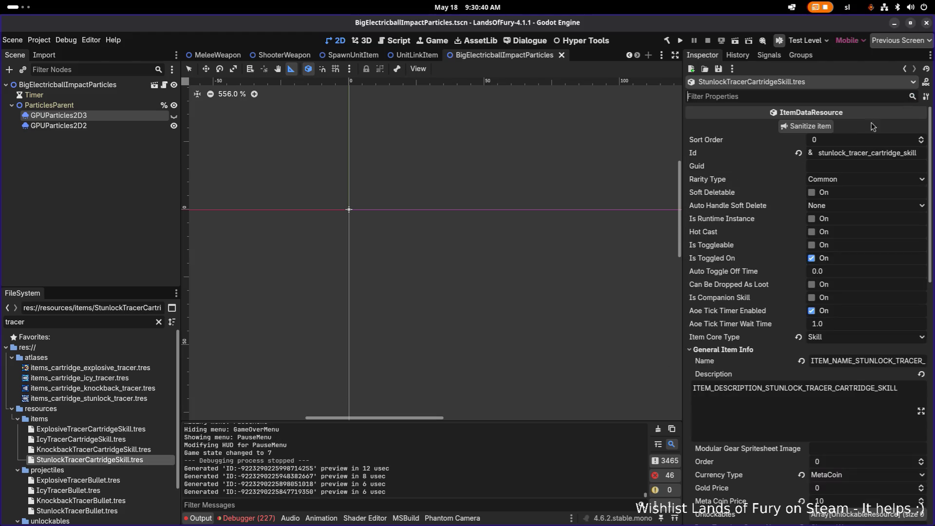
scroll(744, 236, down, 10)
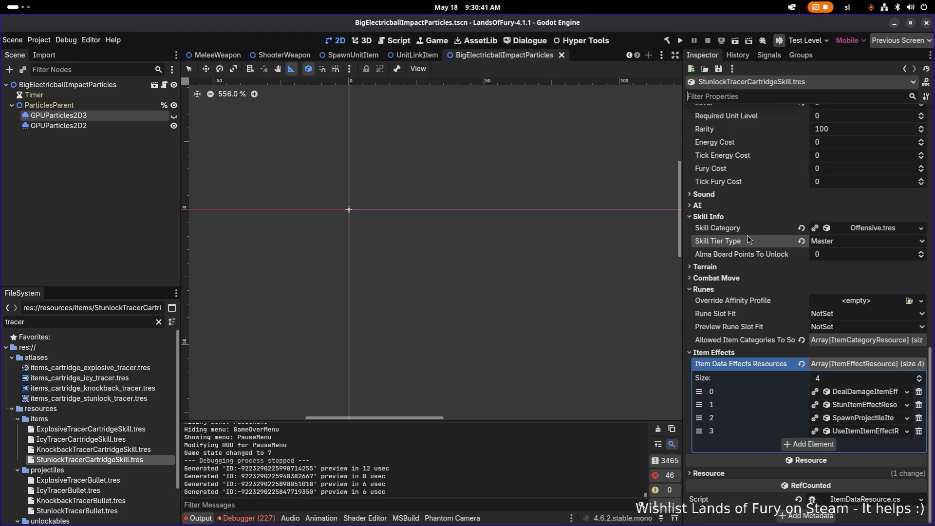
click(821, 445)
click(858, 432)
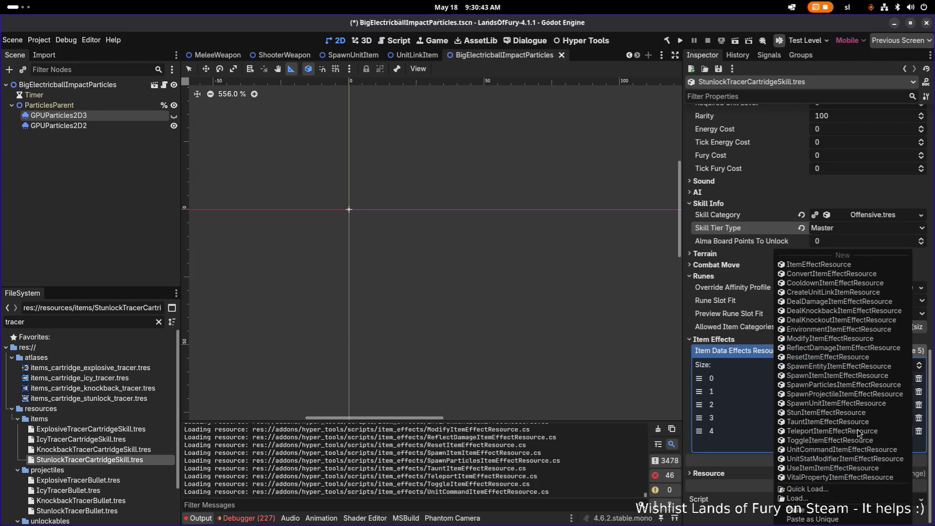
click(826, 412)
drag(698, 430, 699, 404)
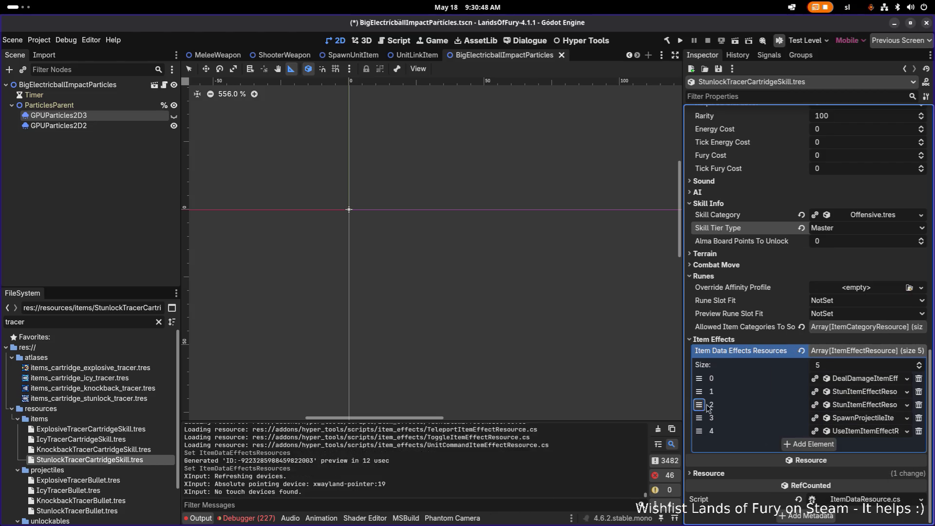
Set the second stun effect's trigger to OnProjectileExploded
click(872, 391)
scroll(870, 400, down, 4)
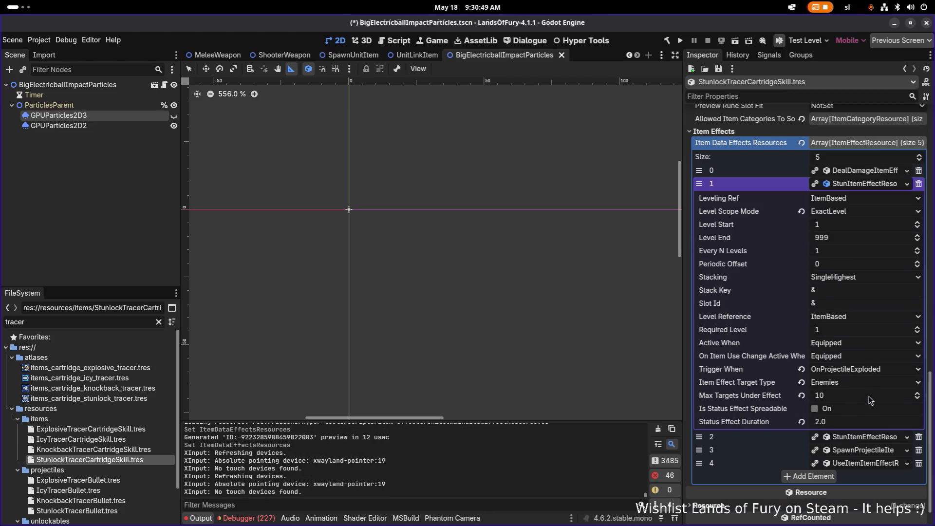
click(859, 438)
scroll(869, 420, down, 4)
scroll(861, 451, down, 1)
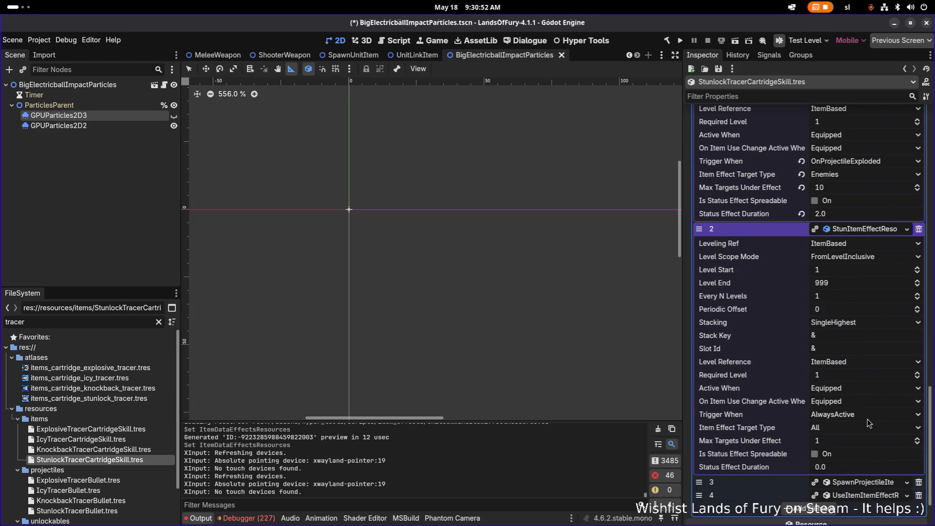
click(864, 417)
click(849, 464)
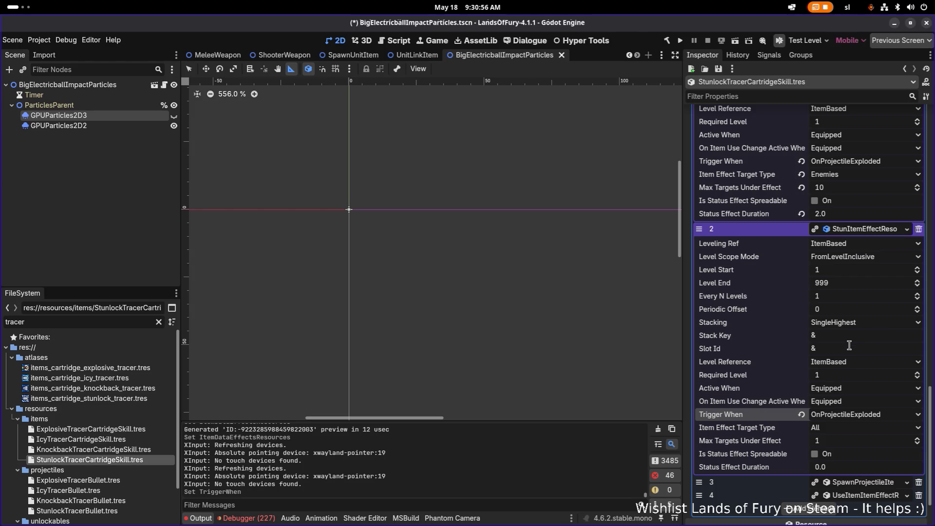
scroll(849, 345, up, 2)
scroll(842, 351, up, 2)
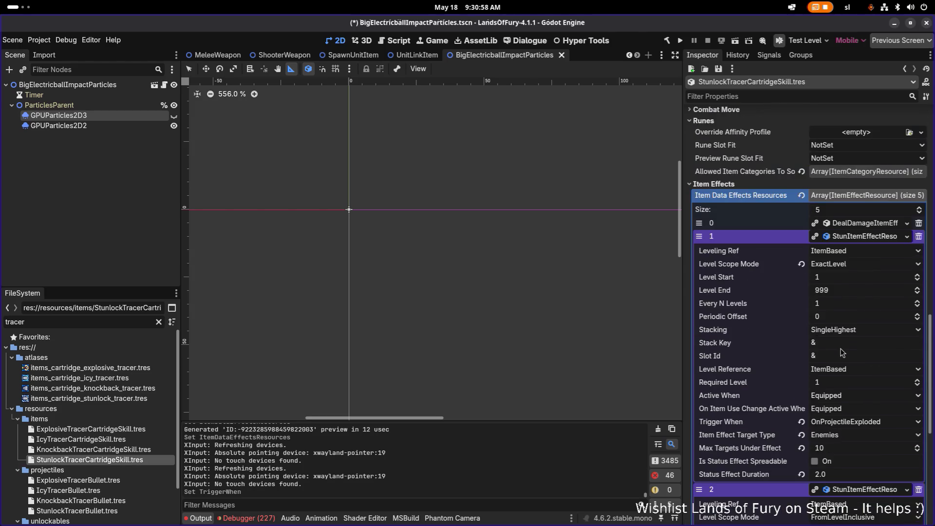
scroll(843, 353, down, 1)
scroll(842, 352, down, 2)
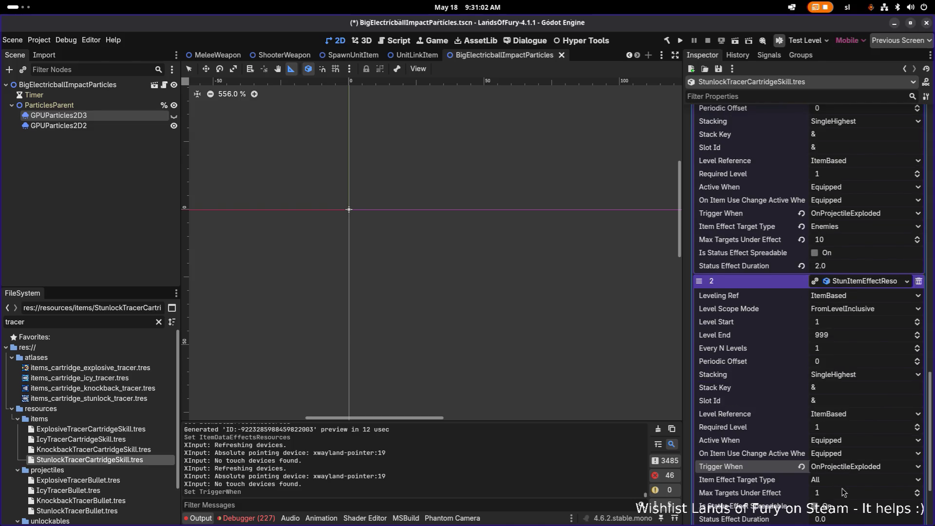
Make the second stun target DetectedUnits with max 10 targets, 2.0 s duration, ExactLevel scope
click(844, 480)
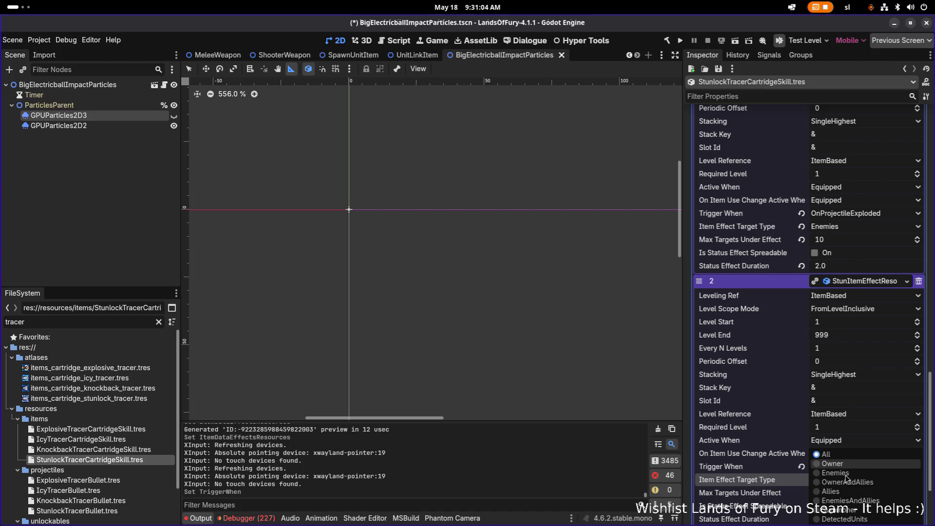
click(848, 519)
scroll(849, 499, down, 1)
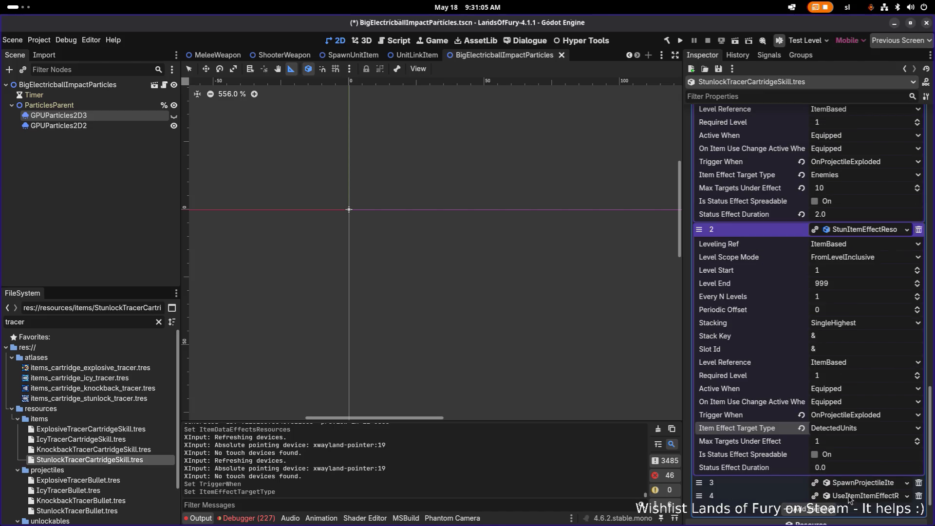
click(846, 445)
text(10)
key(Return)
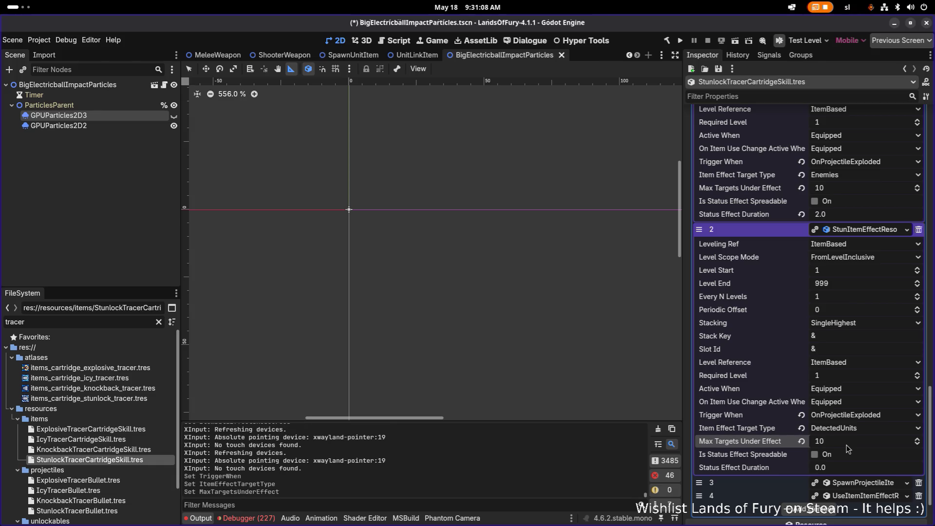
click(865, 467)
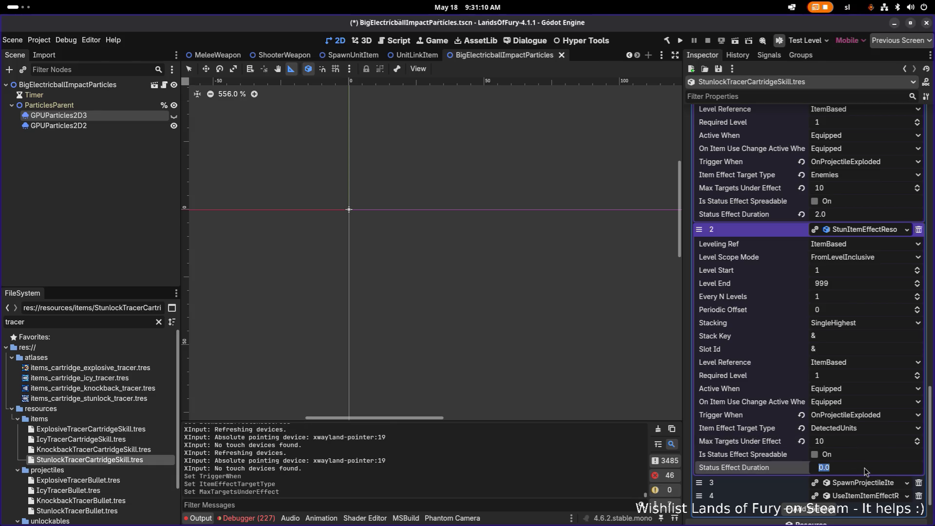
text(2)
key(Return)
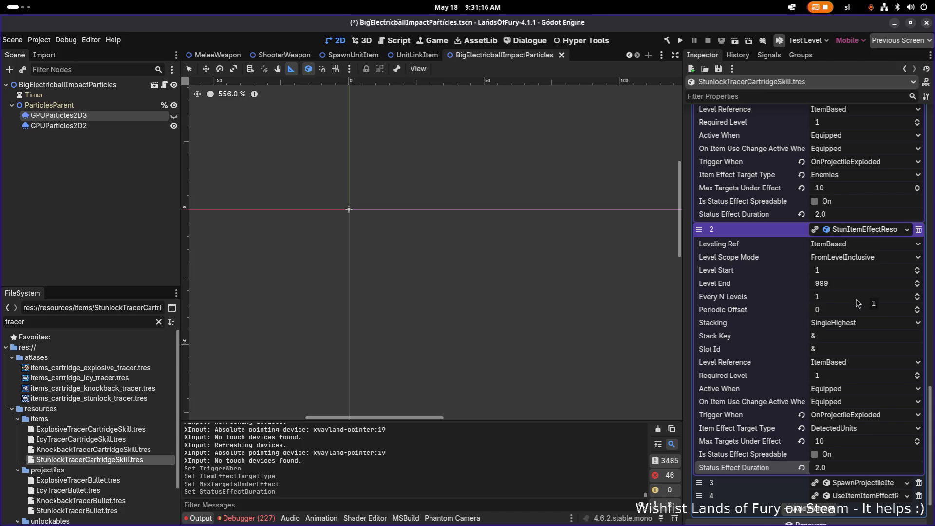
scroll(846, 318, up, 2)
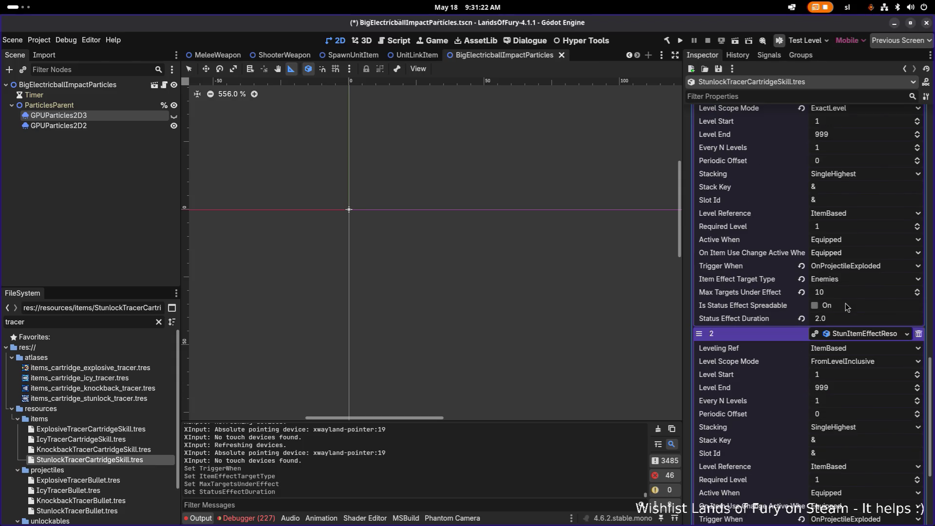
click(848, 364)
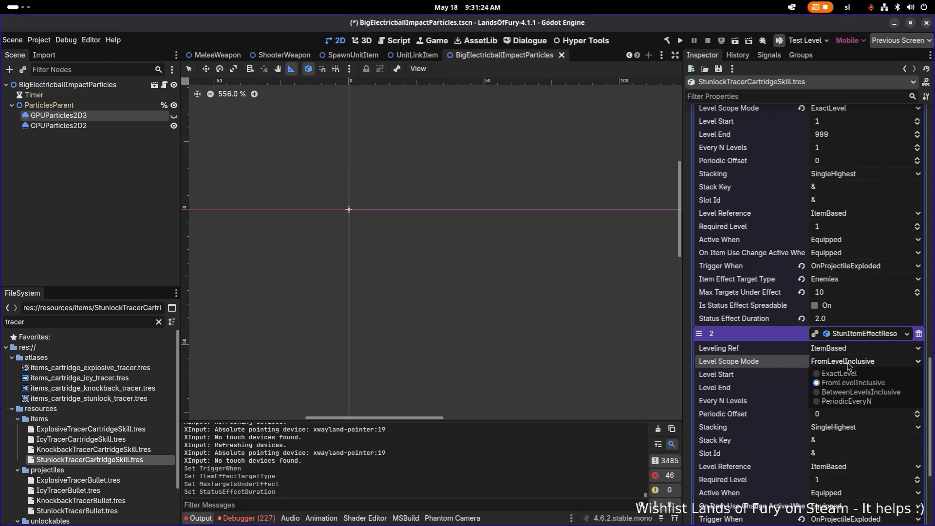
click(838, 373)
Delete the older first stun effect and save the skill resource
scroll(788, 343, up, 2)
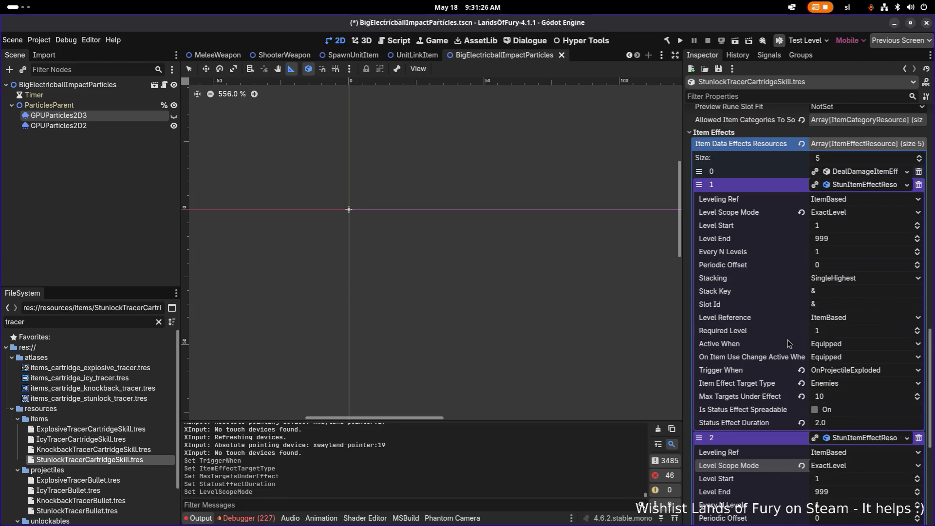
click(919, 185)
key(ctrl+s)
key(alt+Tab)
key(alt+Tab)
key(alt+Tab)
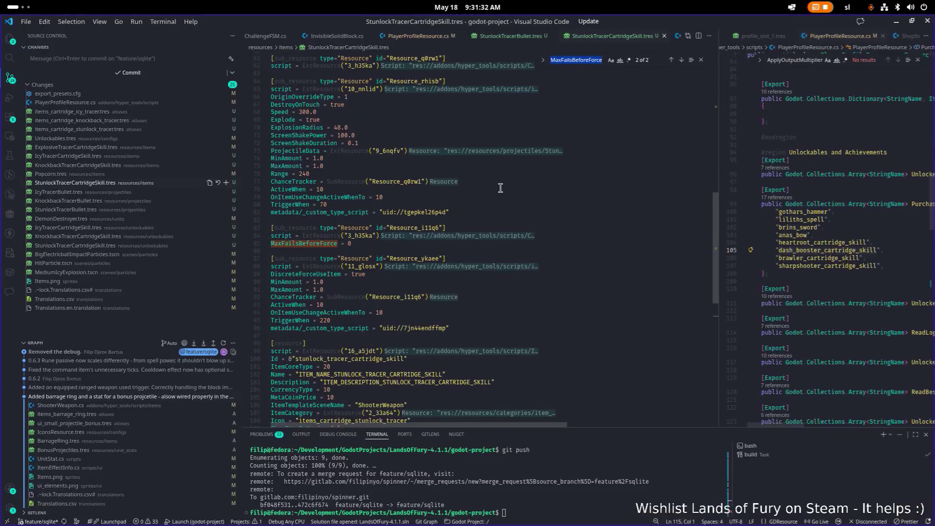
Review the StunlockTracerCartridgeSkill.tres diff in VS Code, checking the DestroyOnTouch line
click(501, 189)
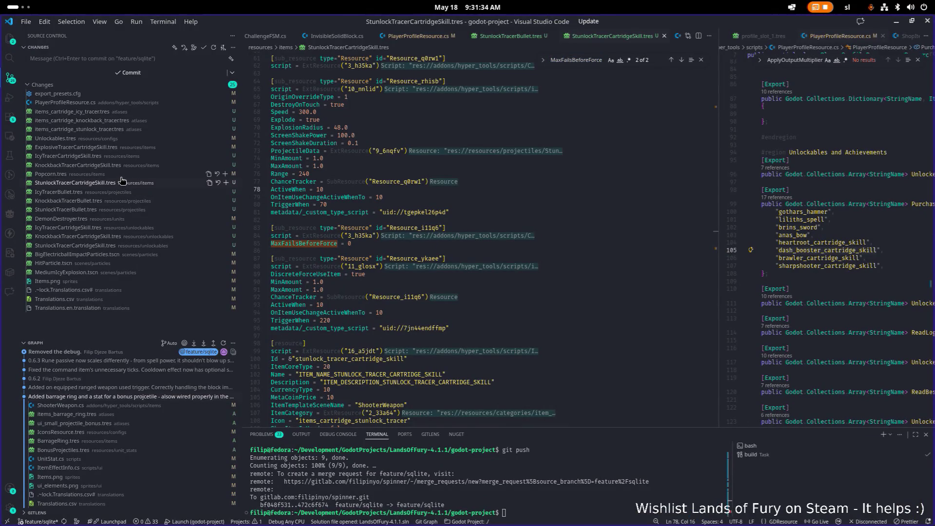
click(101, 174)
click(100, 184)
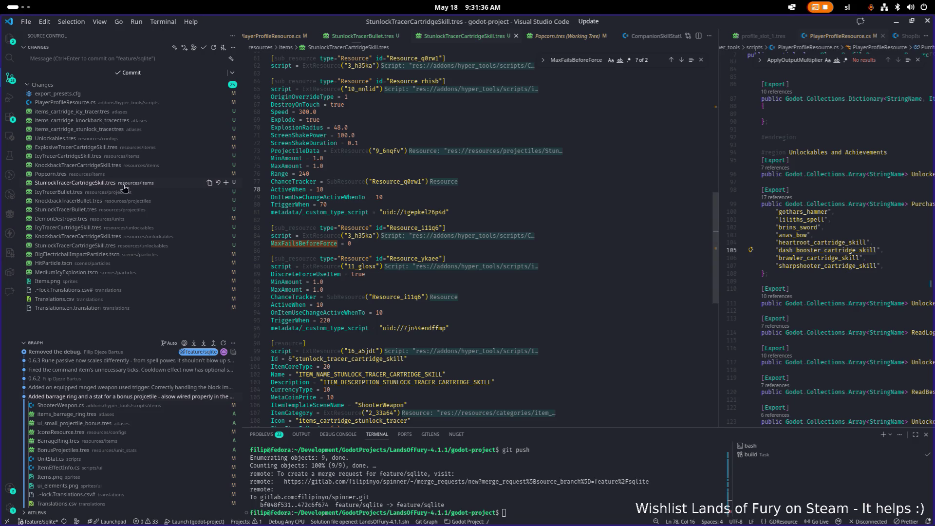
scroll(436, 227, down, 3)
scroll(435, 226, up, 3)
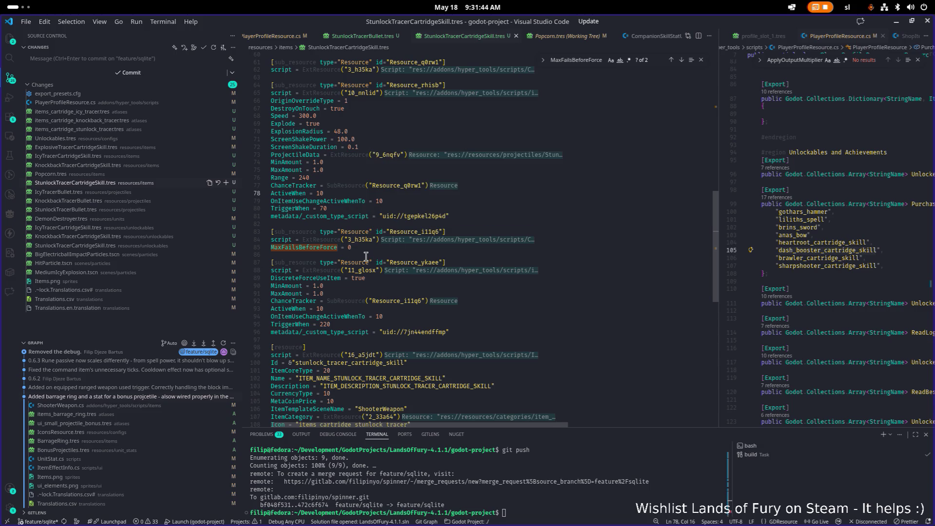
scroll(365, 254, up, 4)
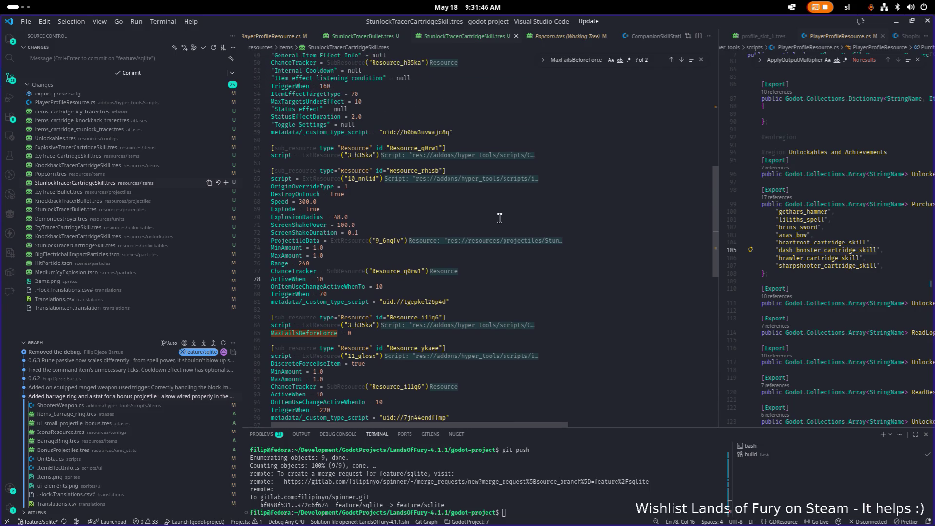
scroll(560, 205, down, 1)
click(601, 186)
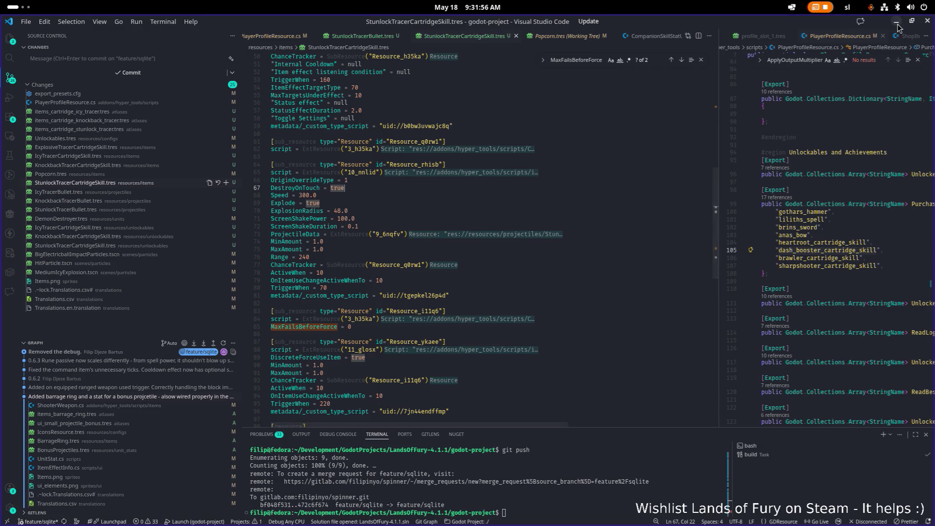
key(alt+Tab)
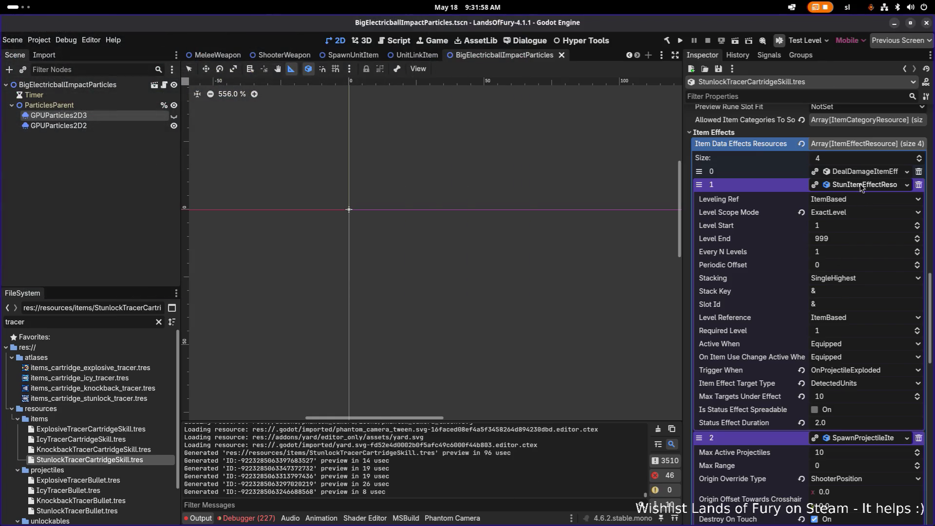
Collapse the stun and projectile effects, save, and expand the use-item effect's General Item Effect Info
click(862, 188)
click(862, 197)
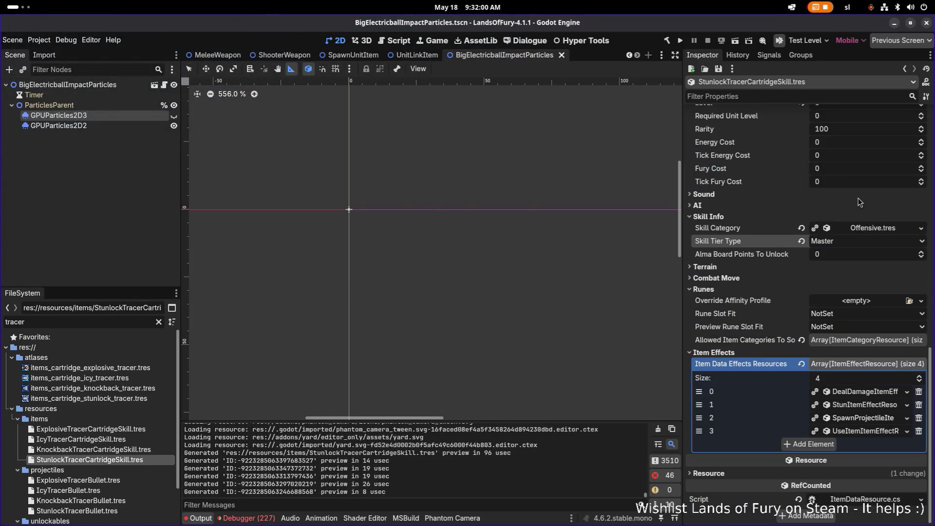
key(ctrl+s)
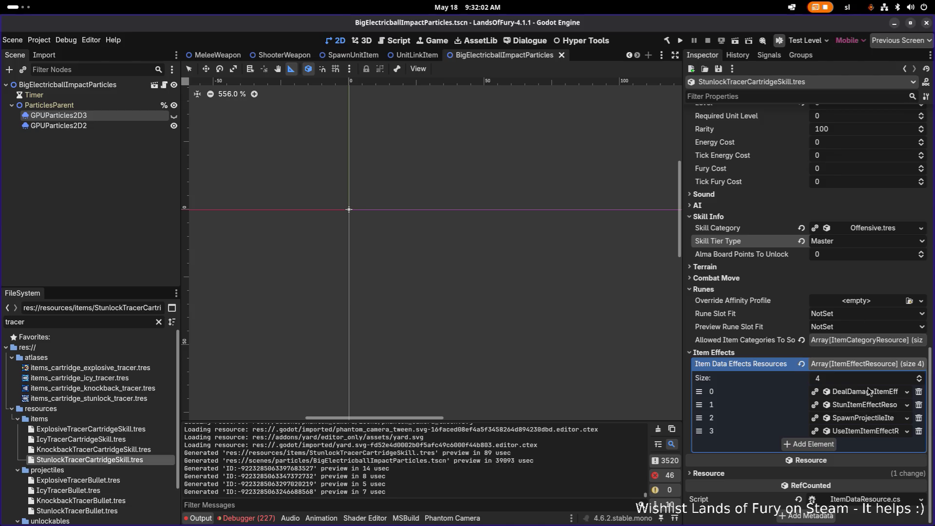
click(867, 436)
scroll(862, 436, down, 2)
click(790, 397)
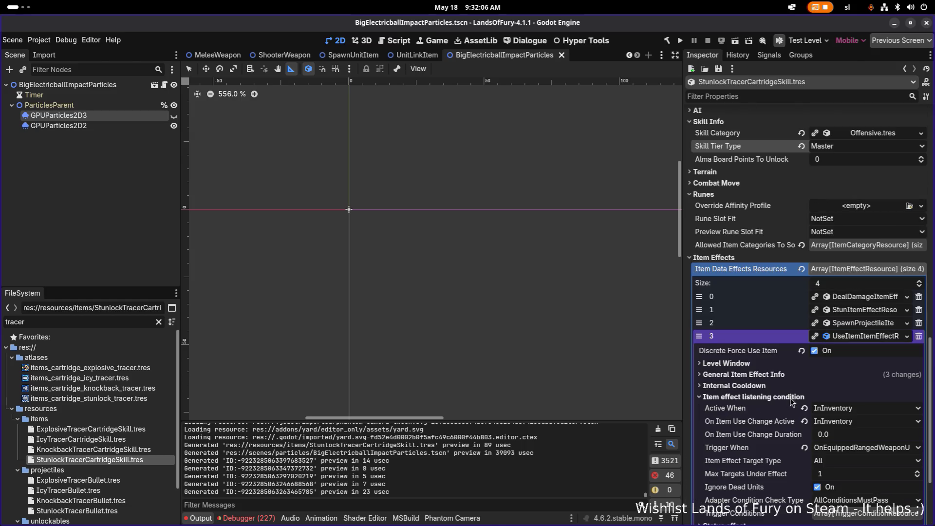
scroll(790, 402, down, 3)
click(789, 267)
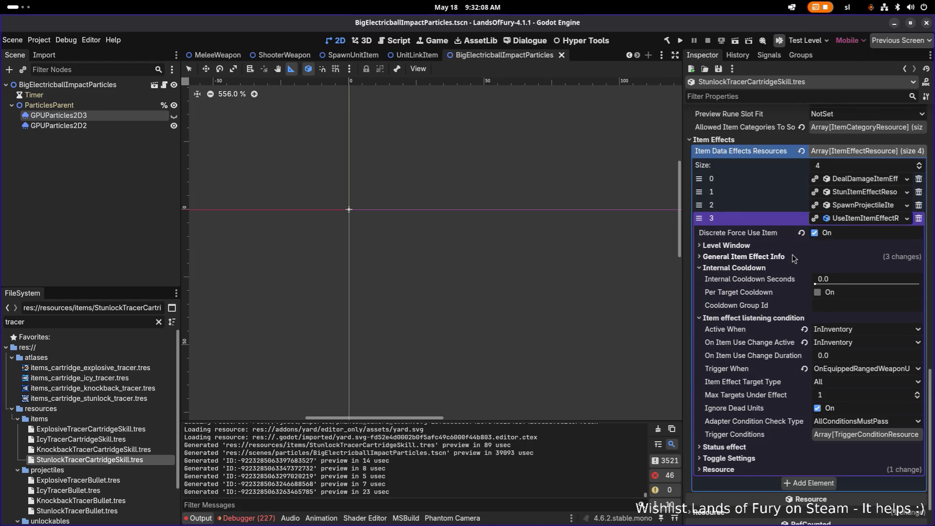
click(793, 258)
Set the chance tracker's Base Chance to 0.05 and Max Fails Before Force to 20, then save
click(882, 363)
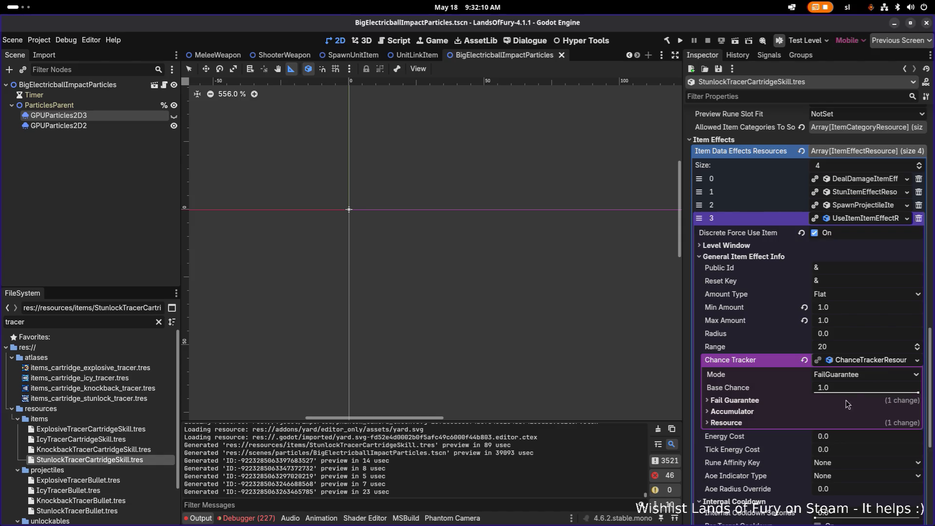
click(820, 401)
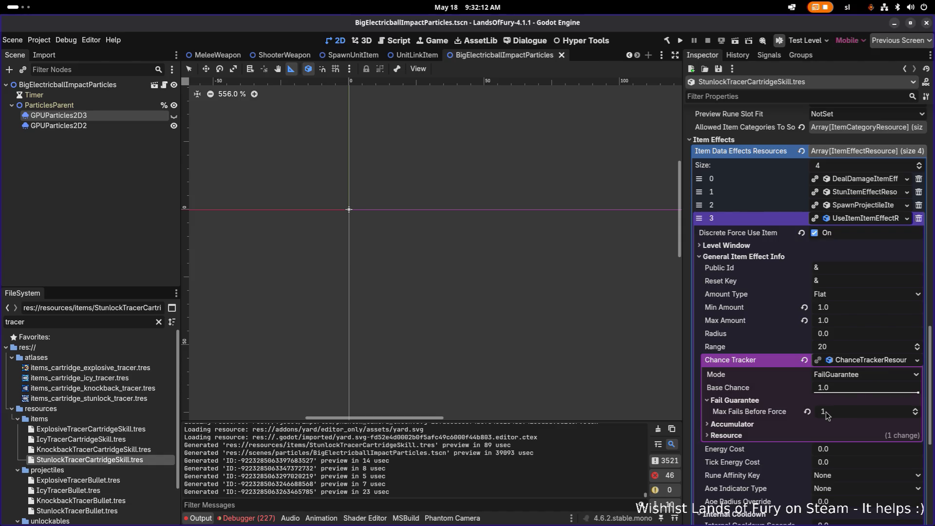
mouse_move(851, 392)
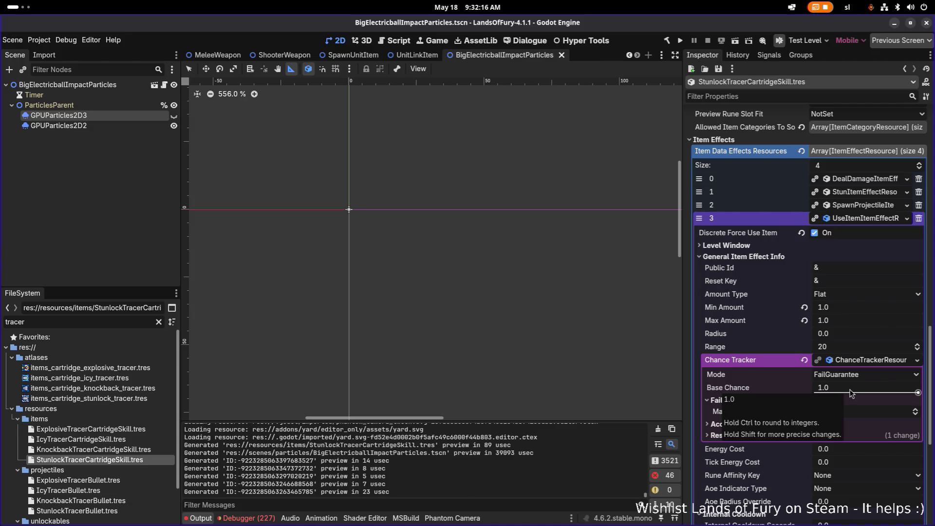
click(853, 388)
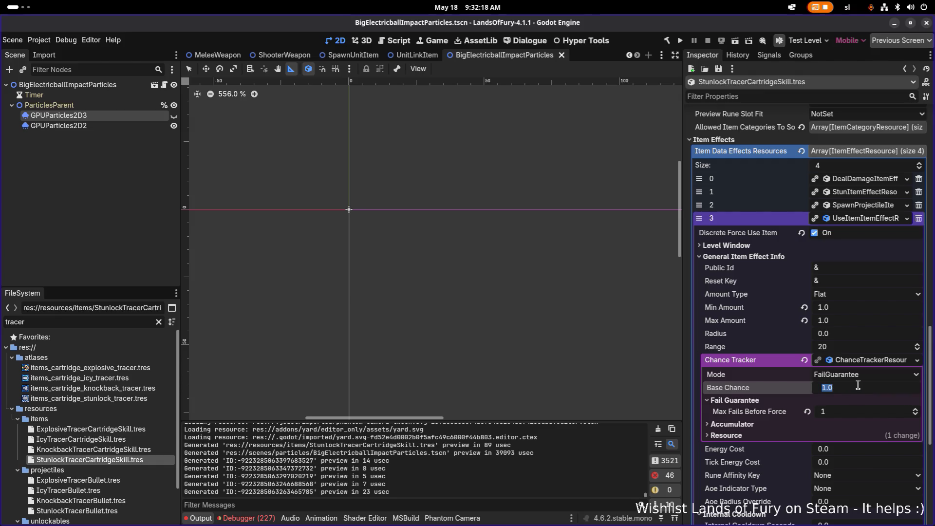
text(5)
key(Tab)
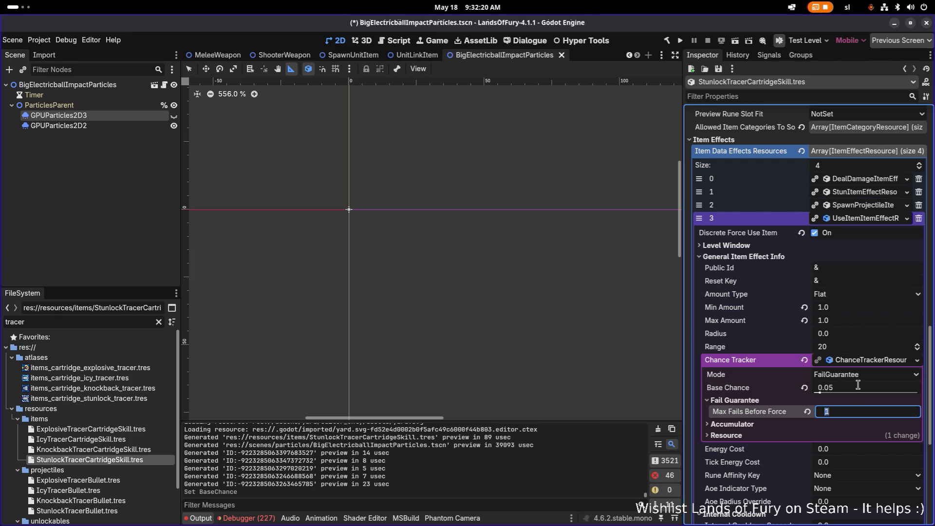
text(20)
key(Return)
key(ctrl+s)
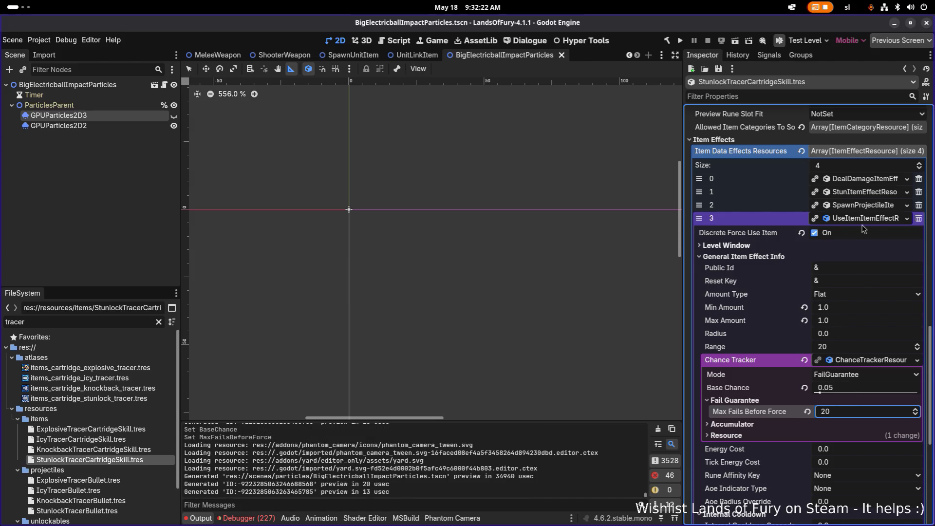
click(865, 224)
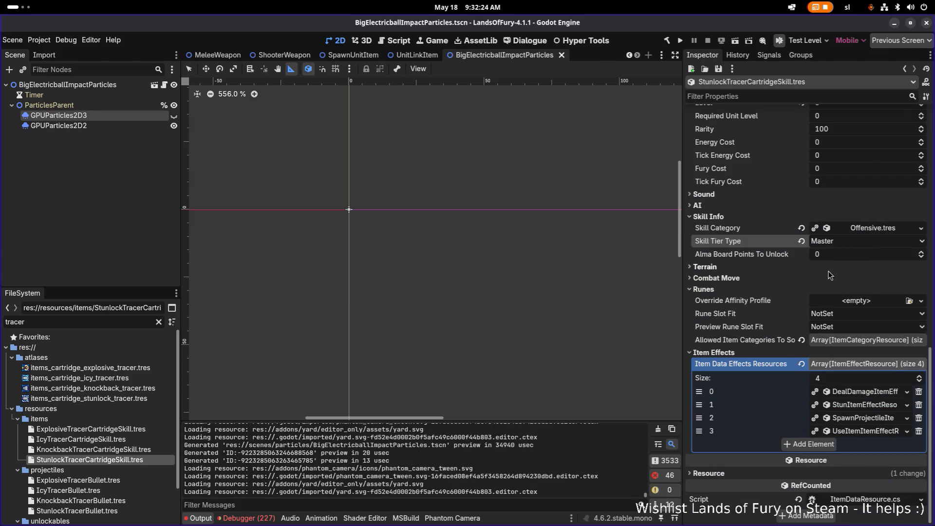
Set the current skill's SpawnProjectileItem Origin Override Type to Default and save
scroll(805, 326, up, 10)
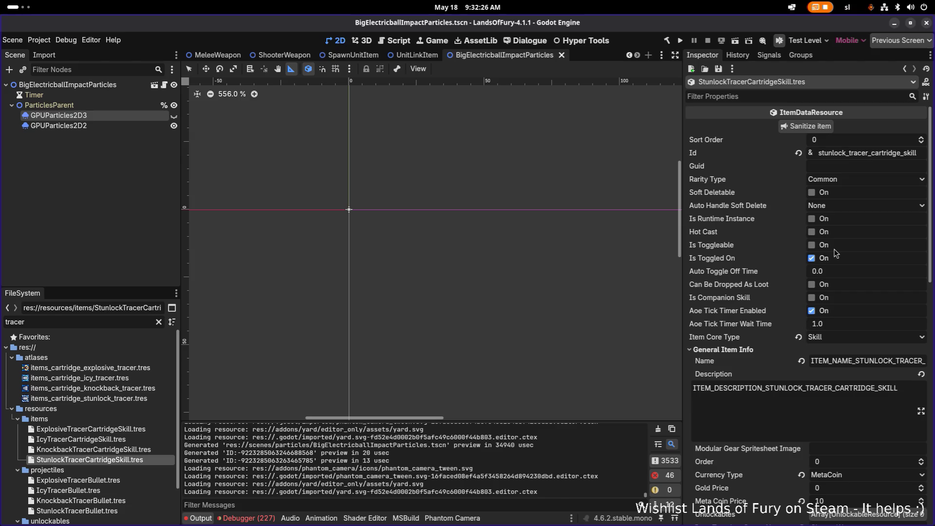
scroll(822, 246, down, 10)
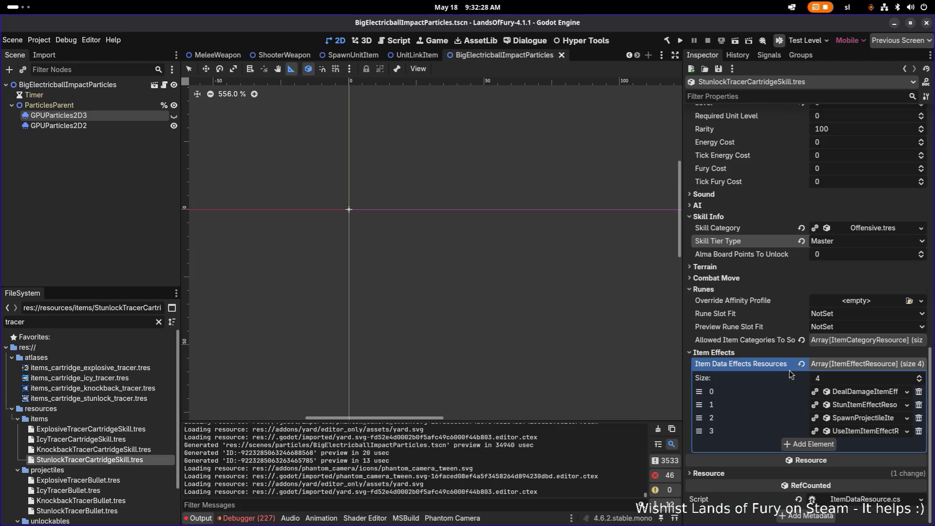
click(845, 419)
scroll(845, 419, down, 5)
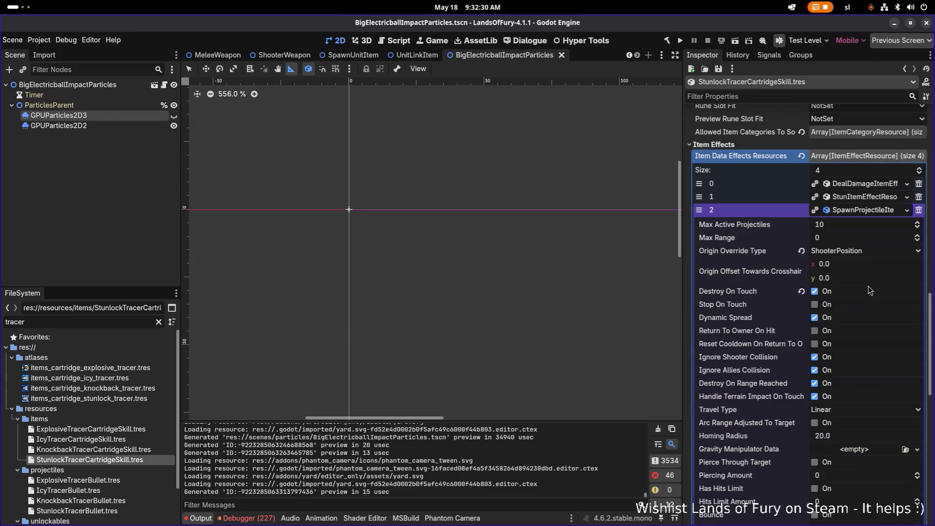
click(853, 253)
click(855, 263)
key(ctrl+s)
Set the Knockback tracer skill's projectile origin override to Default and save
click(125, 450)
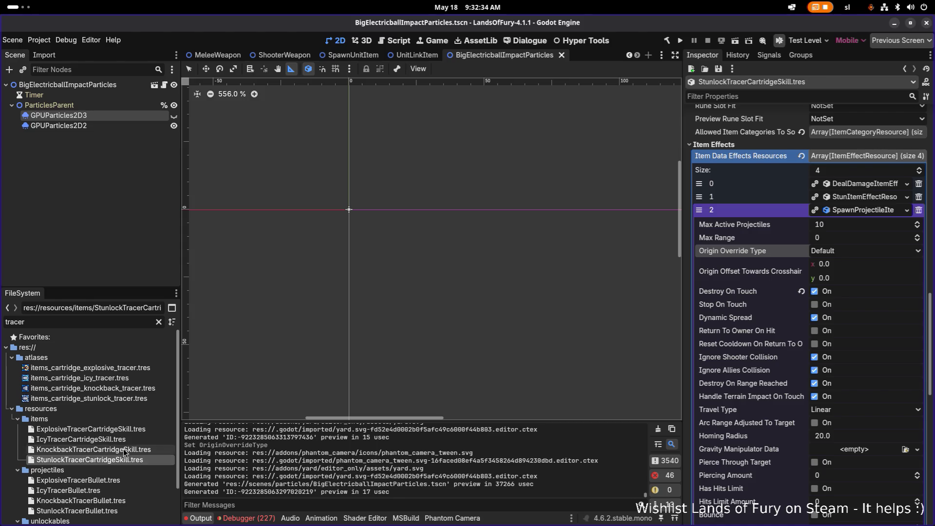
scroll(737, 370, down, 10)
scroll(770, 368, down, 2)
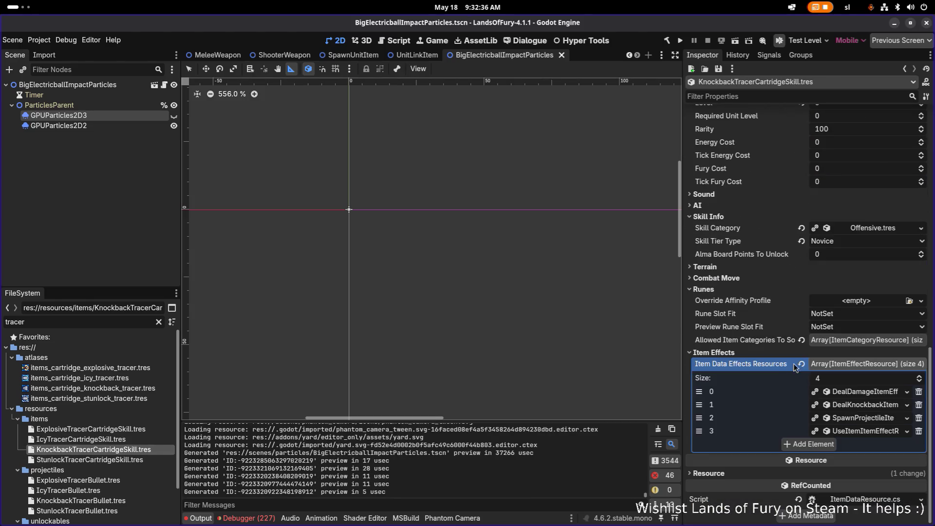
click(849, 421)
scroll(840, 322, down, 3)
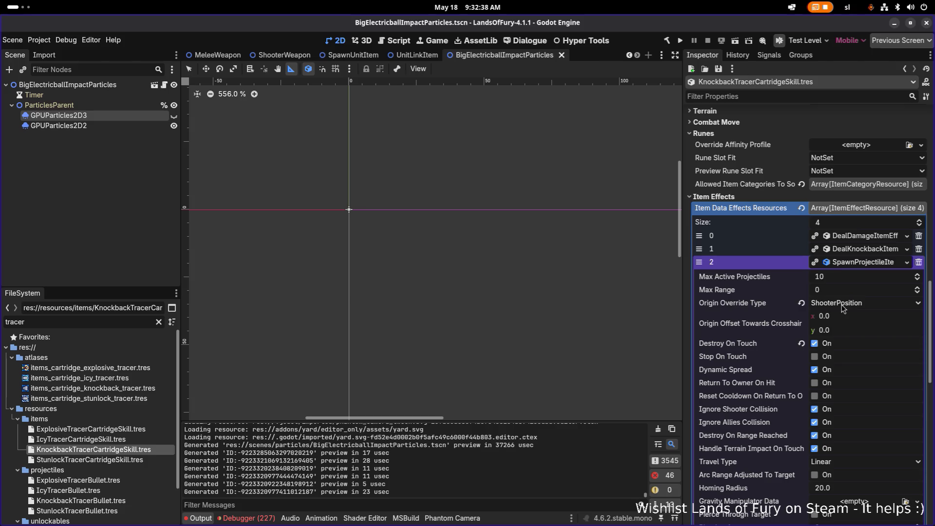
click(843, 308)
click(846, 315)
key(ctrl+s)
Set the Icy and Explosive tracer skills' projectile origin override to Default and save
click(70, 441)
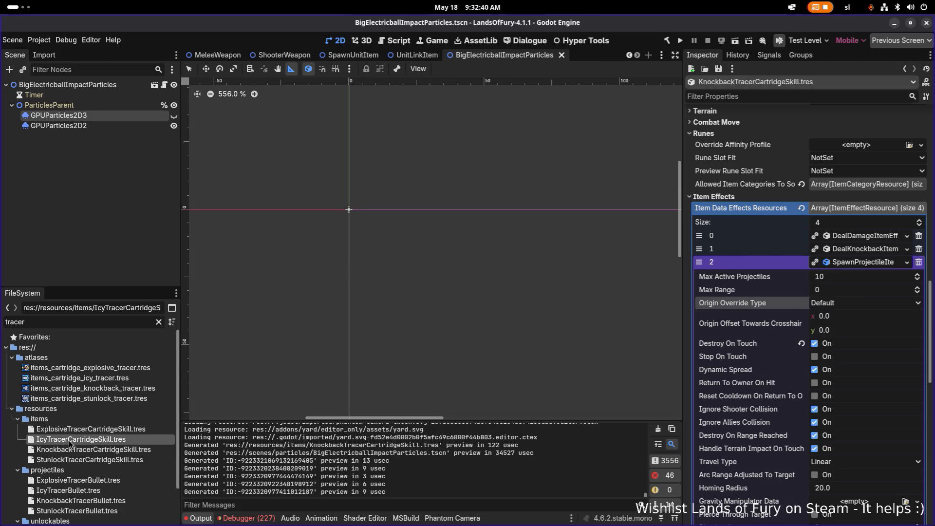
scroll(791, 358, down, 10)
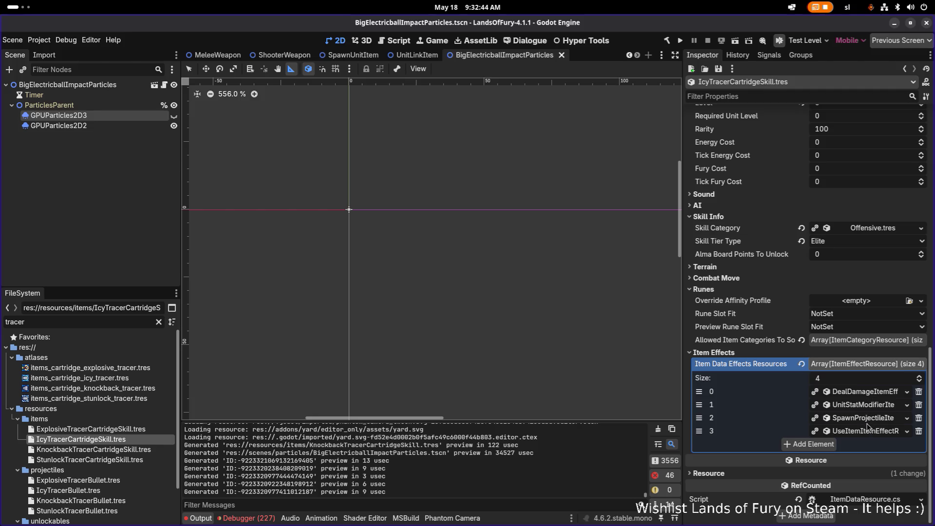
click(863, 418)
scroll(857, 423, down, 3)
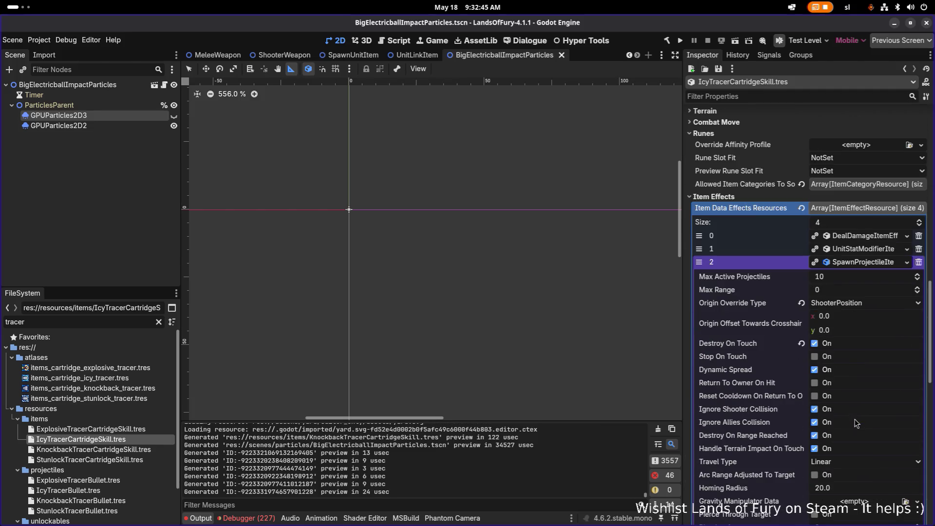
click(846, 303)
click(844, 315)
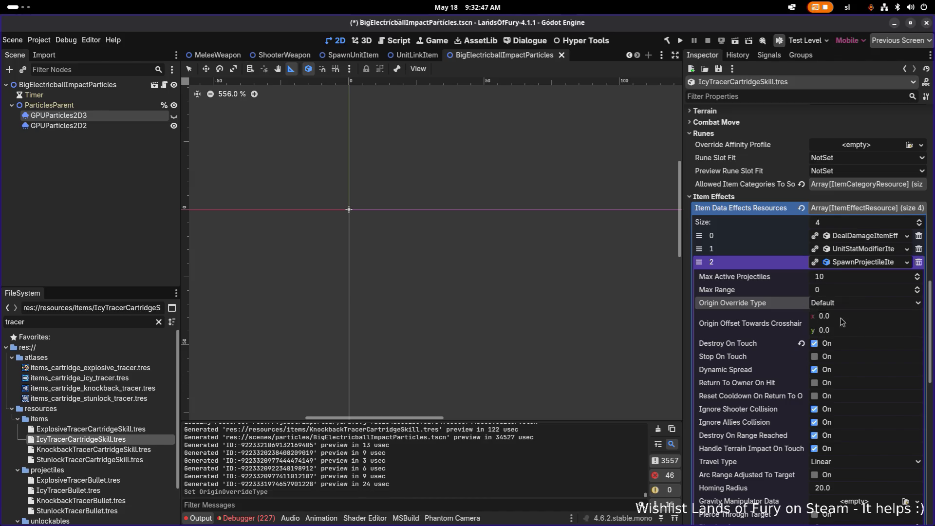
click(110, 428)
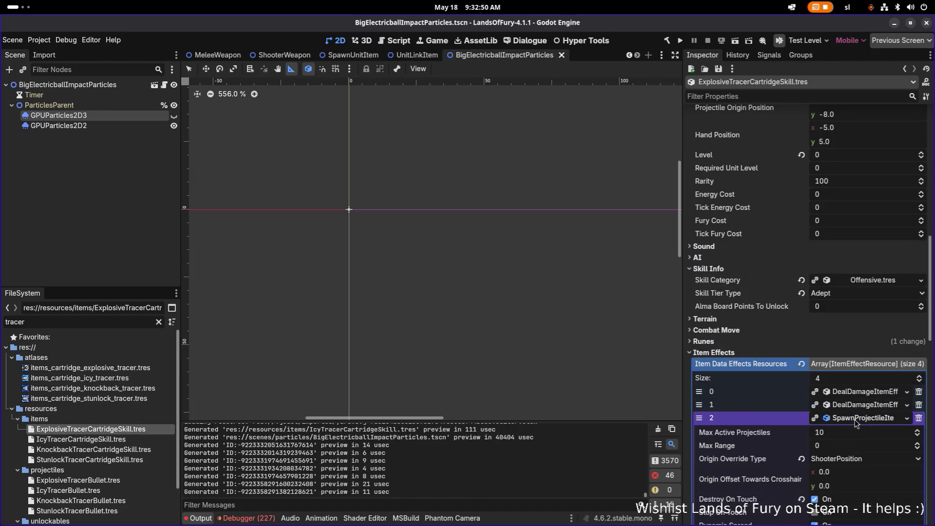
scroll(857, 423, down, 3)
click(865, 309)
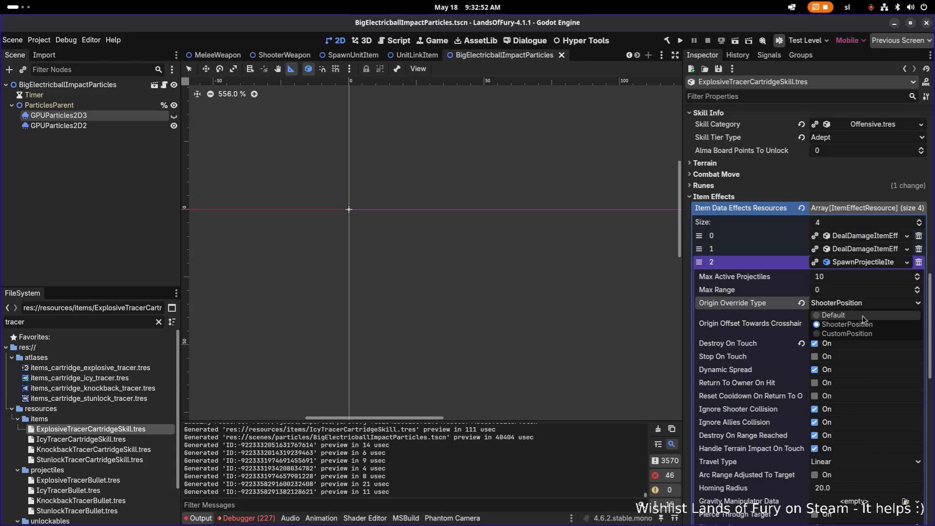
click(863, 315)
key(ctrl+s)
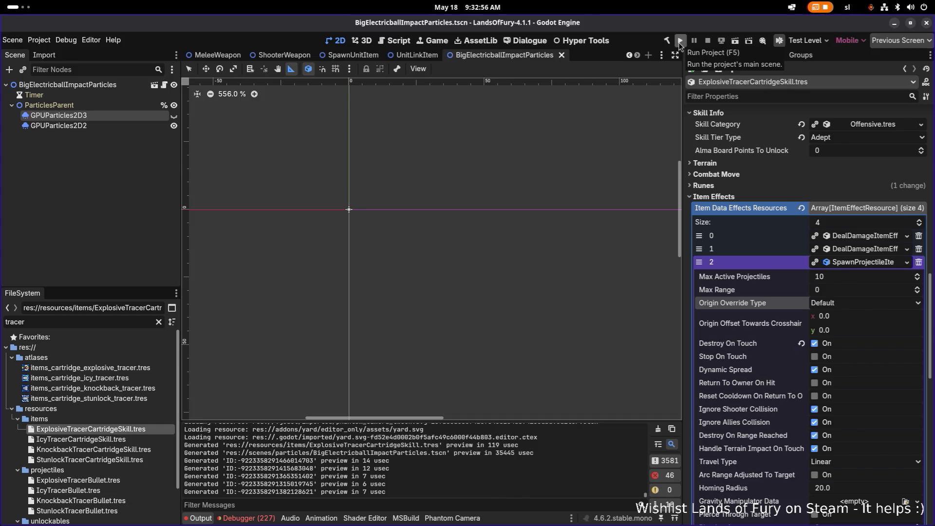
click(679, 42)
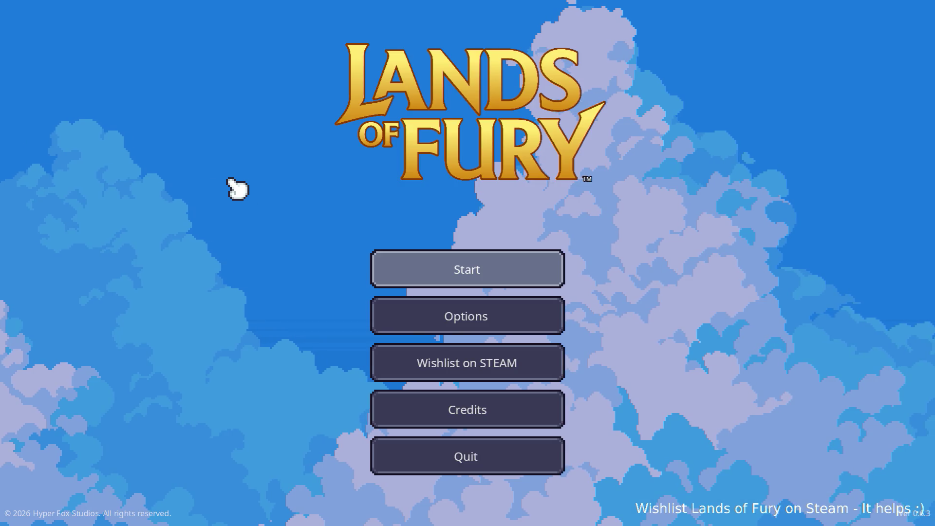
Start a new game, walk over to collect the pickaxe, and equip the bow
click(467, 267)
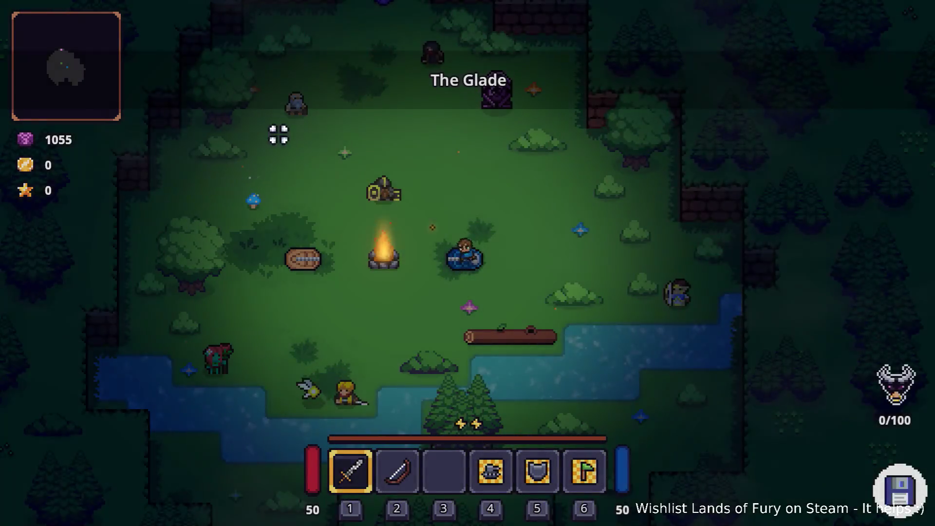
key(w)
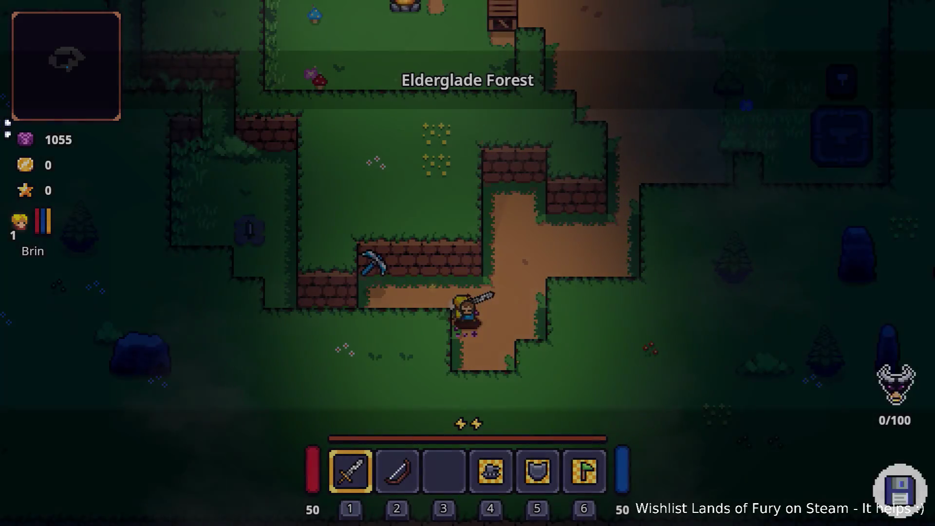
key(a)
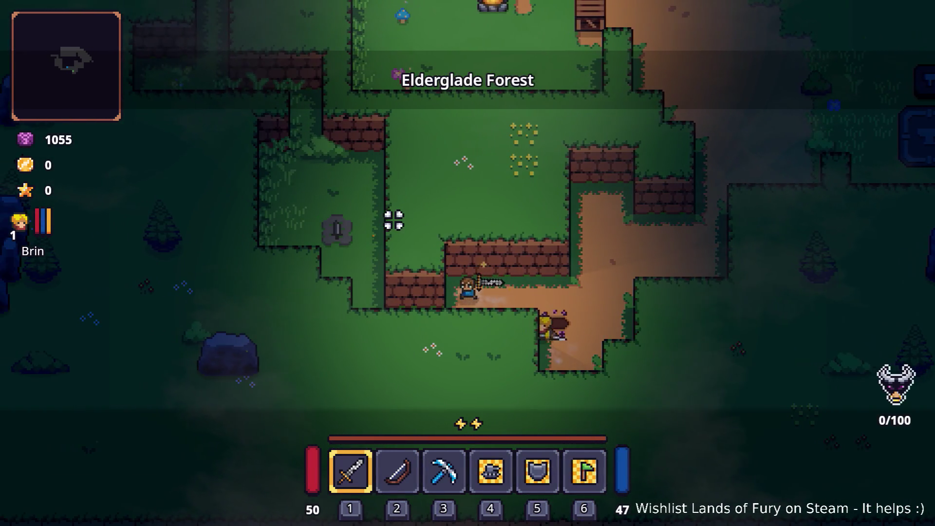
key(d)
key(w)
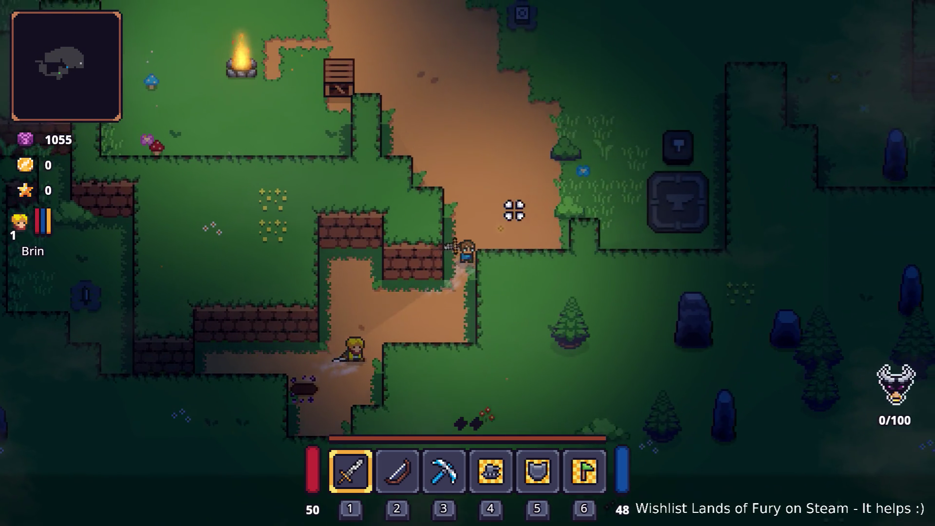
key(w)
key(2)
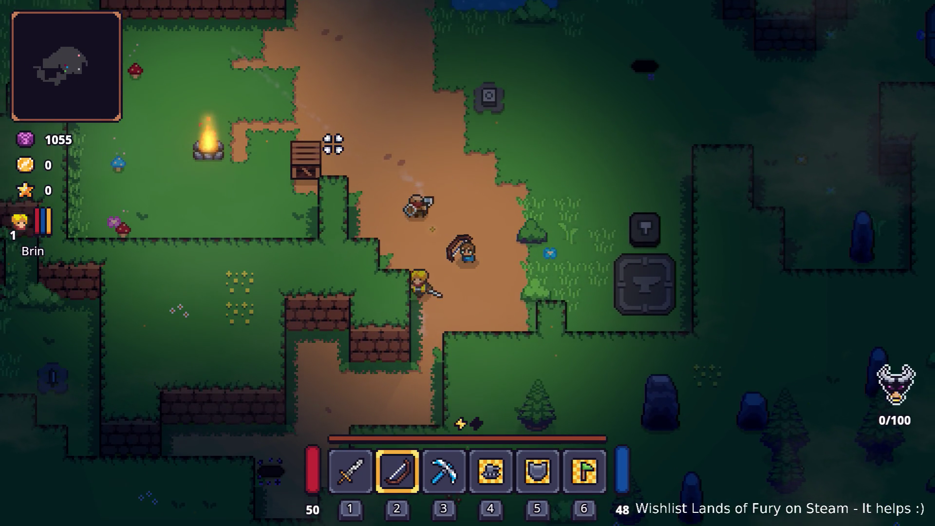
key(s)
key(grave)
Grant the hero 20 levels with Player.AddLevels(20) in the developer console
text(player.AddLevels()
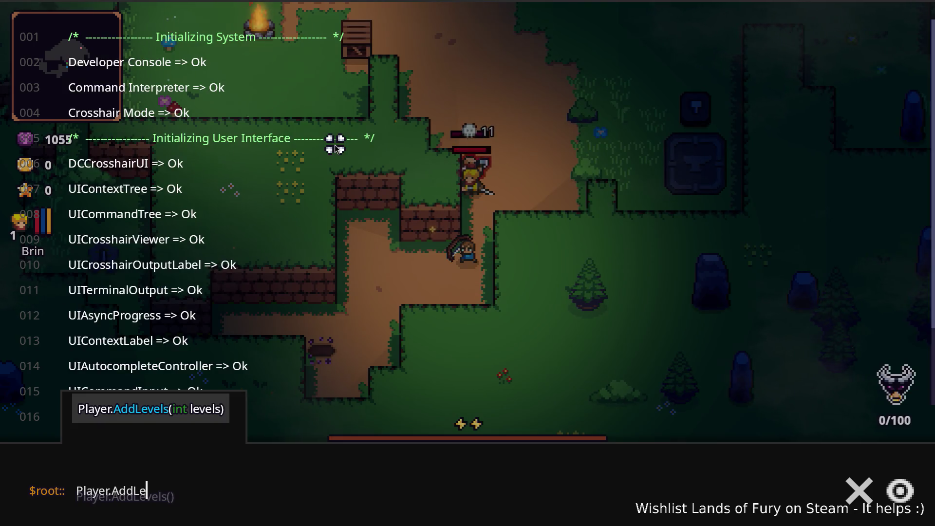
text(20)
key(Return)
key(grave)
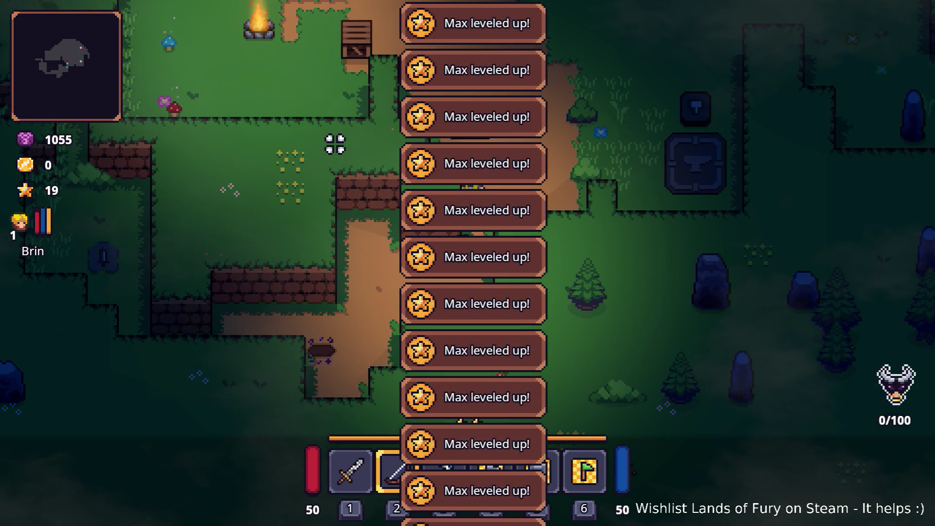
click(540, 157)
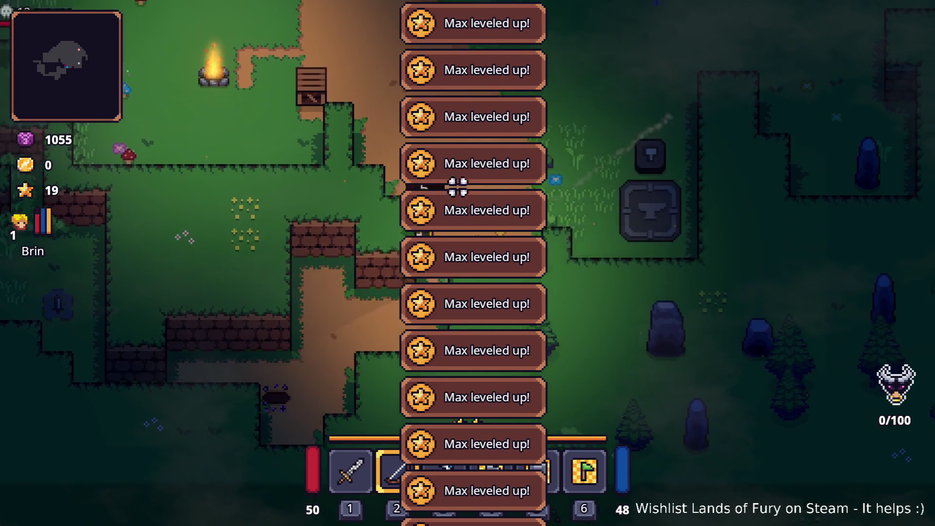
In the ALMA tree, unlock Knockback Tracer, max Dash Booster and Electric Enchantment, and add Berserker
key(i)
click(307, 359)
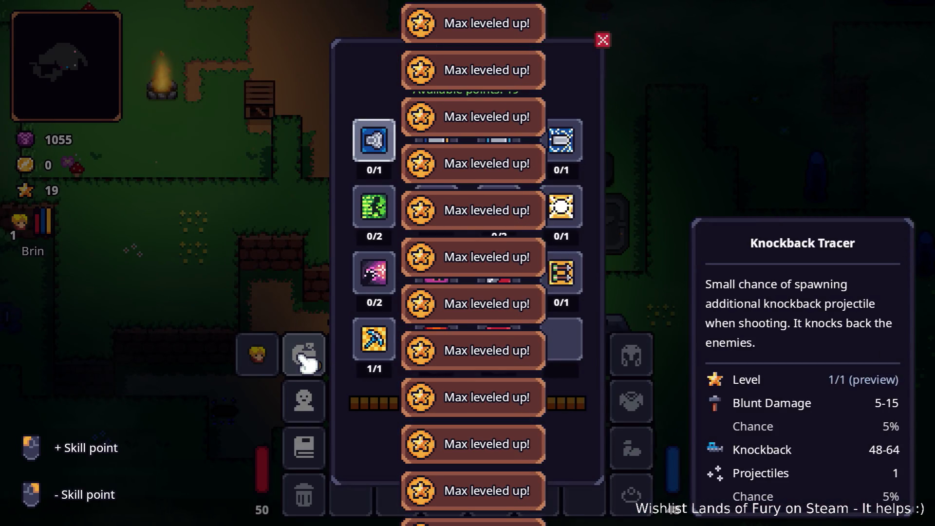
key(Escape)
key(i)
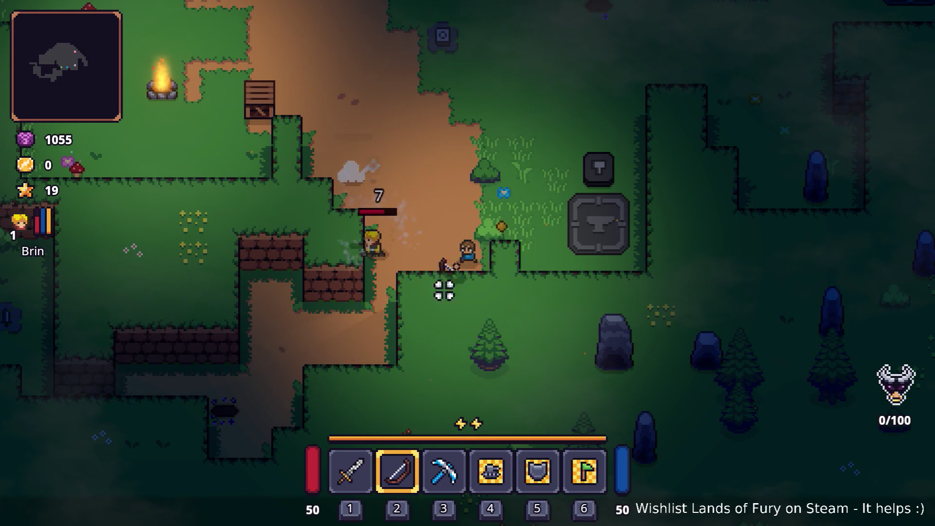
key(i)
click(302, 360)
click(387, 148)
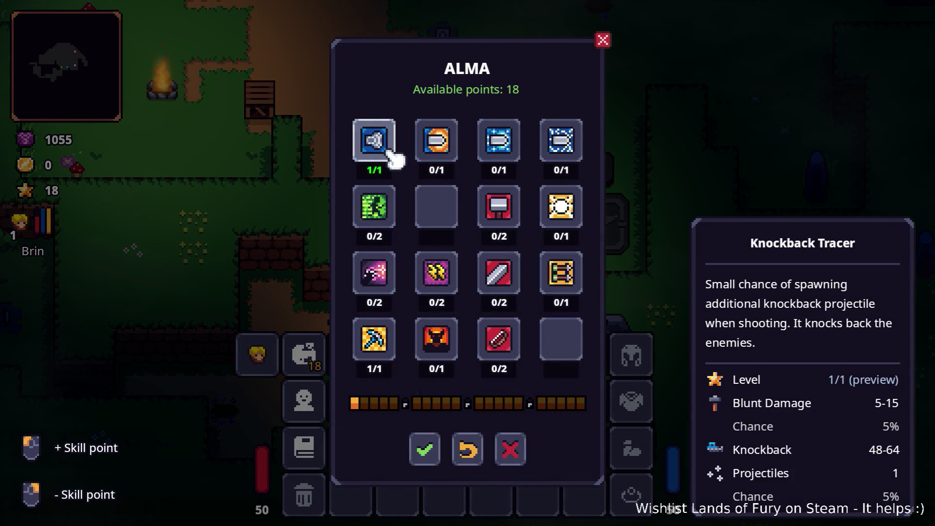
double_click(393, 209)
double_click(382, 270)
double_click(443, 271)
click(438, 343)
Unlock Explosive, Icy and Stunlock Tracer, max Hammer and Sword Devotion, and confirm
click(461, 155)
click(507, 156)
click(515, 211)
click(516, 211)
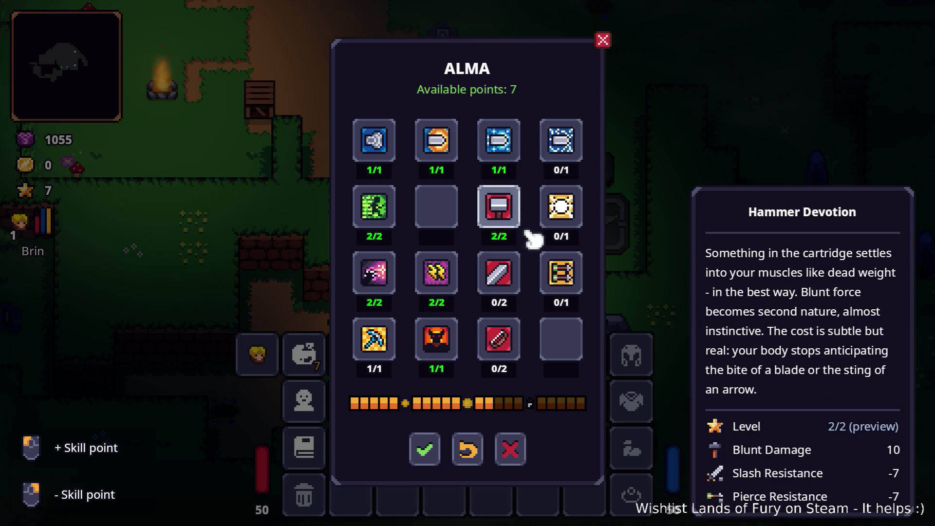
double_click(564, 156)
double_click(516, 278)
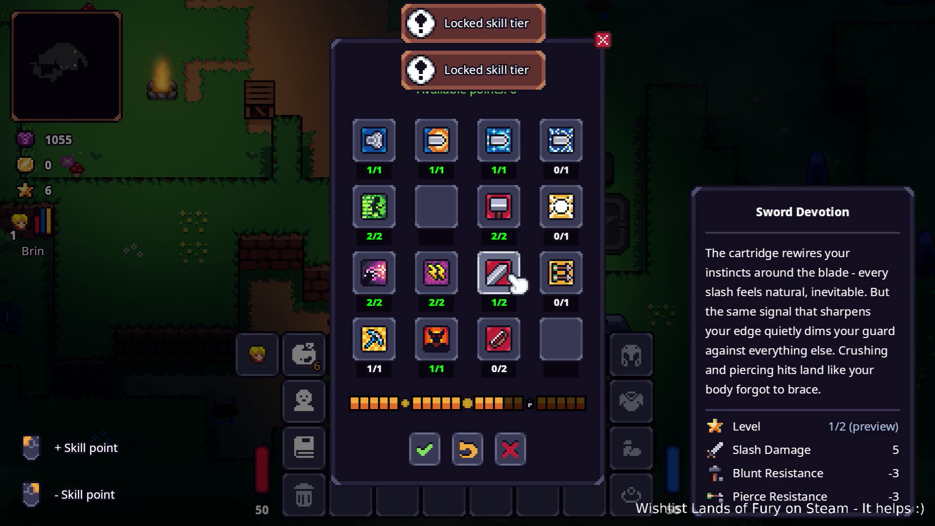
click(566, 148)
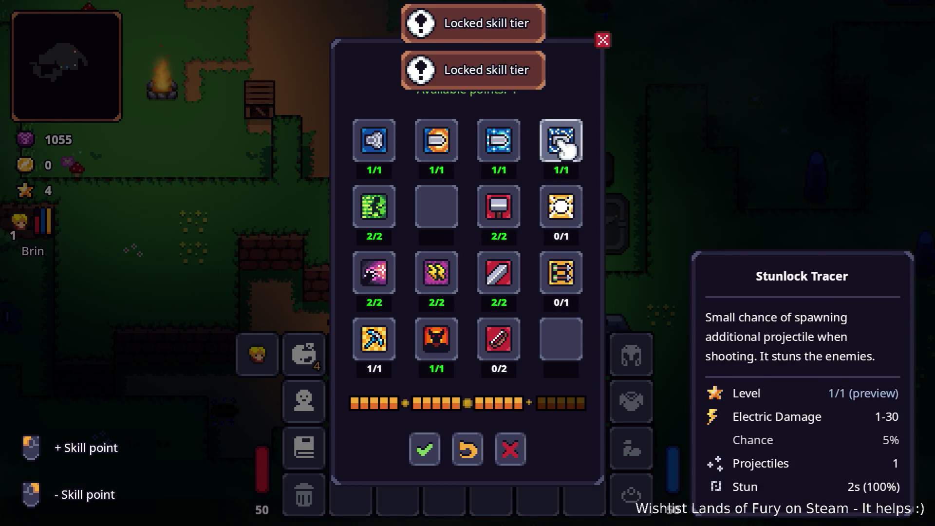
click(426, 453)
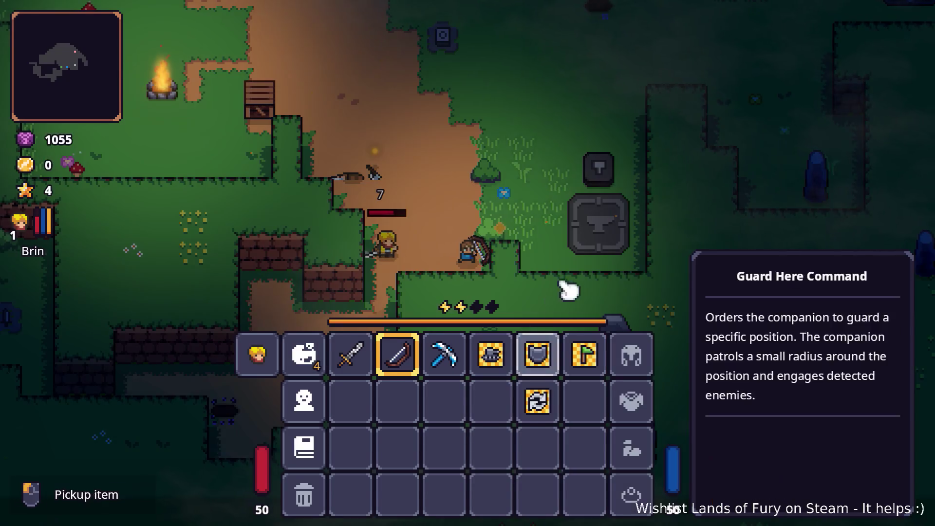
key(i)
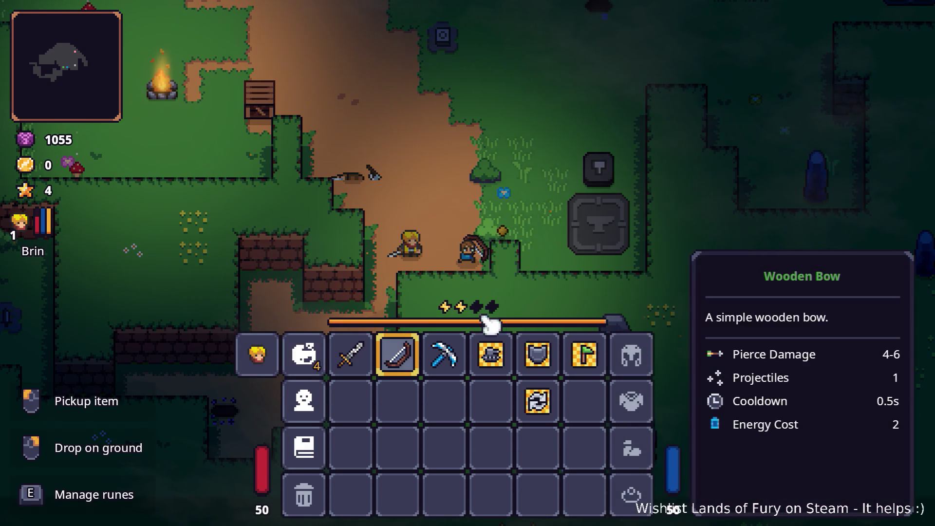
click(306, 355)
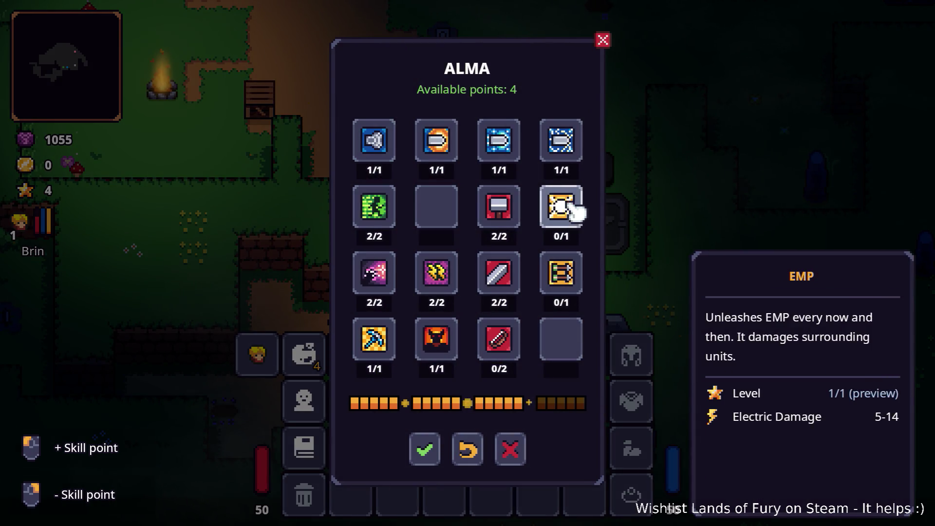
click(423, 445)
Close the inventory and walk the hero up-right through enemies while the bow auto-fires
key(i)
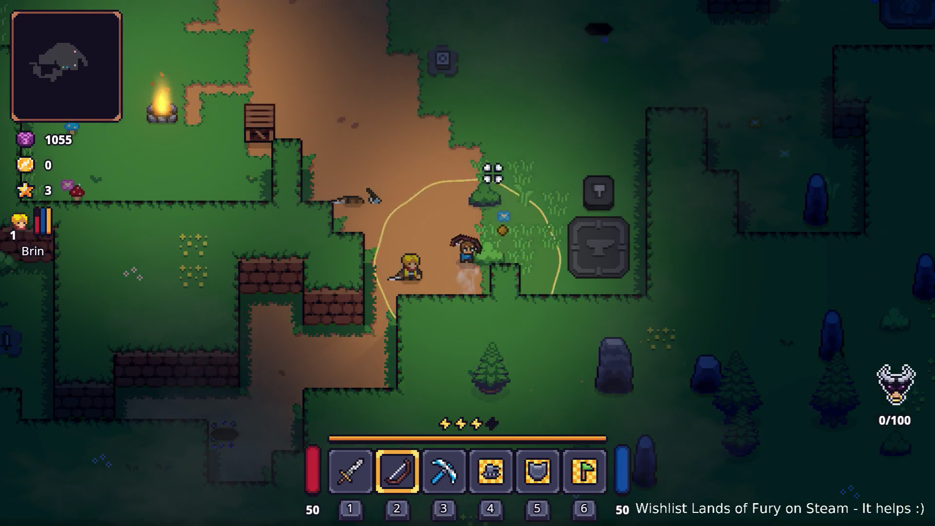
key(w)
key(a)
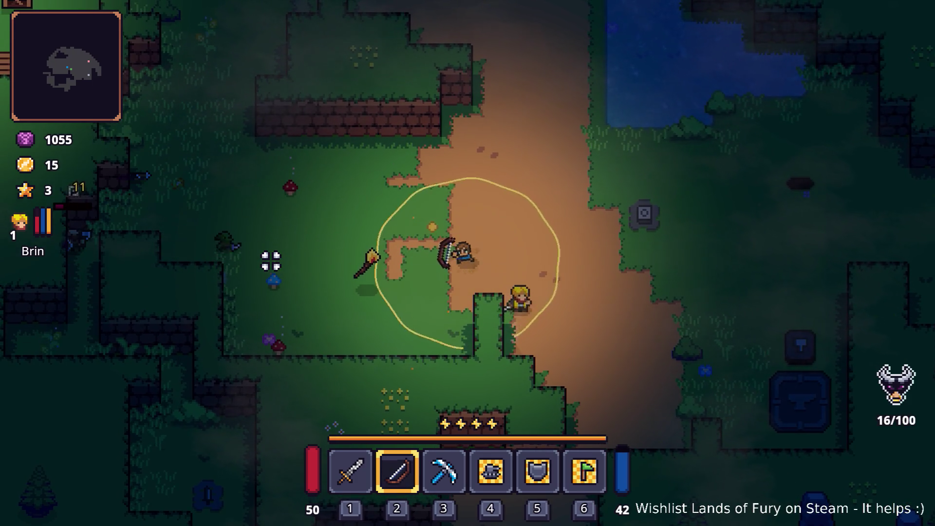
key(w)
key(d)
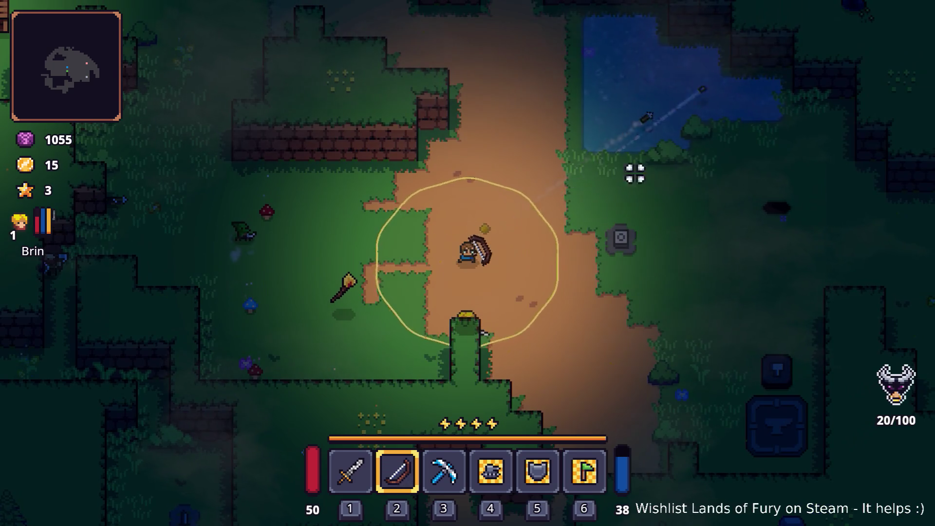
key(d)
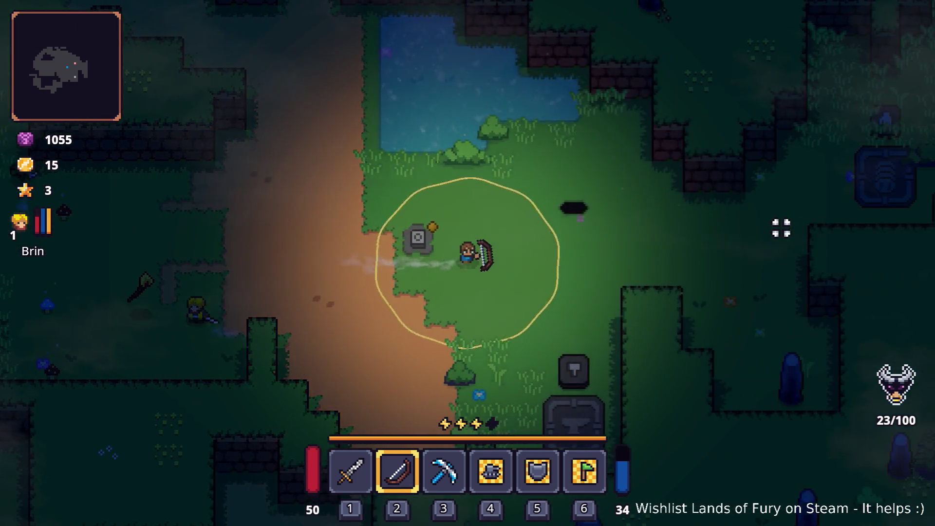
key(d)
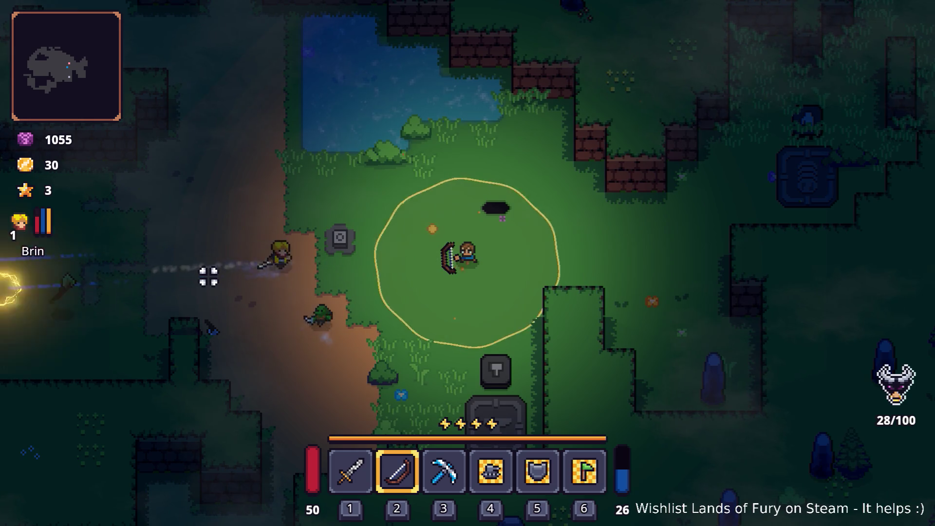
key(w)
key(d)
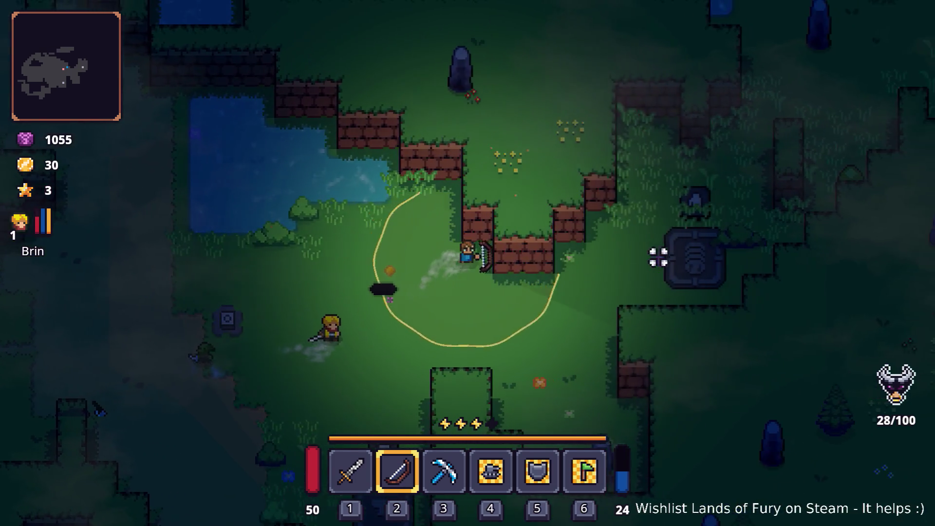
key(s)
key(d)
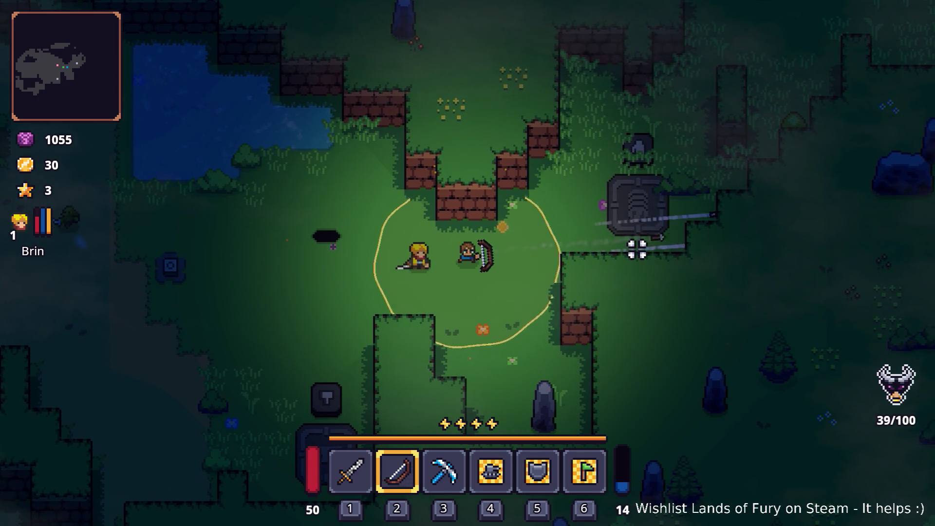
key(w)
key(d)
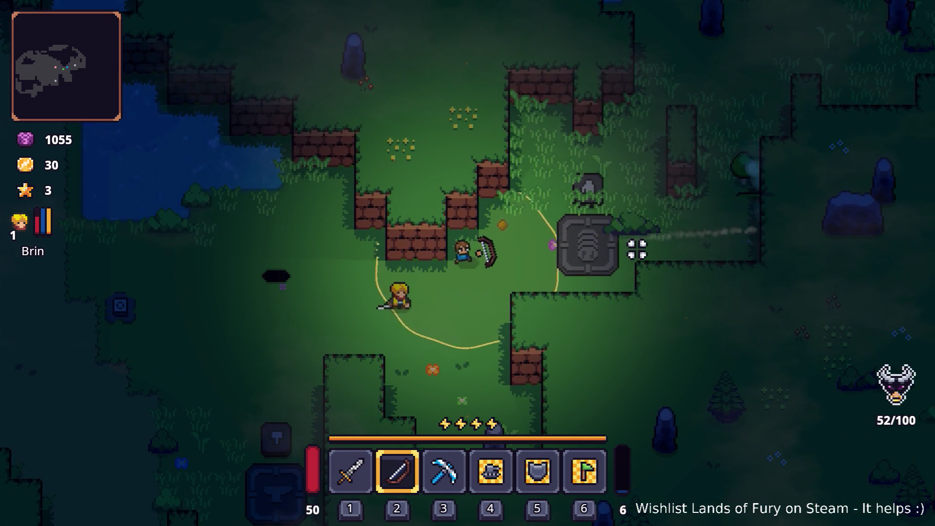
key(w)
key(d)
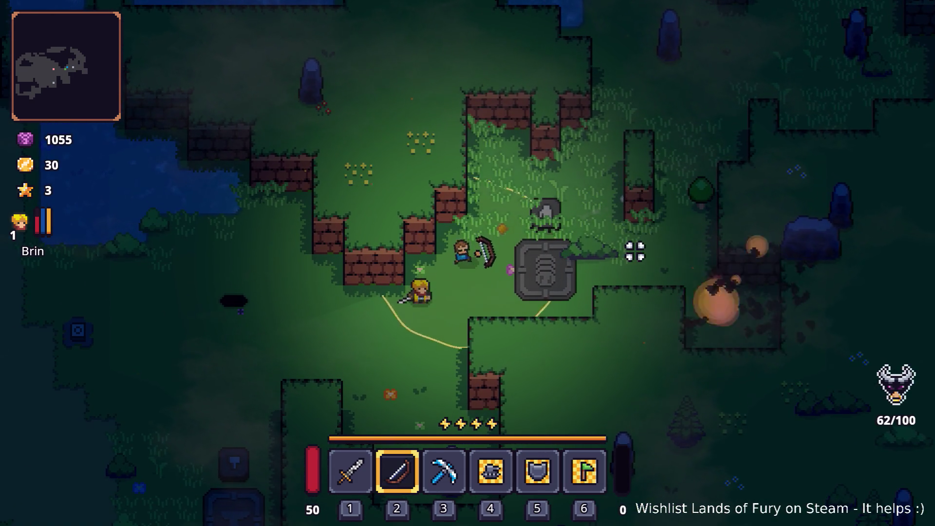
Keep the hero moving right into enemies, then down-left toward the pickups
key(d)
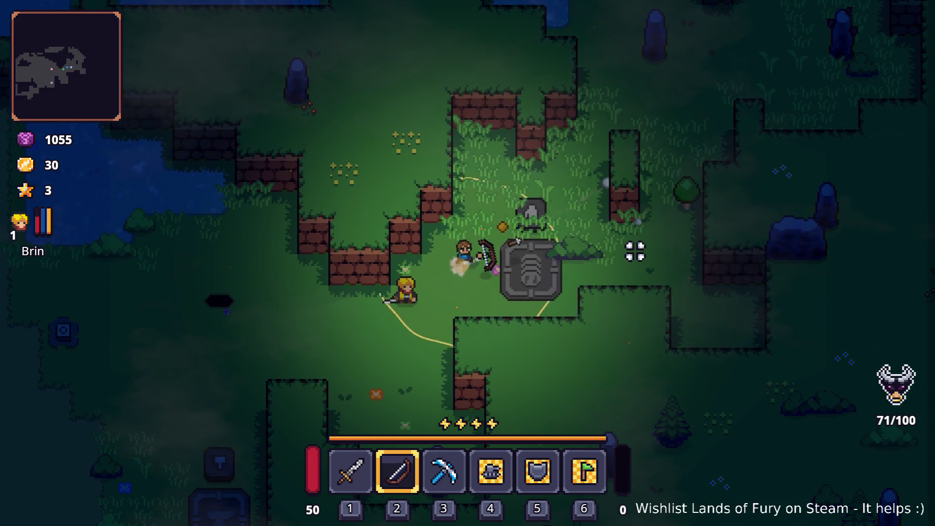
key(w)
key(d)
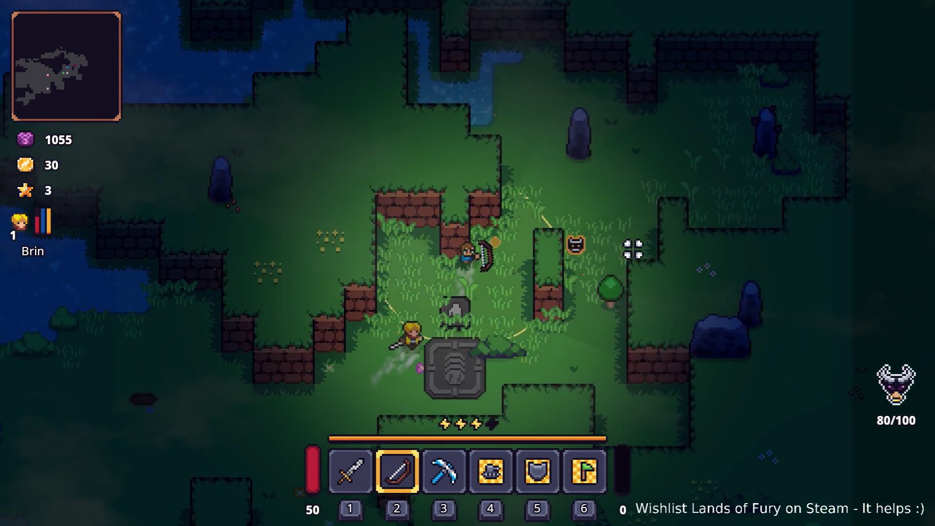
key(d)
key(w)
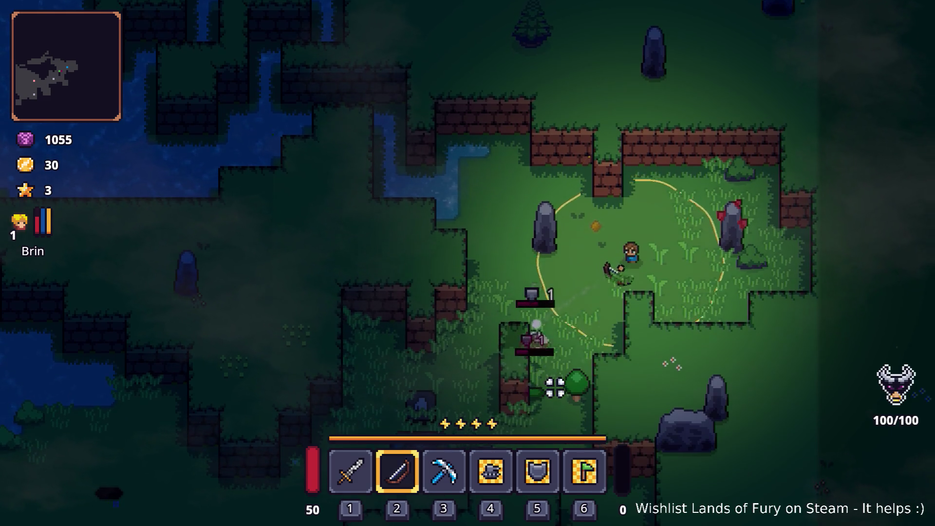
key(s)
key(a)
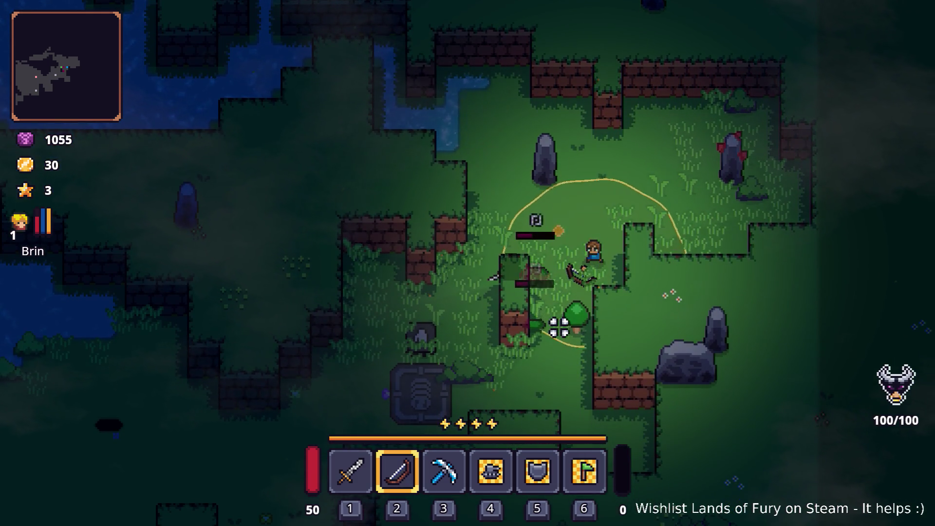
key(s)
key(a)
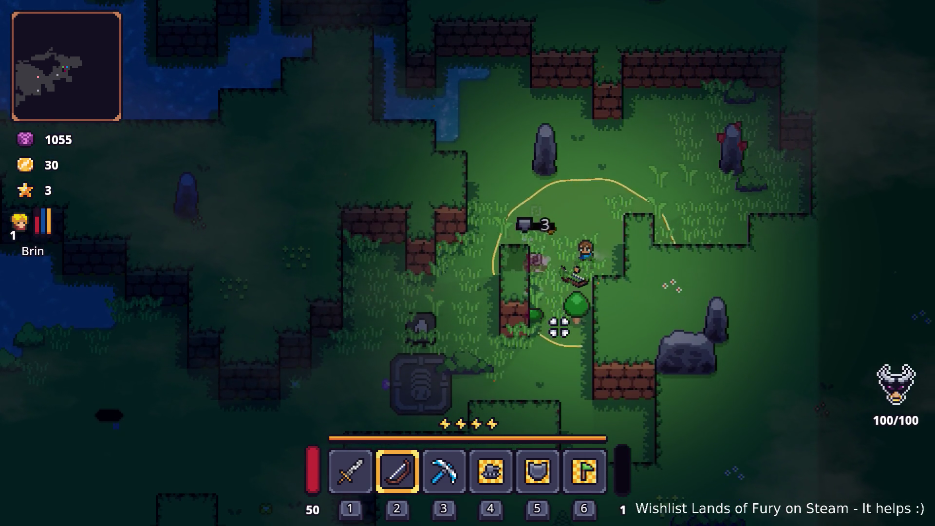
key(a)
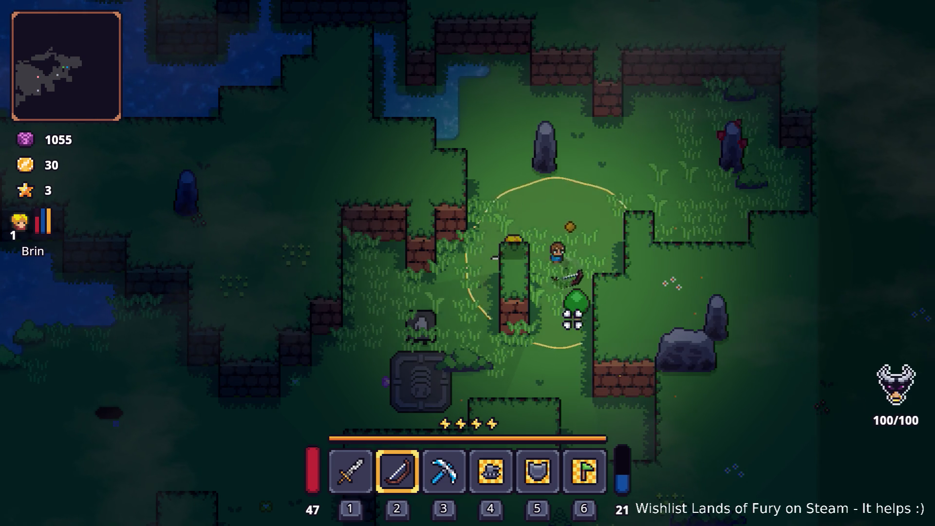
Shoot the remaining nearby enemies with the bow, then pause and quit back to the editor
key(a)
click(570, 319)
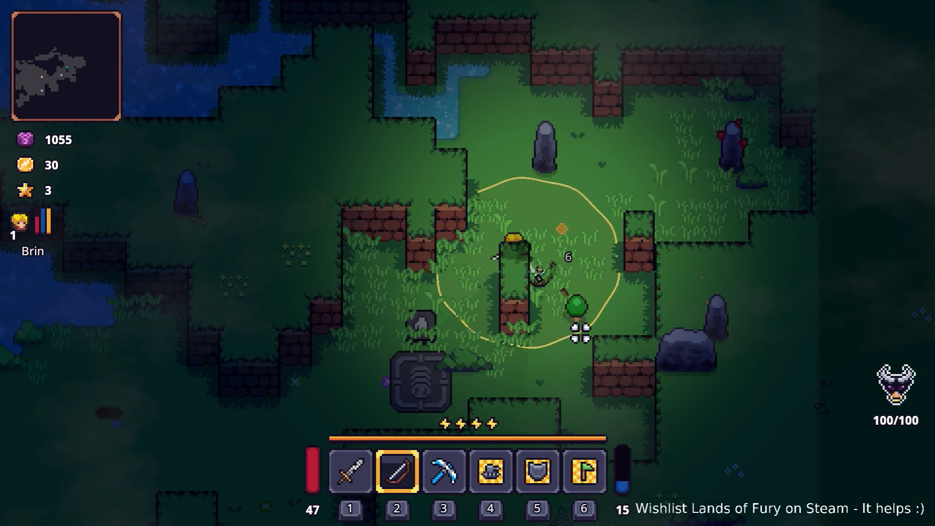
key(d)
click(553, 261)
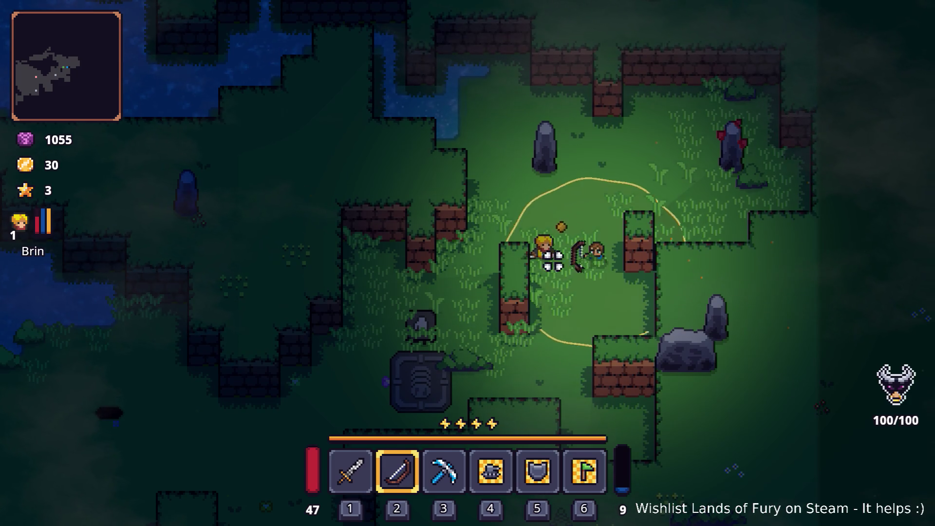
click(511, 246)
click(495, 248)
click(494, 249)
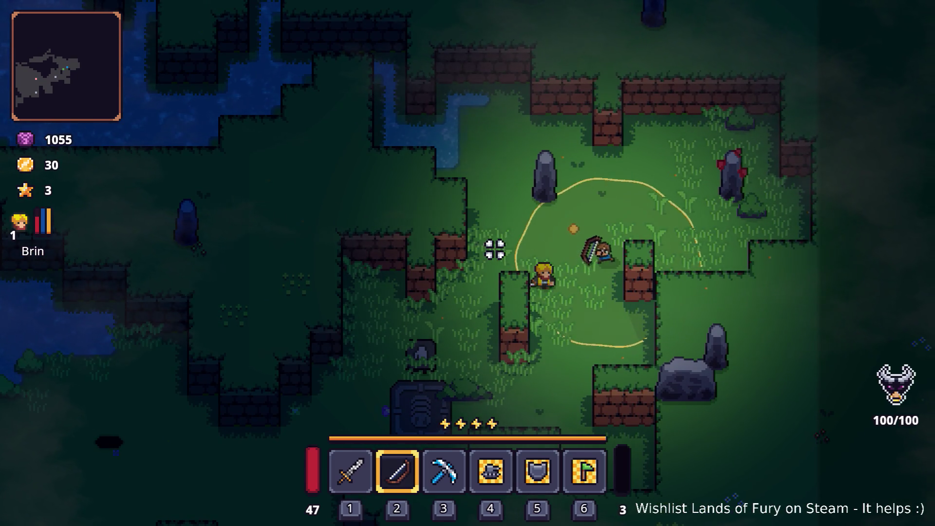
key(Escape)
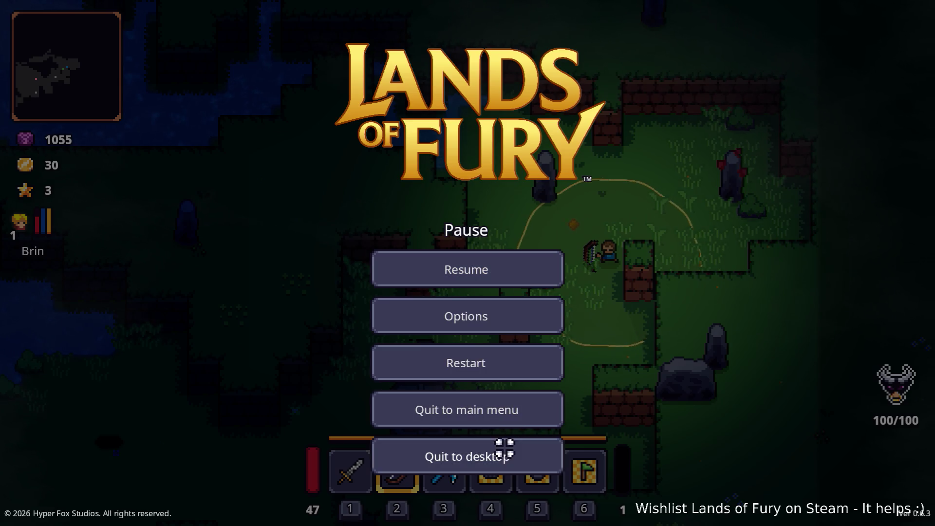
click(504, 449)
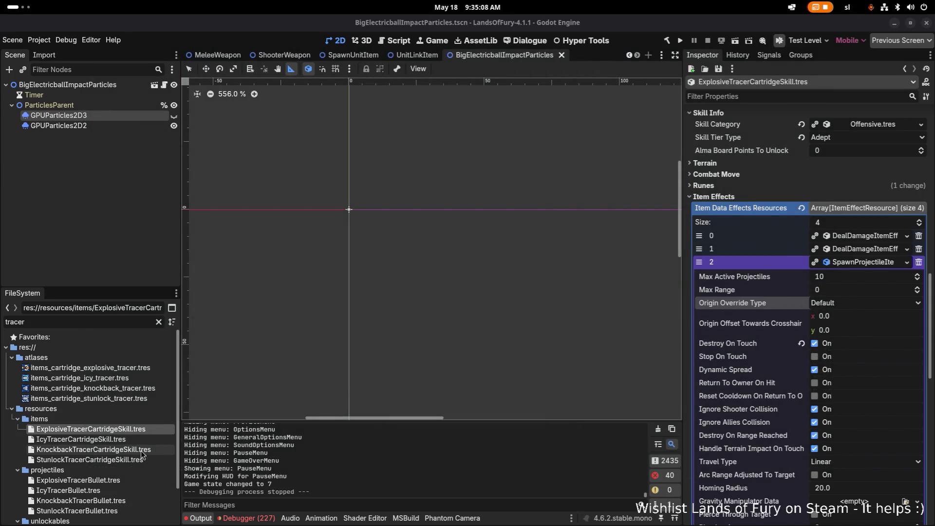
Open StunlockTracerCartridgeSkill.tres, widen the Inspector, and review its projectile-spawning effect
click(124, 459)
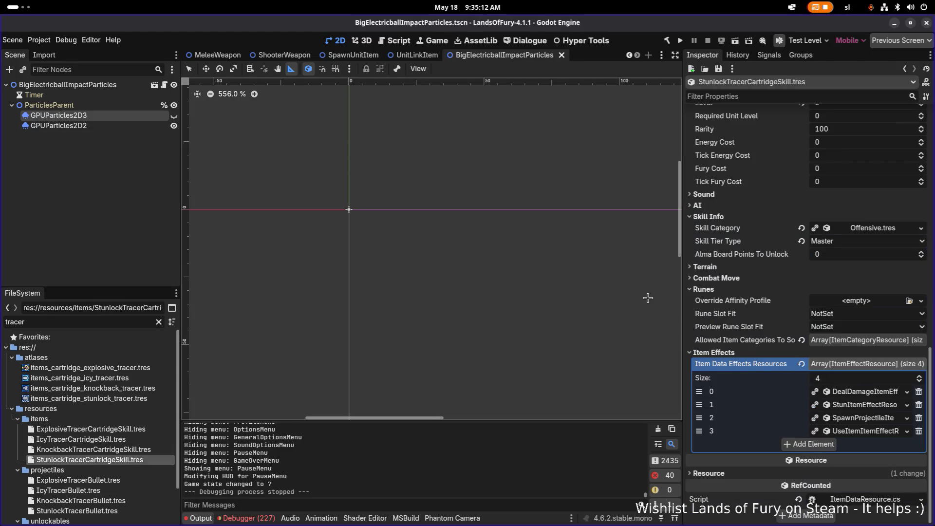
drag(682, 295, 590, 295)
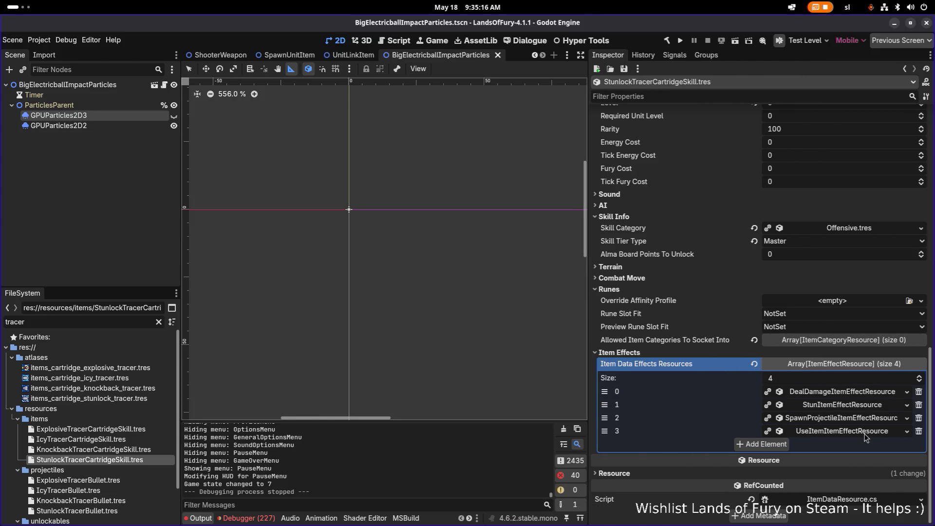
click(865, 420)
scroll(865, 425, down, 10)
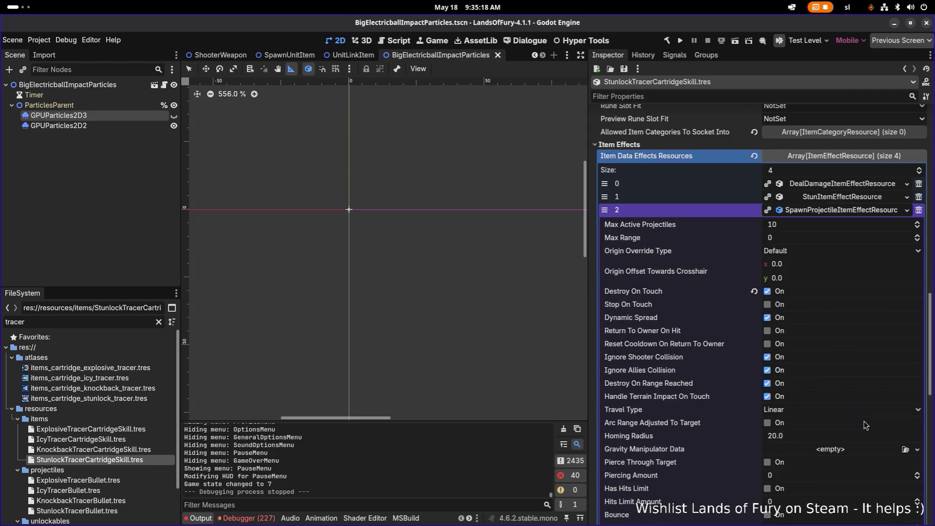
scroll(865, 425, down, 10)
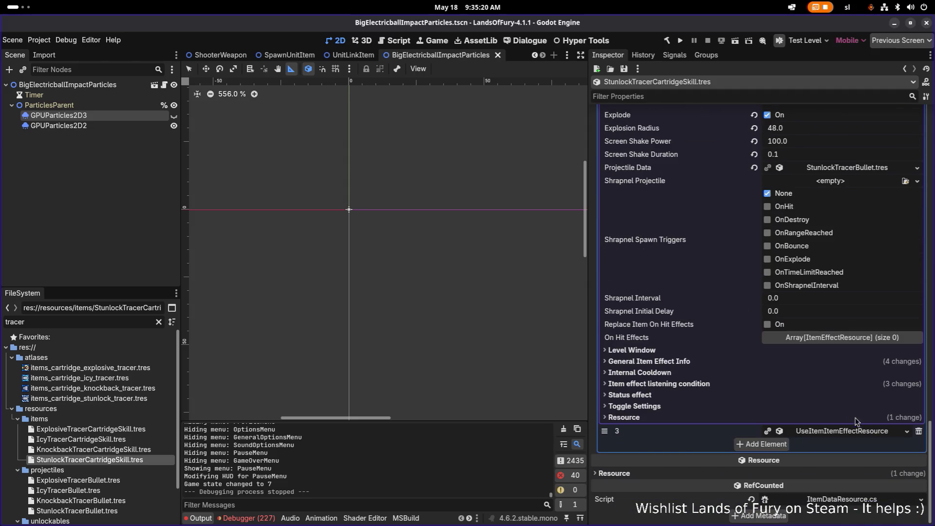
click(745, 386)
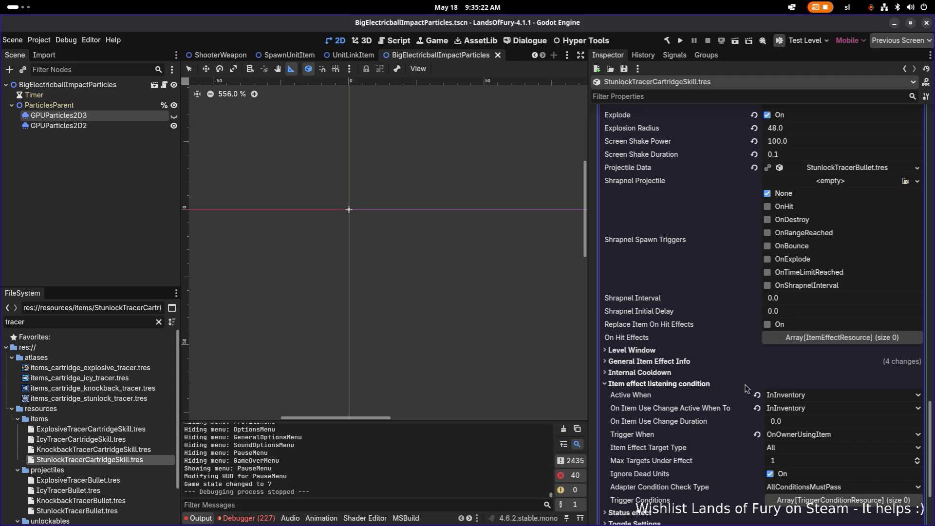
click(744, 384)
scroll(746, 385, up, 15)
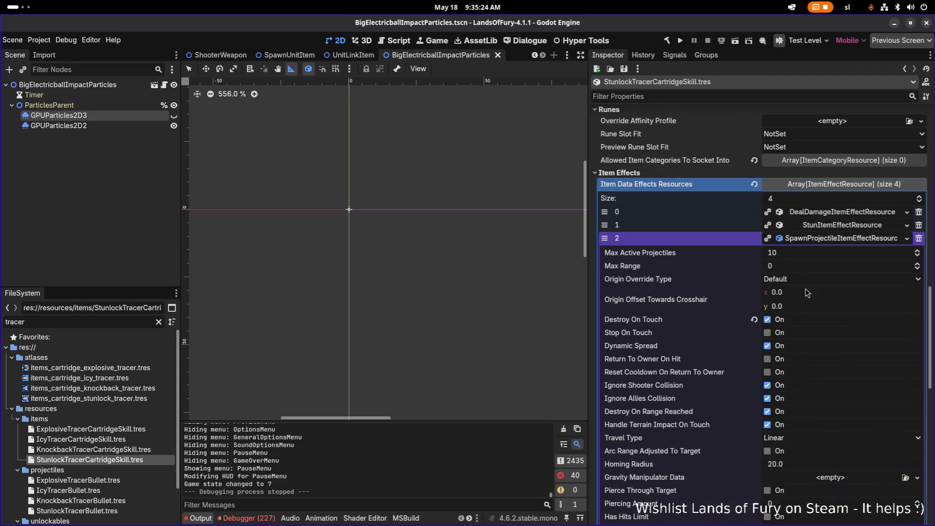
click(825, 238)
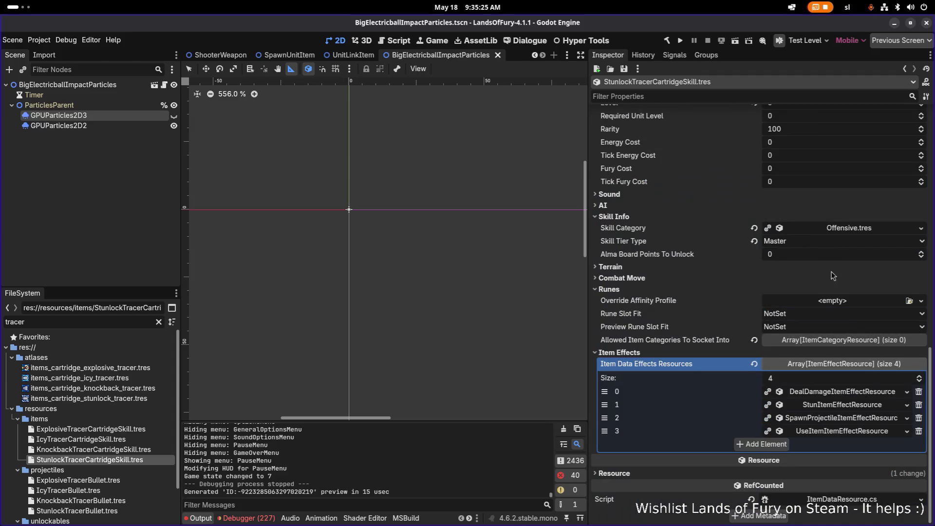
Confirm the use-item chance tracker stays FailGuarantee, then open KnockbackTracerCartridgeSkill.tres
click(846, 431)
scroll(844, 432, down, 5)
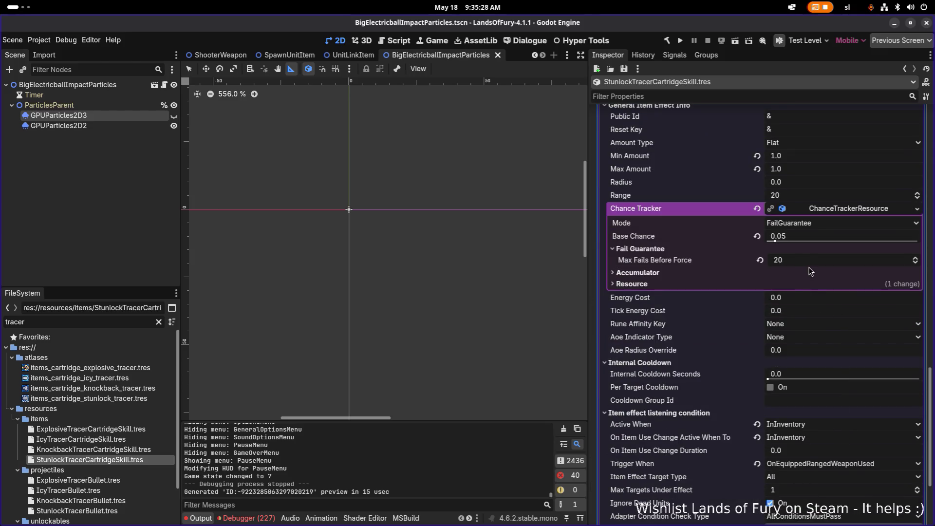
click(797, 225)
click(797, 224)
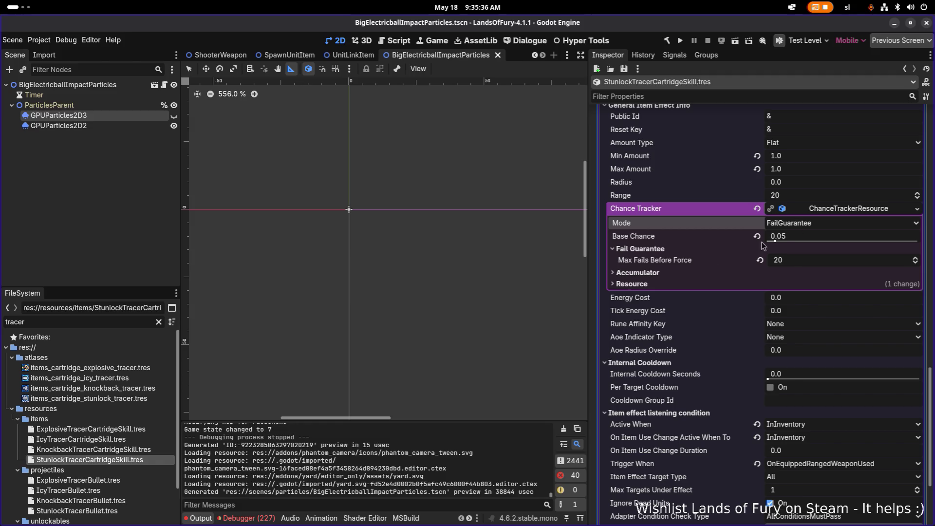
click(137, 450)
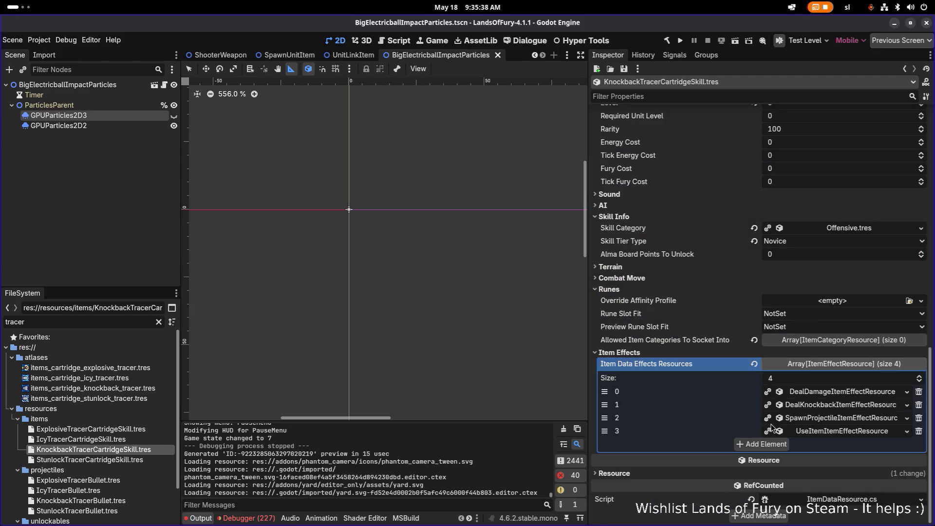
Review the Knockback skill's use-item fail-guarantee settings
click(821, 431)
scroll(815, 433, down, 5)
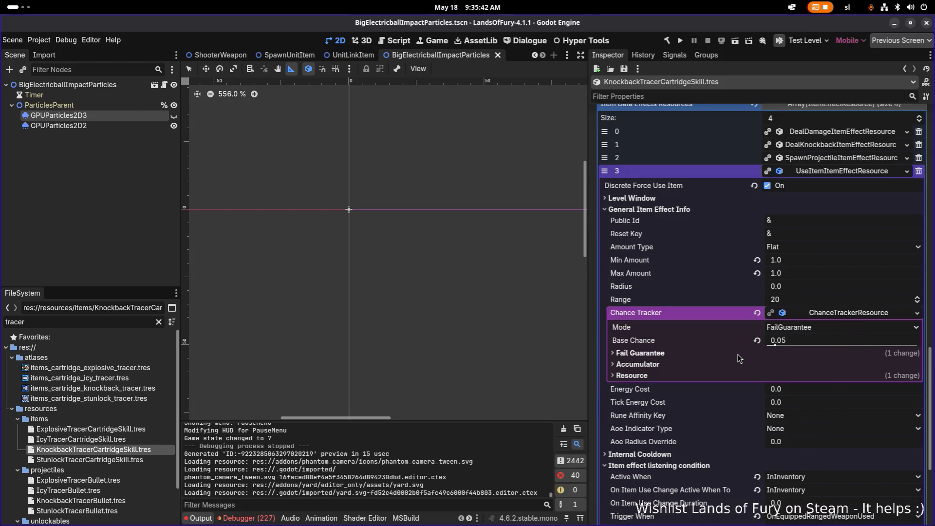
click(738, 356)
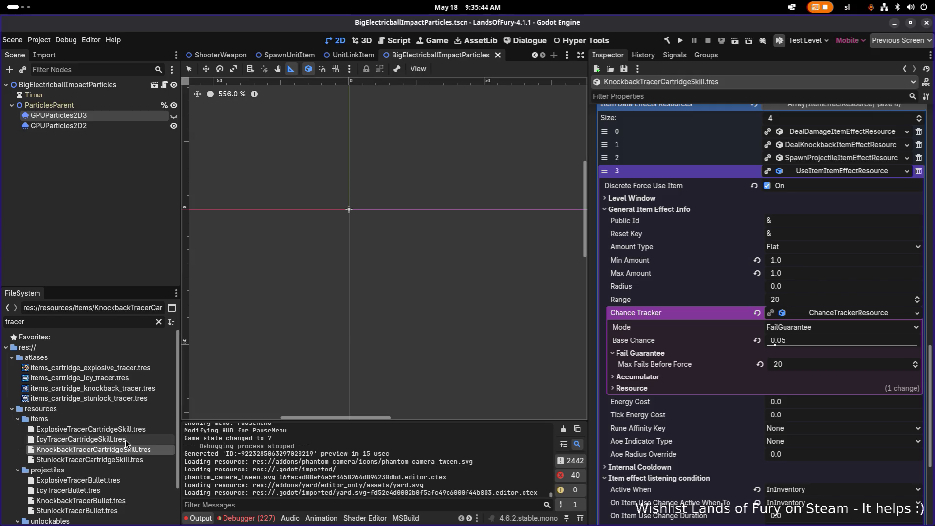
Open IcyTracerCartridgeSkill.tres and expand its projectile effect's General Info and Chance Tracker settings
click(127, 440)
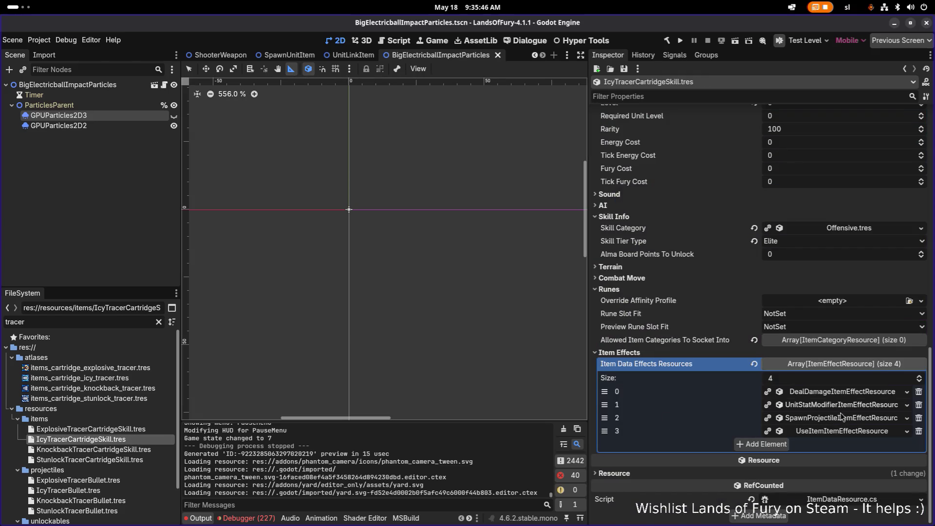
click(840, 416)
scroll(841, 404, down, 10)
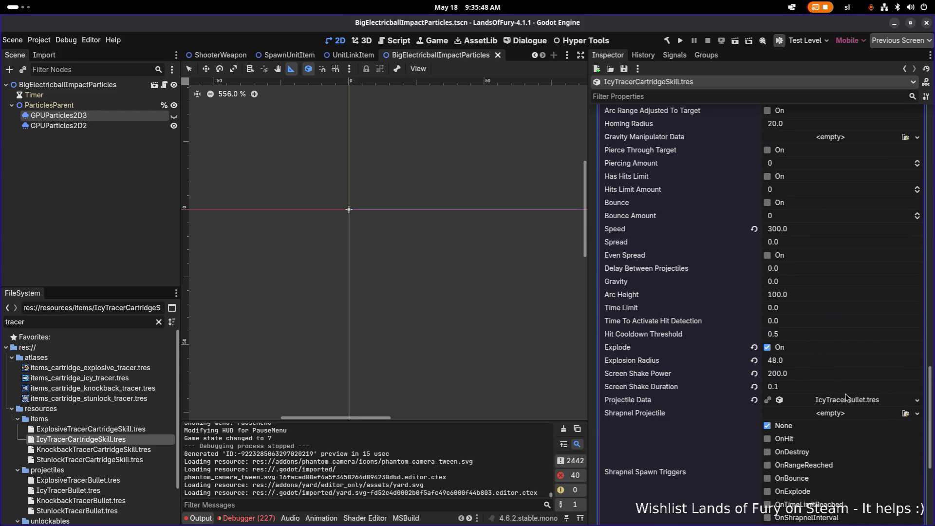
scroll(856, 405, down, 5)
click(793, 404)
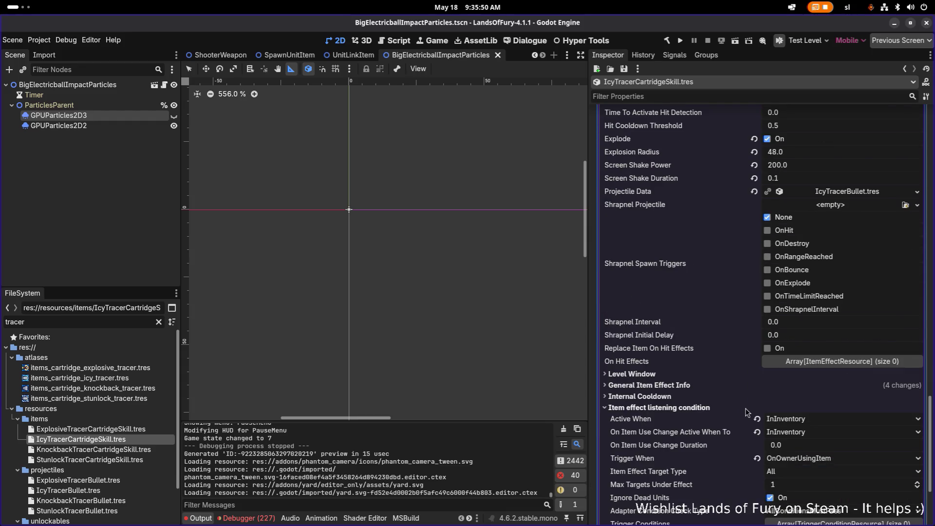
scroll(793, 408, down, 3)
click(706, 245)
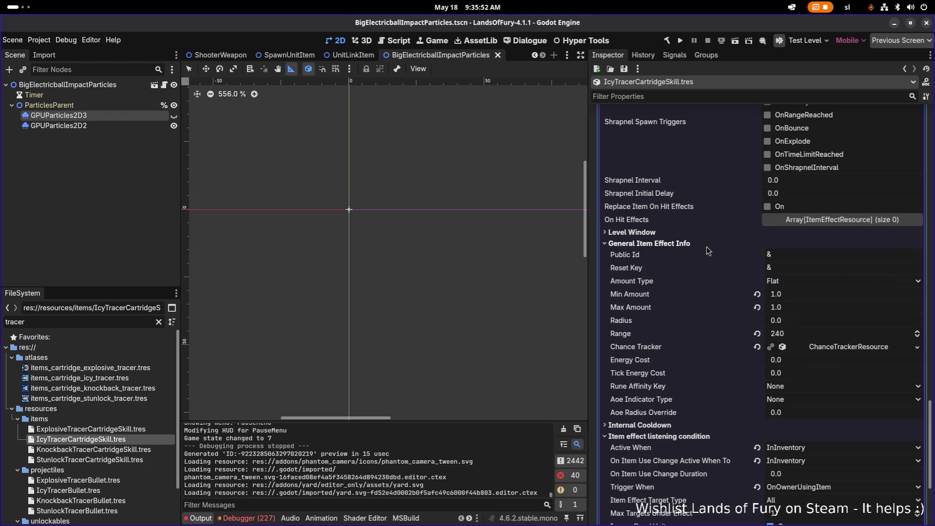
click(848, 346)
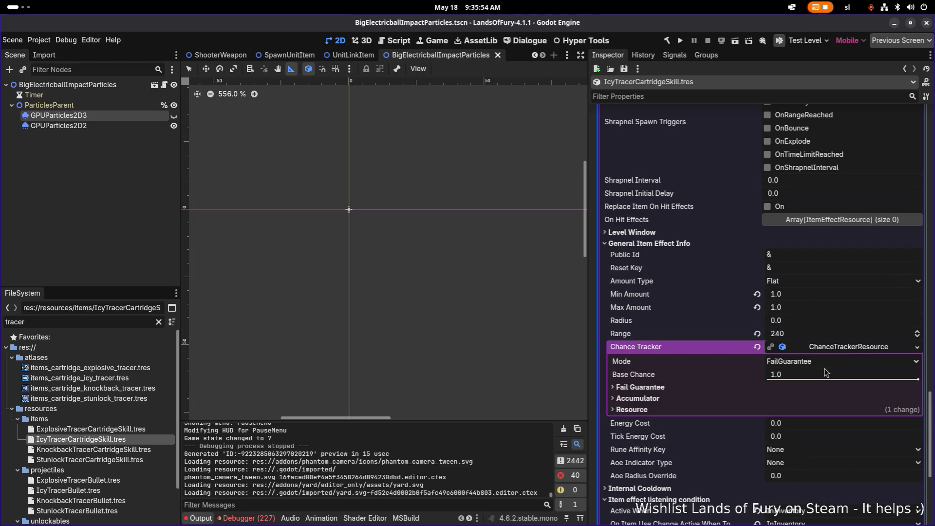
scroll(831, 361, up, 10)
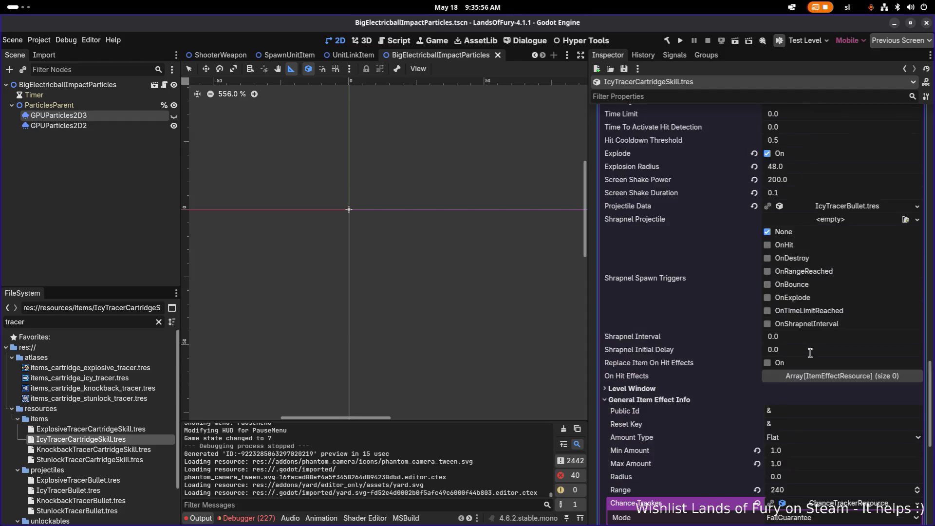
scroll(809, 352, down, 7)
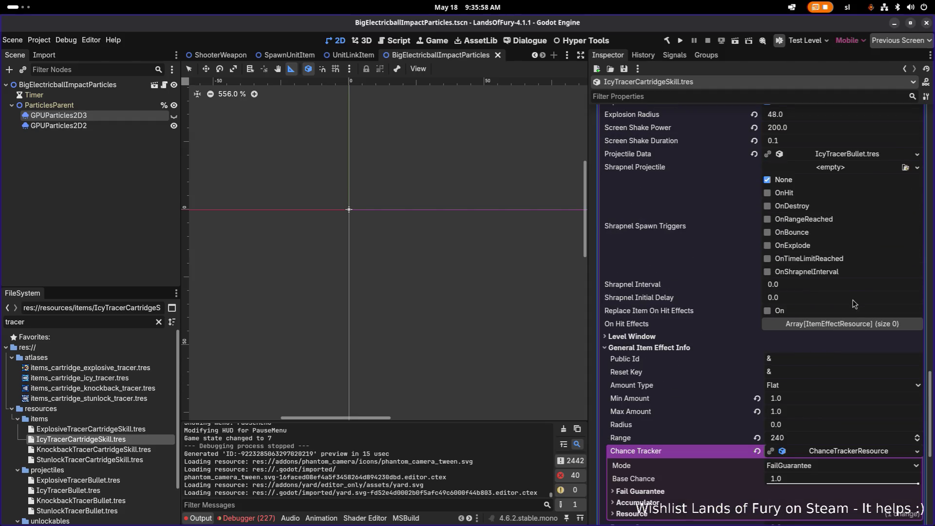
Inspect the Icy tracer bullet's Projectile Data, then select the Base Chance field for editing
click(843, 154)
scroll(822, 262, down, 7)
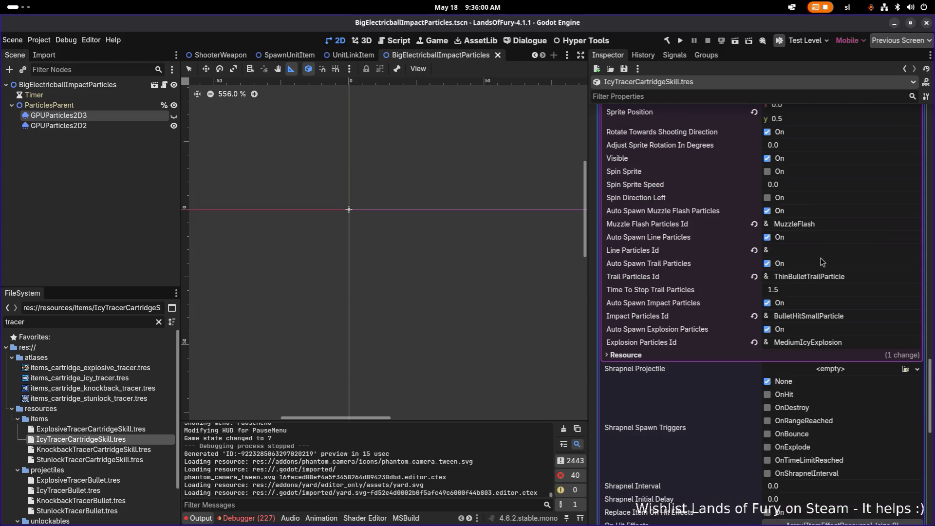
scroll(821, 266, up, 5)
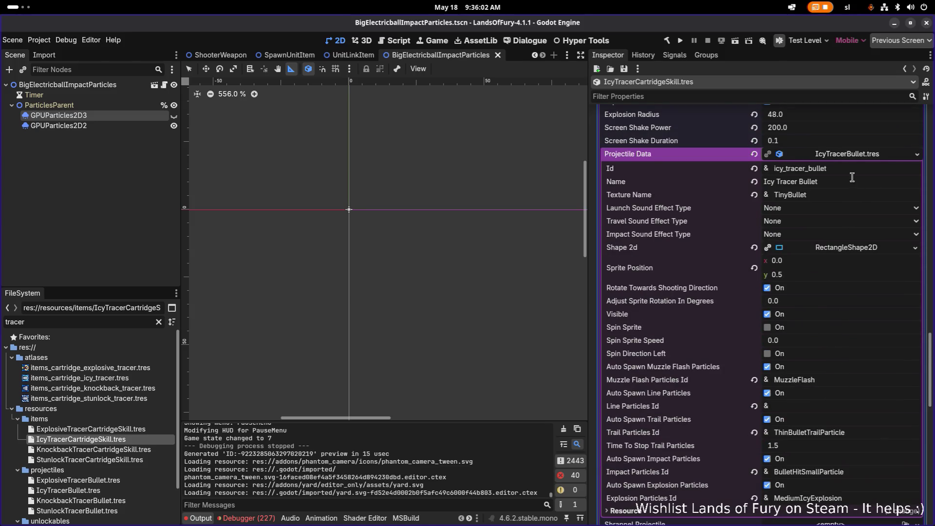
click(860, 159)
scroll(853, 303, down, 6)
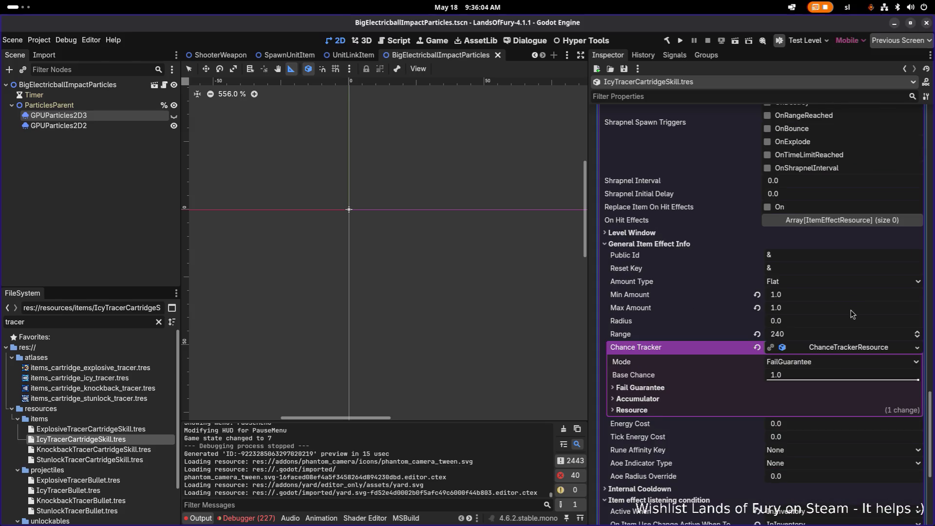
click(807, 322)
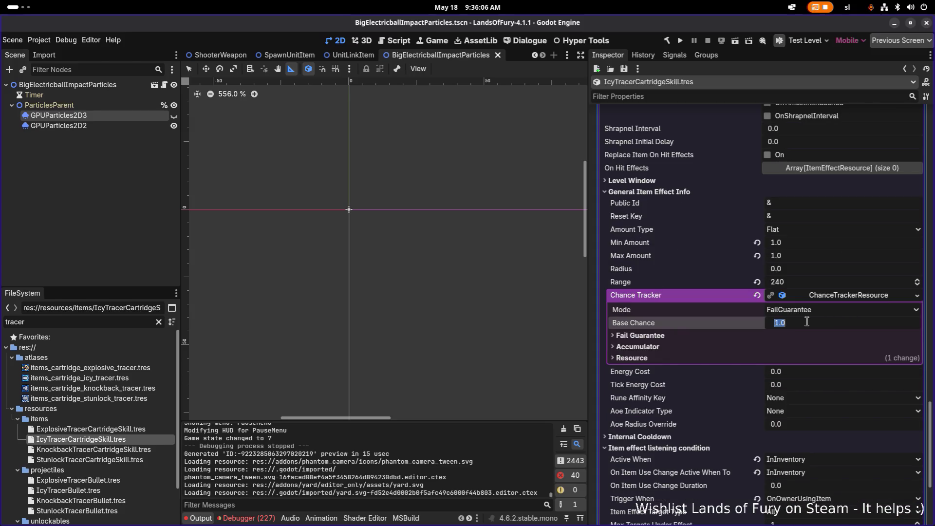
Set Base Chance to 0.05 and Max Fails Before Force to 20, and save
text(5)
key(Return)
key(ctrl+s)
click(682, 337)
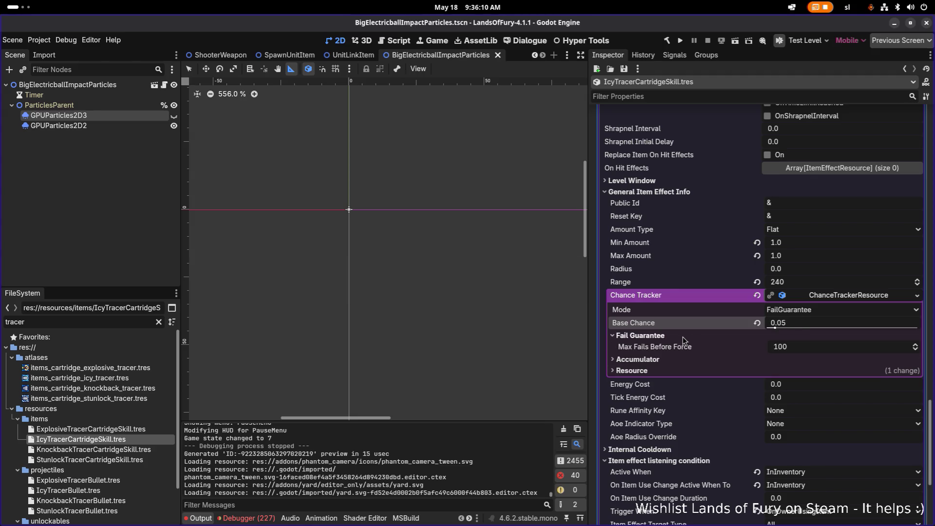
click(796, 351)
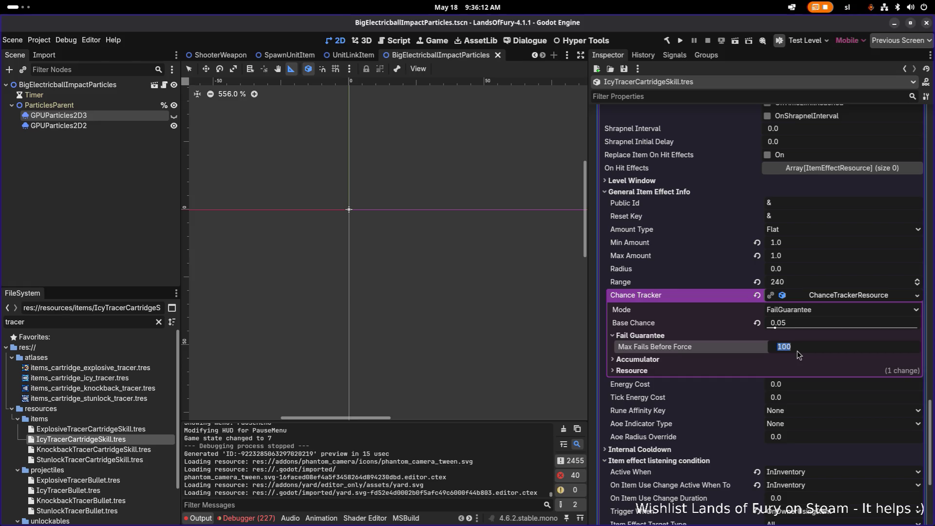
text(20)
key(ctrl+s)
Revert the projectile effect's Chance Tracker to its default and save
scroll(761, 322, up, 15)
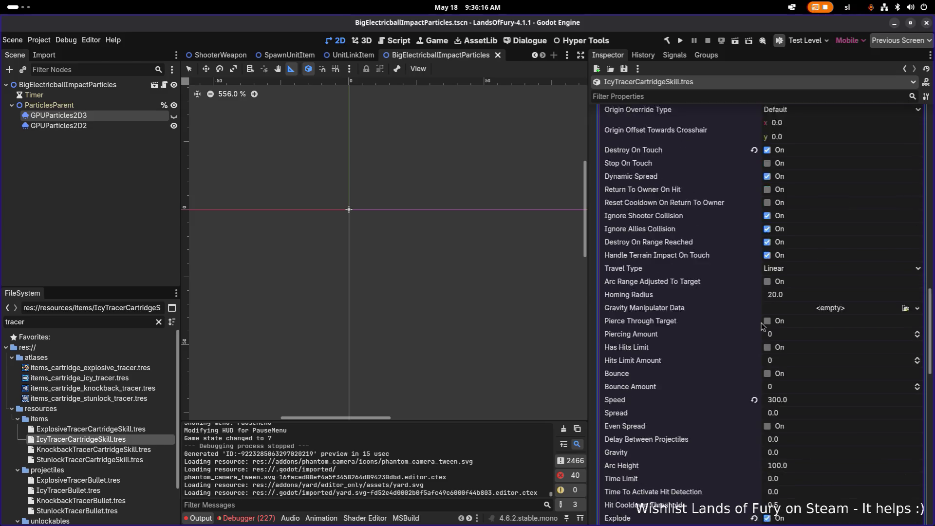
scroll(822, 282, down, 15)
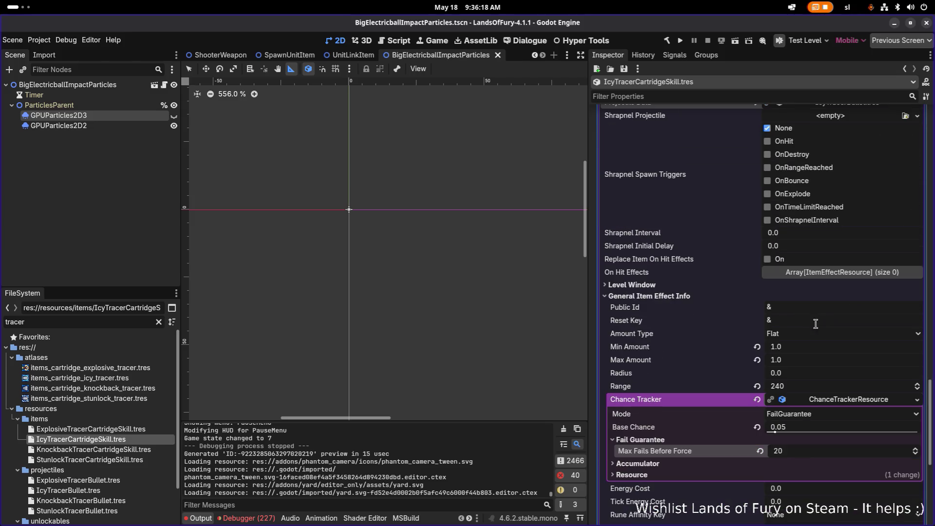
click(757, 402)
key(ctrl+s)
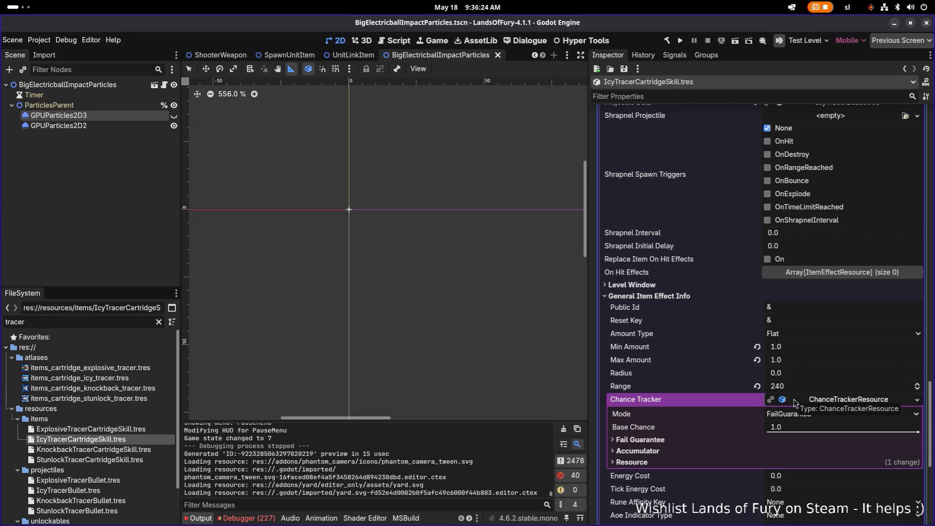
Collapse the projectile effect and check the use-item effect's chance tracker values
scroll(788, 211, up, 10)
scroll(789, 211, up, 3)
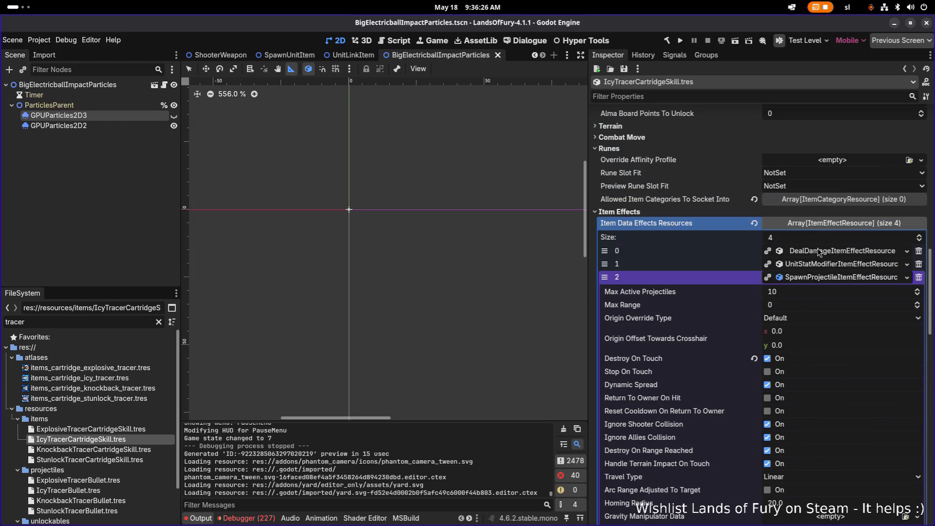
click(824, 284)
click(826, 422)
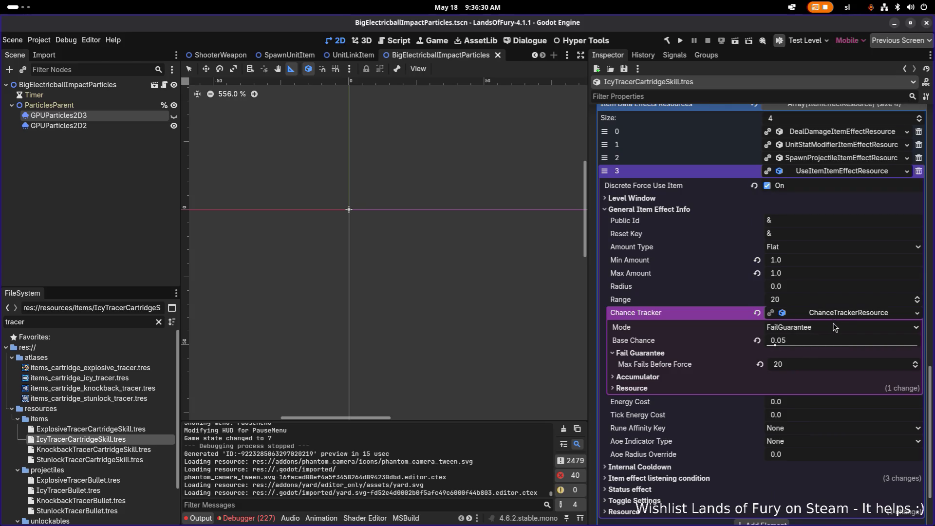
click(97, 460)
Revert the Stunlock projectile effect's Chance Tracker to its default and save
click(801, 422)
scroll(813, 418, down, 10)
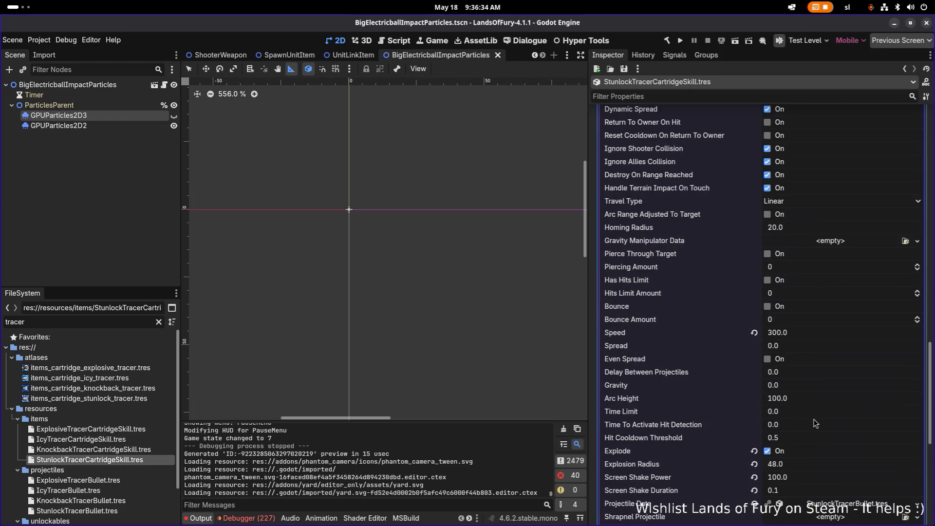
scroll(822, 412, down, 5)
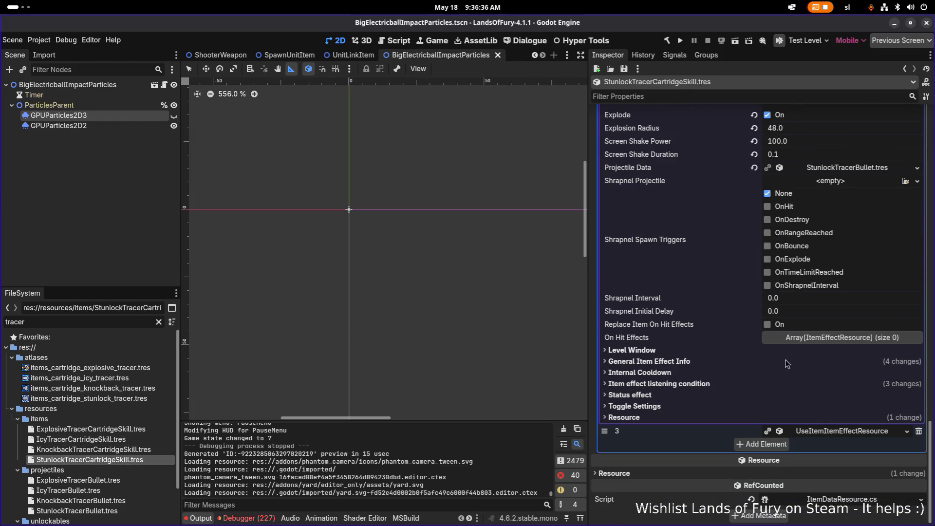
click(728, 363)
click(866, 465)
scroll(828, 380, down, 8)
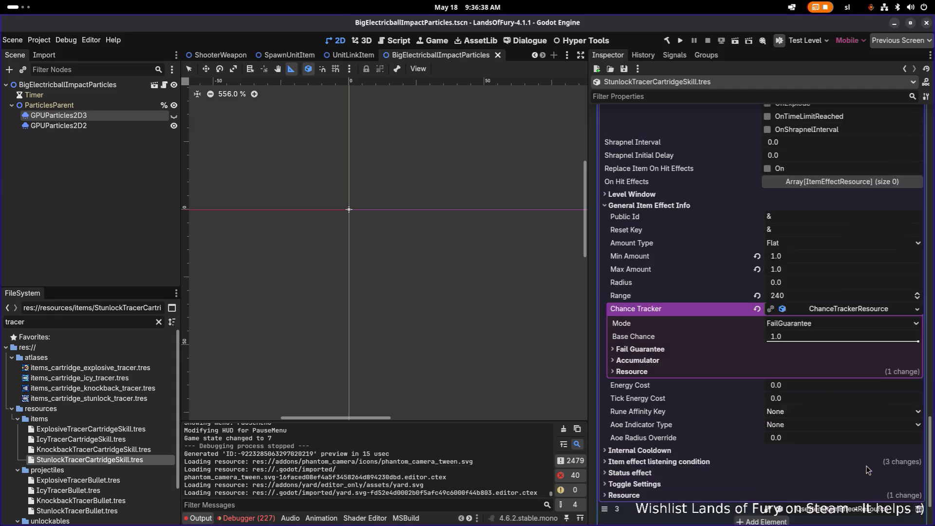
click(684, 296)
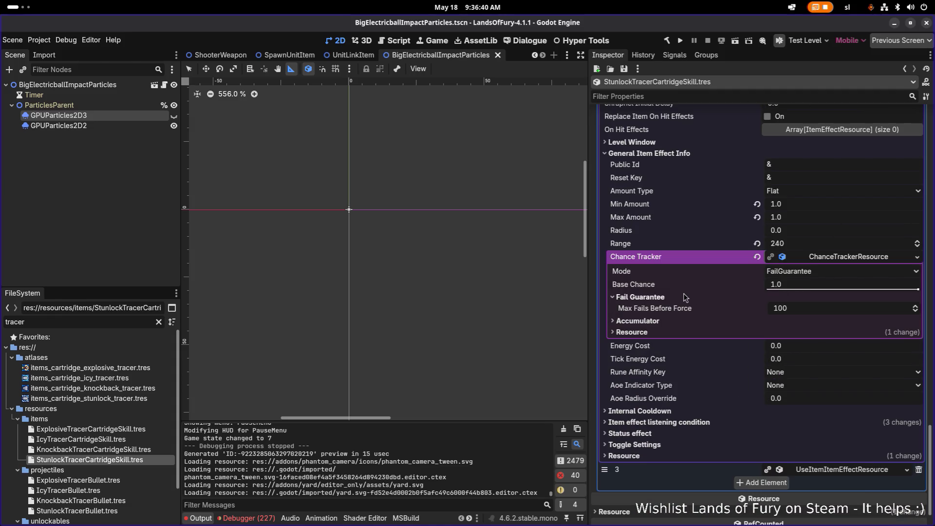
click(755, 257)
click(708, 298)
click(707, 298)
key(ctrl+s)
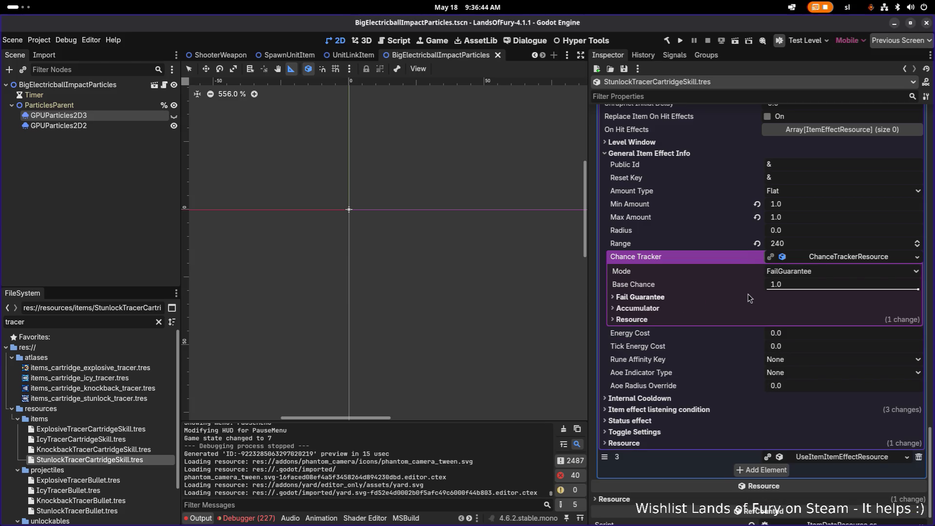
Check the use-item effect, save the Stunlock skill resource, and open the Knockback tracer skill
click(834, 458)
scroll(833, 461, down, 5)
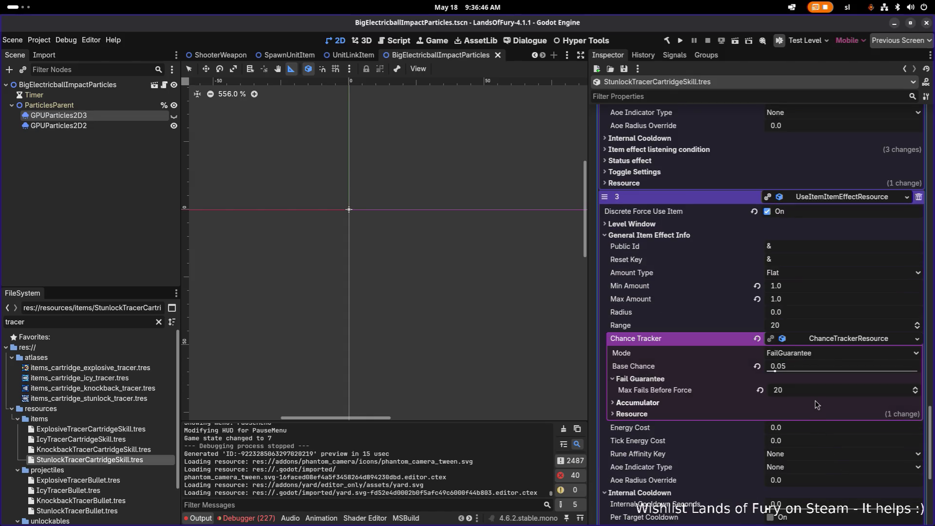
key(ctrl+s)
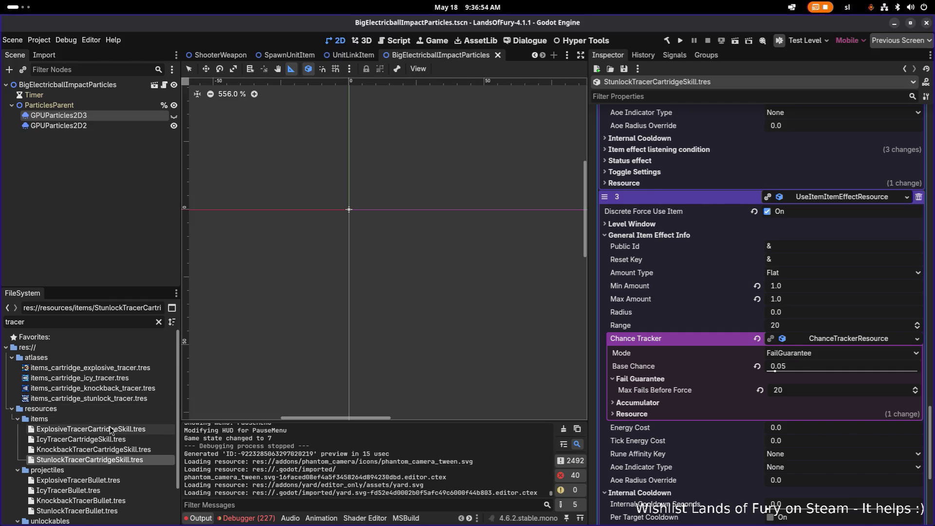
click(623, 69)
click(633, 81)
click(95, 450)
click(623, 69)
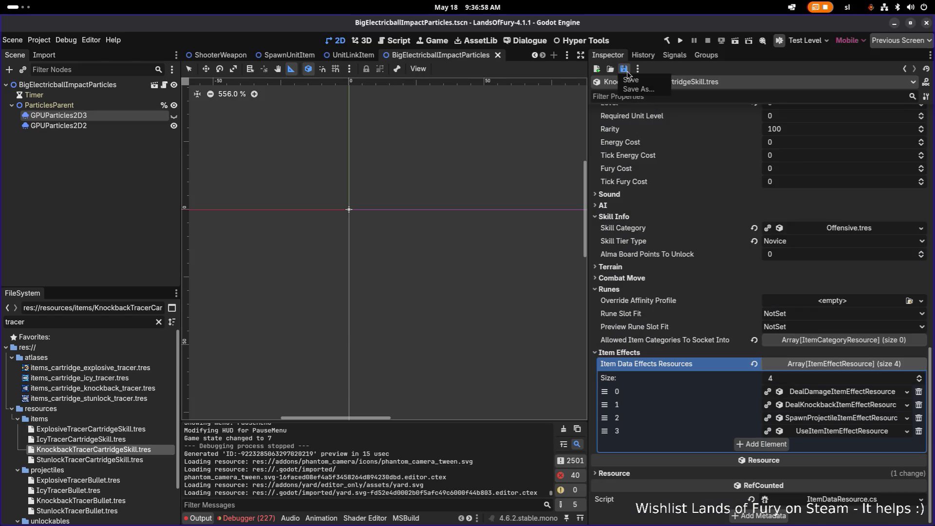
Verify the Knockback use-item chance tracker (0.05, fail guarantee 20), save it, and open the Explosive skill
click(81, 439)
click(107, 449)
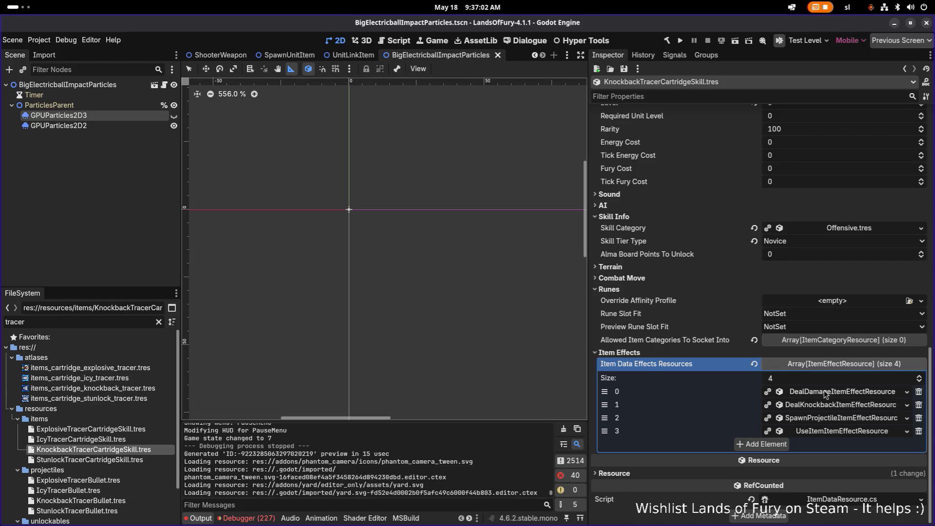
click(838, 431)
scroll(835, 423, down, 10)
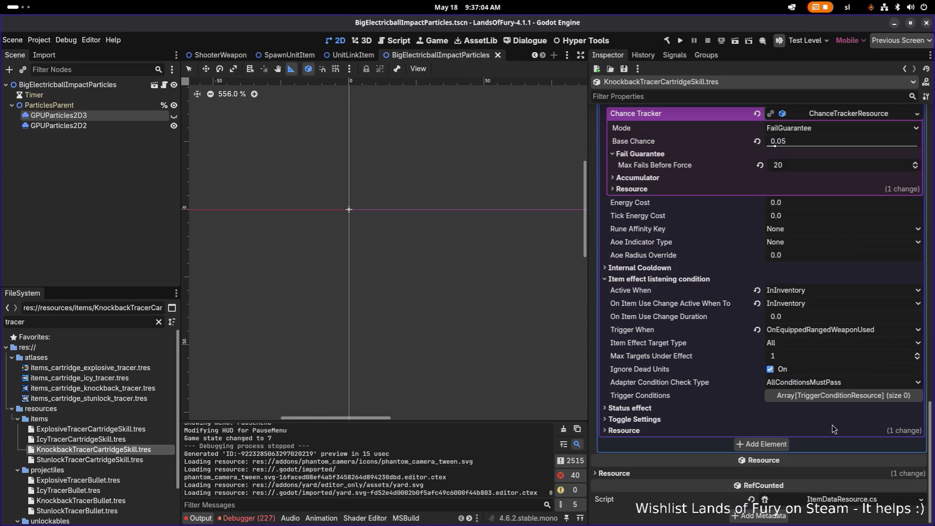
click(691, 266)
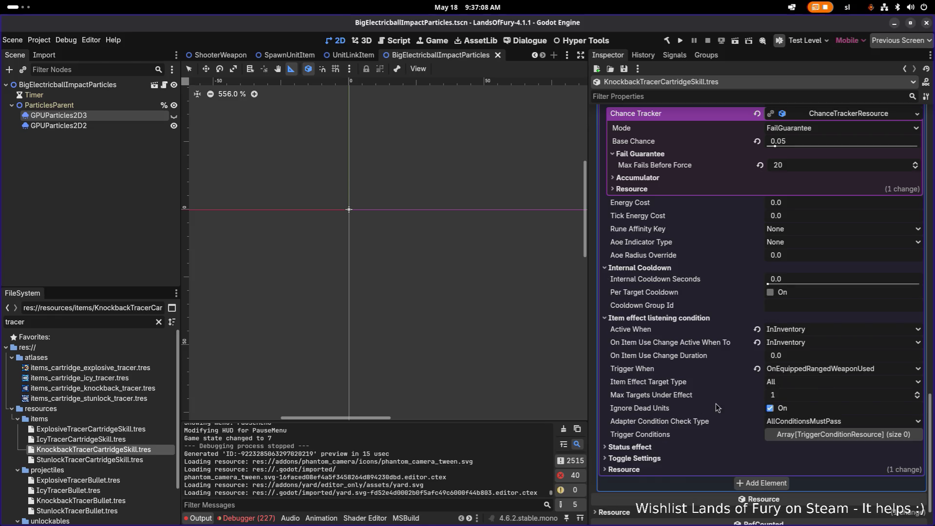
scroll(713, 404, up, 5)
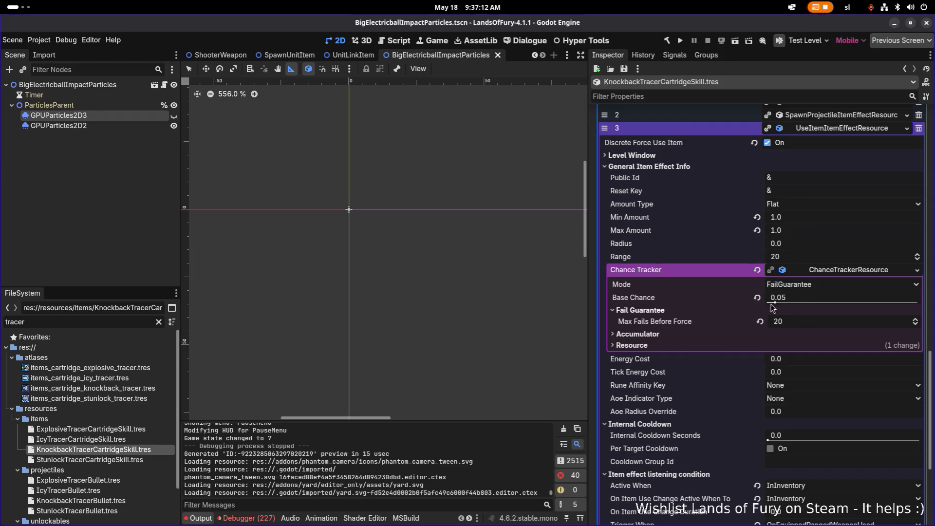
click(624, 69)
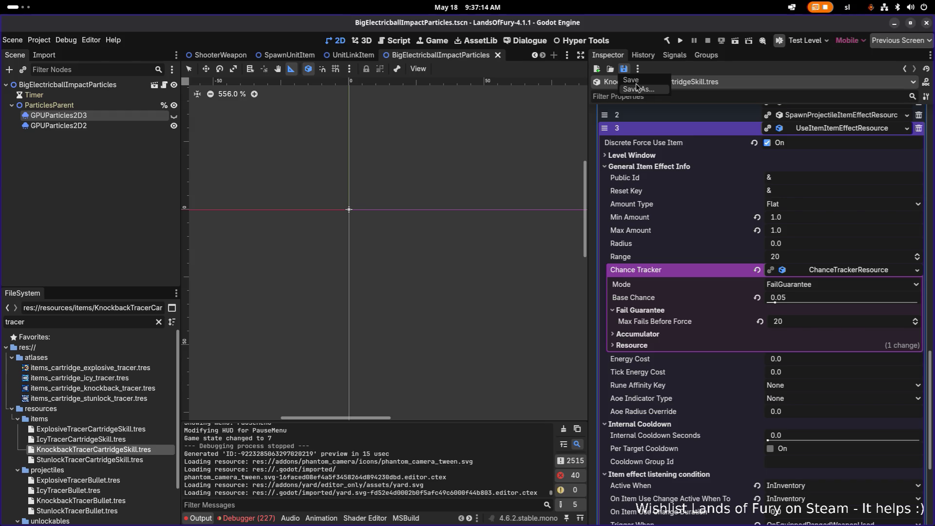
click(630, 79)
click(104, 430)
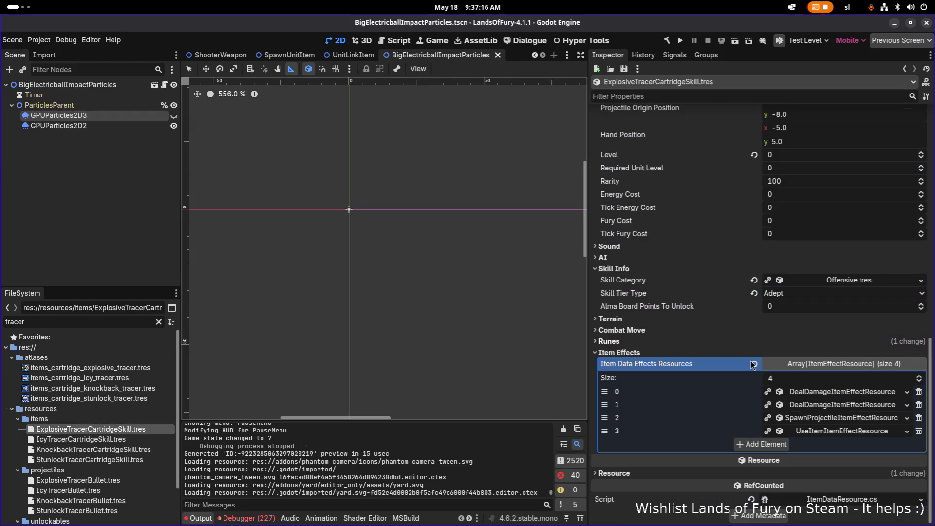
Check the Explosive tracer skill's use-item effect and save the resource
click(852, 429)
scroll(823, 409, down, 5)
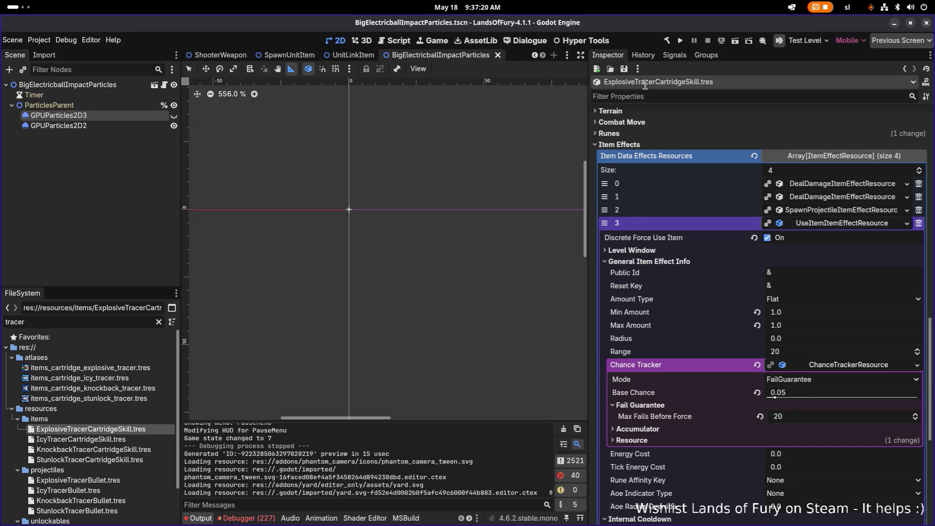
click(624, 68)
click(630, 80)
Reopen the Stunlock tracer skill's projectile effect and clear the old FileSystem search term
click(92, 459)
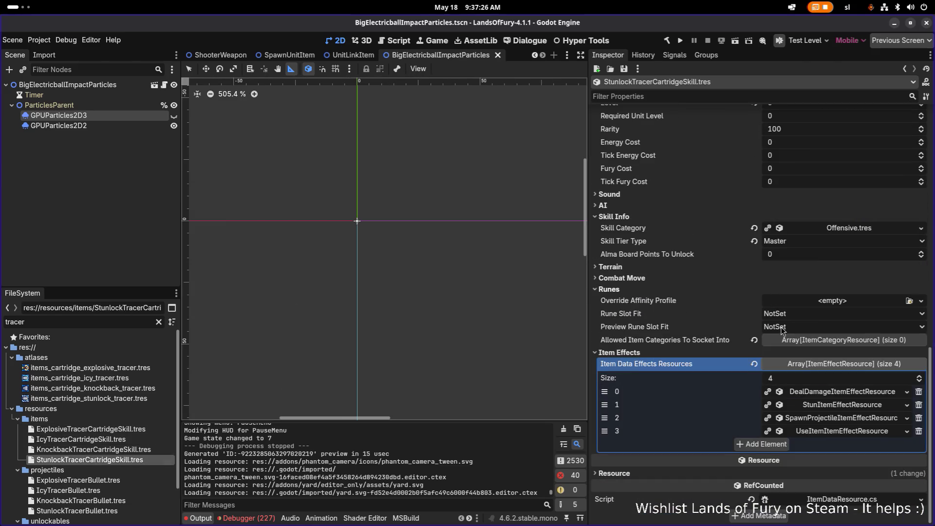
click(838, 419)
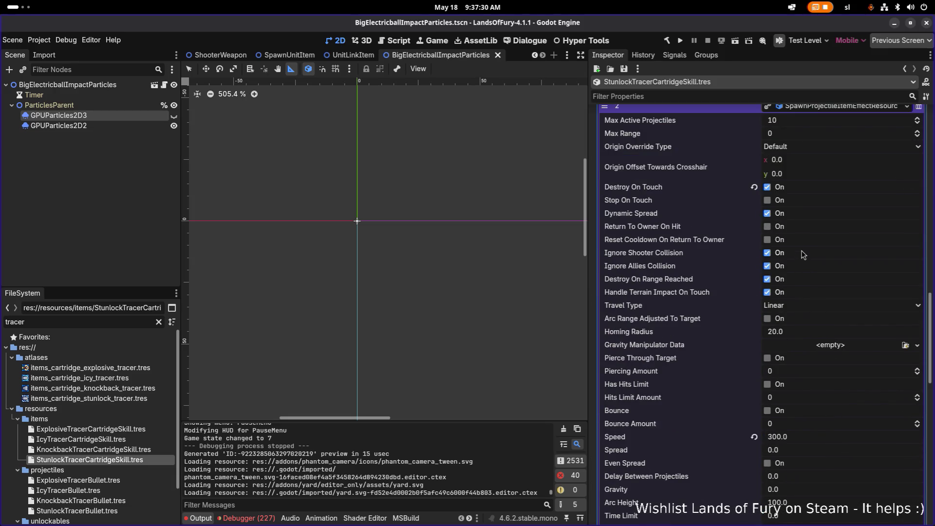
click(111, 326)
key(ctrl+a)
Filter the files by 'woodenbo', open WoodenBow.tres, and inspect its spawn-projectile effect
text(woodenbo)
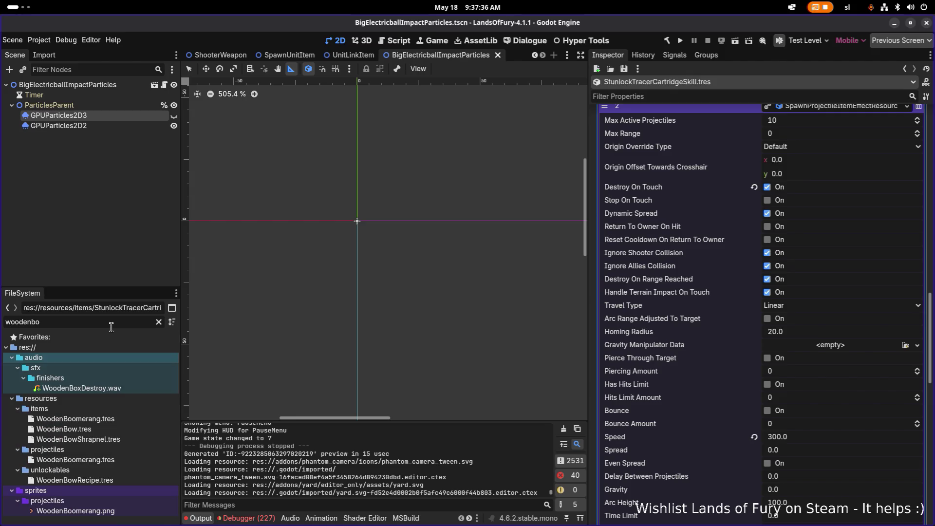
click(104, 429)
scroll(782, 364, down, 10)
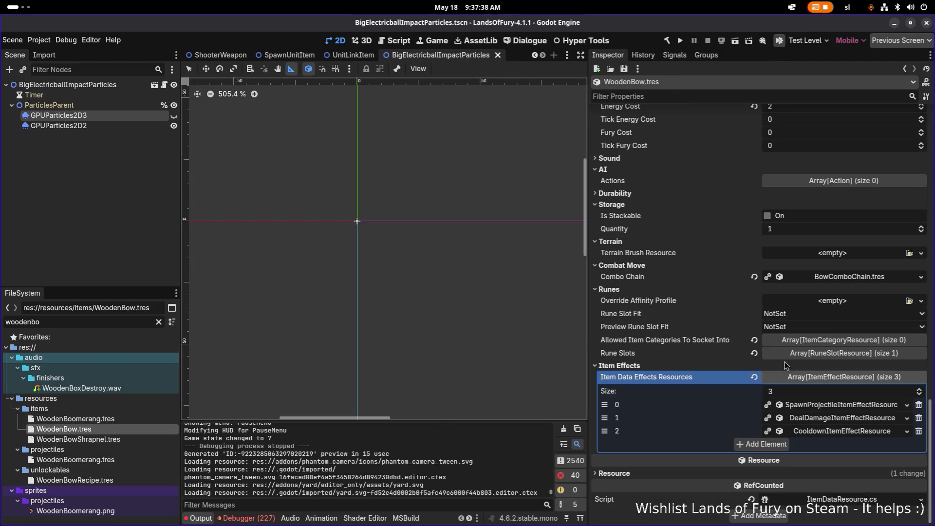
click(841, 404)
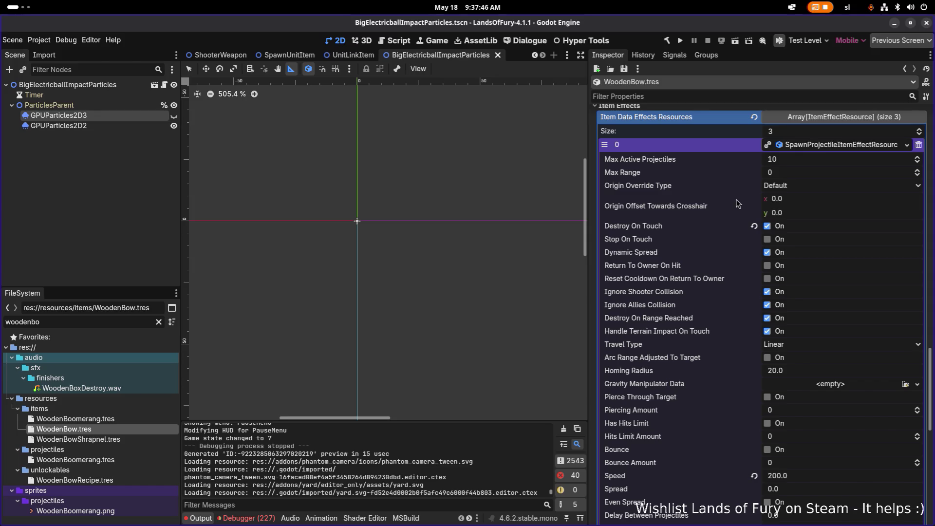
scroll(726, 228, up, 15)
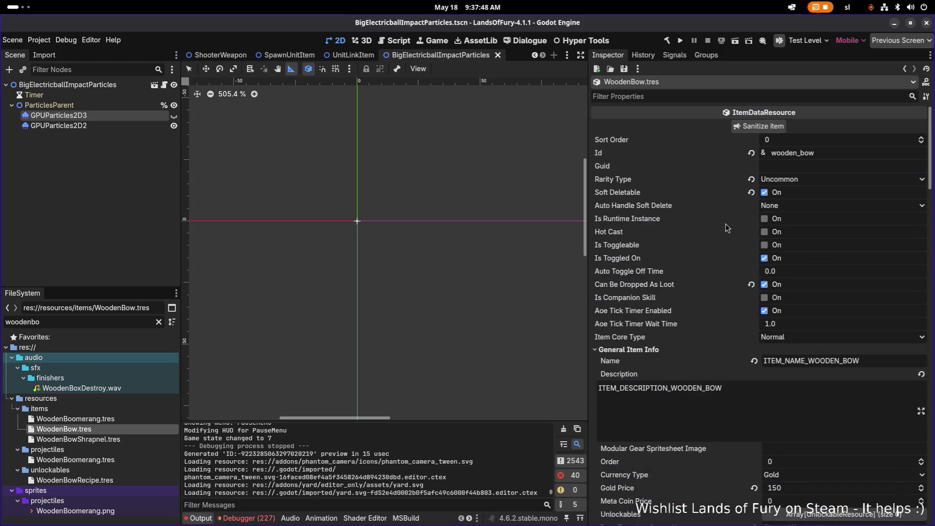
scroll(769, 233, down, 8)
scroll(820, 244, up, 2)
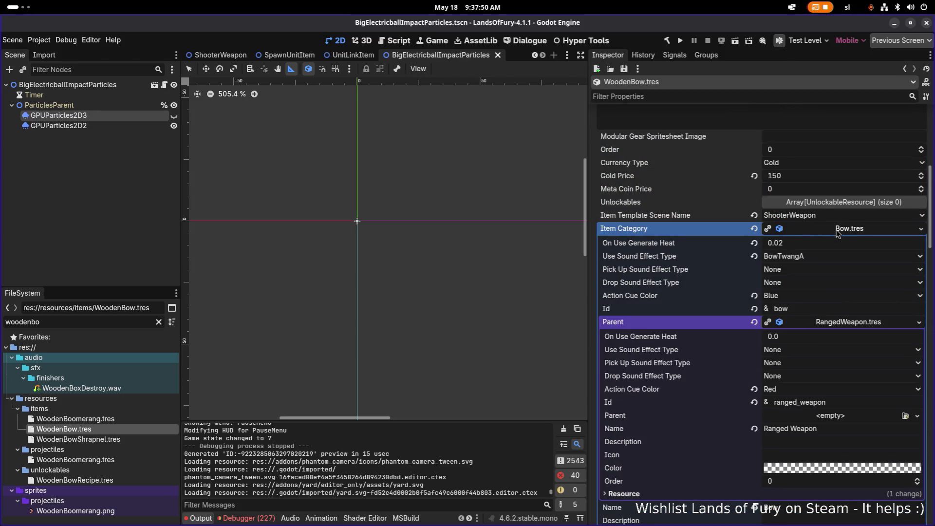
click(837, 229)
scroll(764, 236, up, 3)
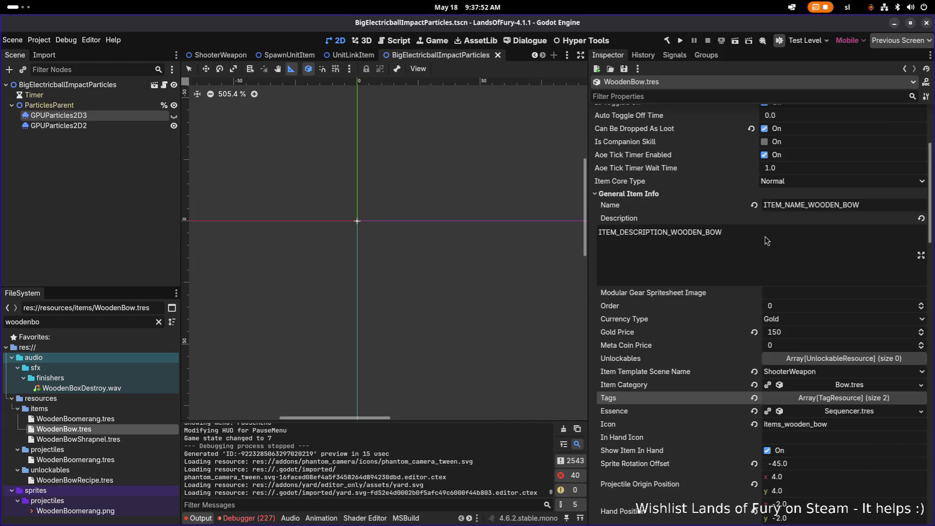
scroll(764, 237, up, 3)
scroll(795, 238, down, 8)
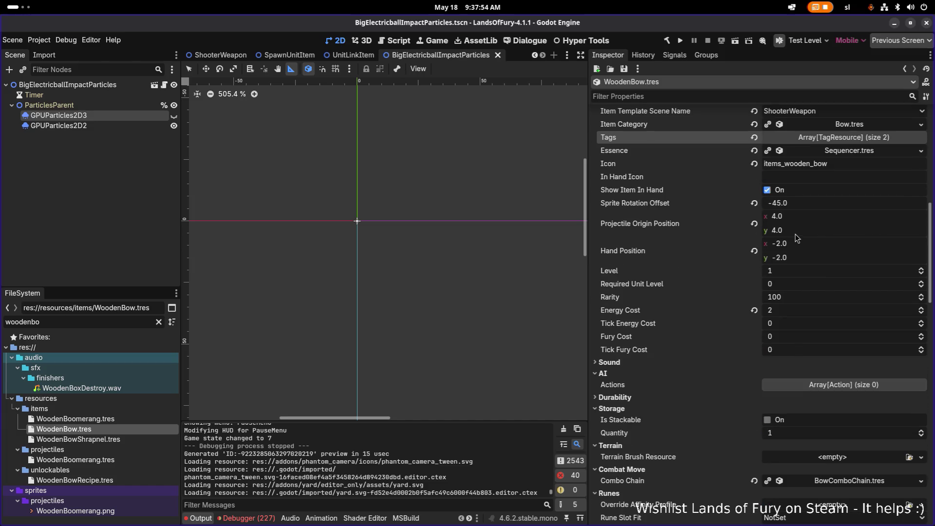
Copy the bow's Projectile Origin Position (4, 4) and clear the FileSystem filter
right_click(656, 225)
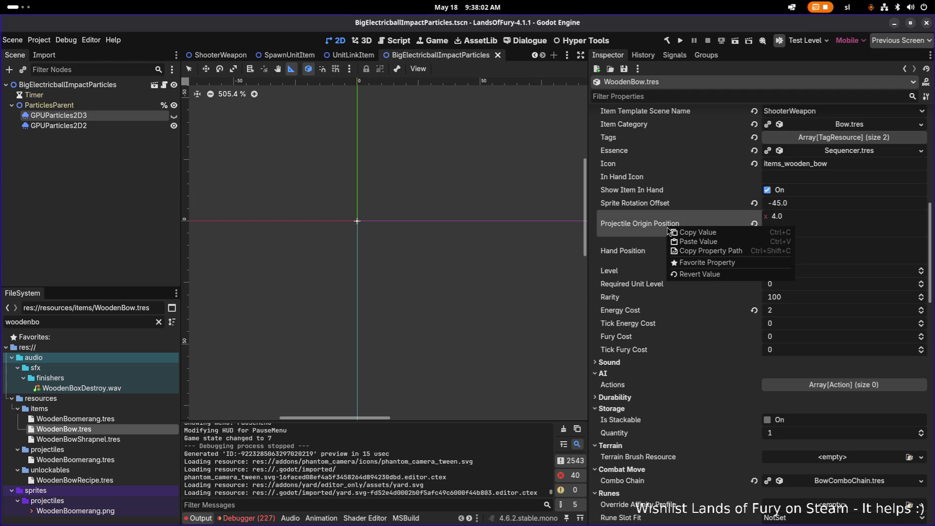
click(693, 232)
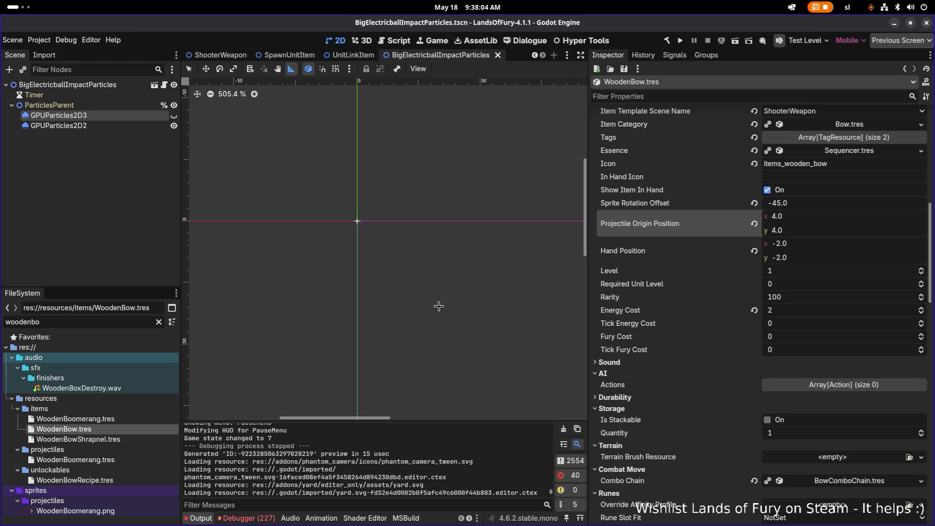
click(132, 321)
key(ctrl+a)
key(BackSpace)
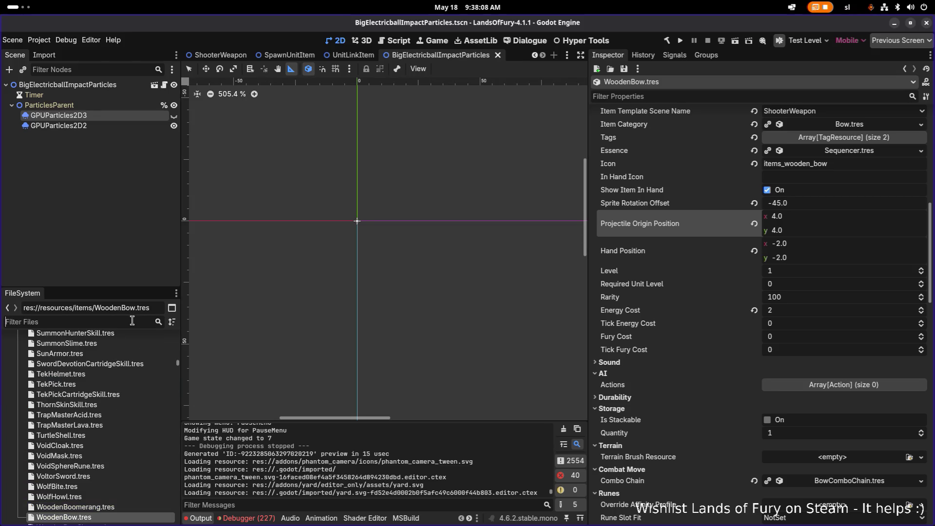
Filter files by 'tracer', paste 4, 4 into ExplosiveTracerCartridgeSkill's Projectile Origin Position, and save
text(tracer)
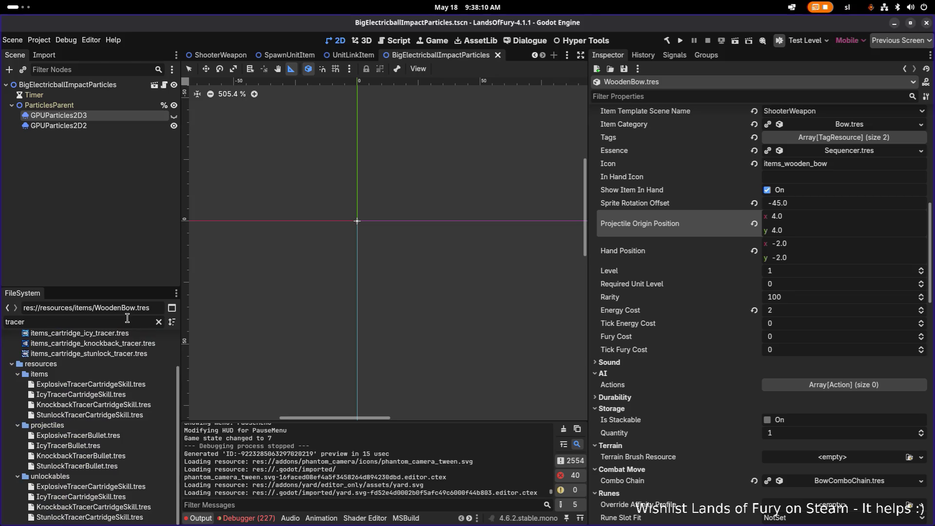
click(115, 385)
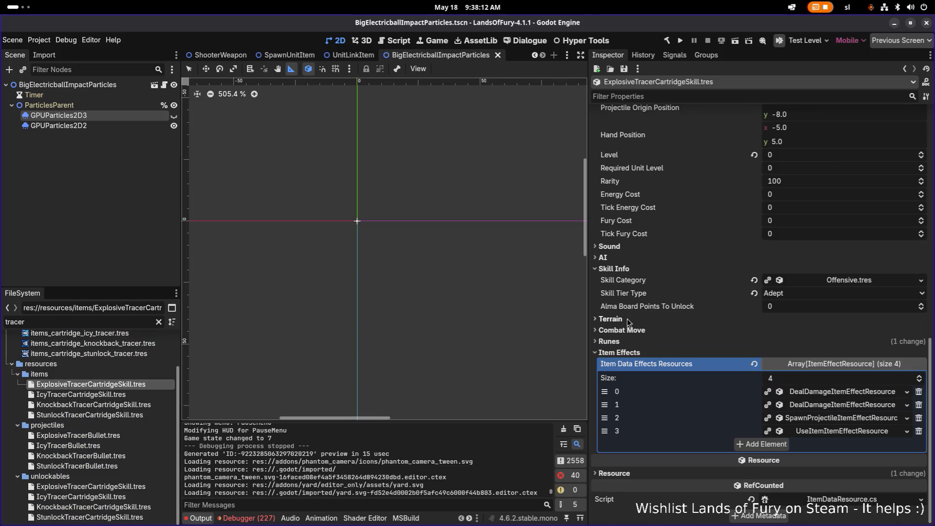
click(679, 96)
text(orogi)
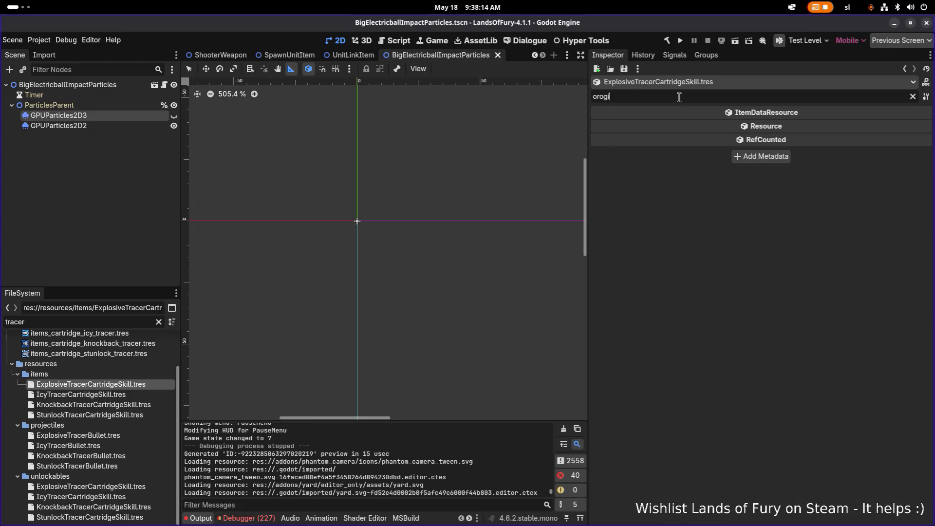
key(BackSpace)
key(BackSpace)
key(BackSpace)
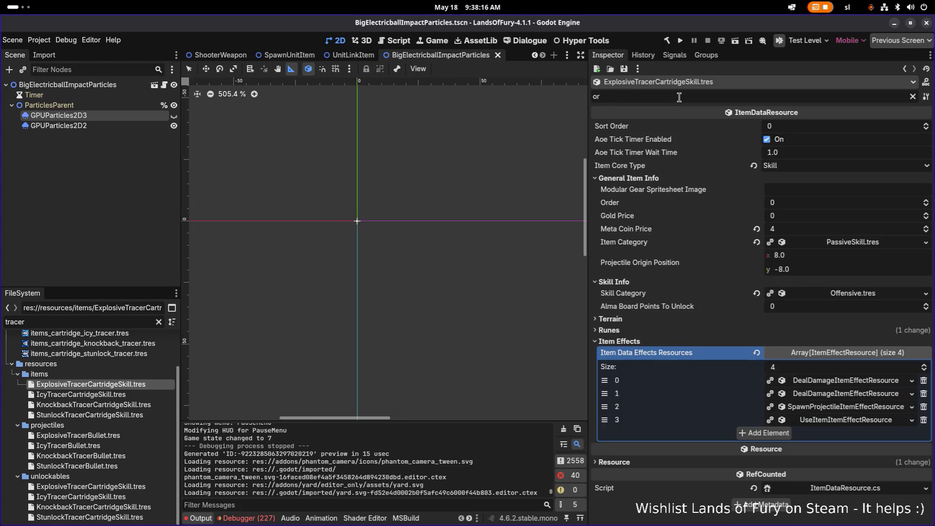
text(in)
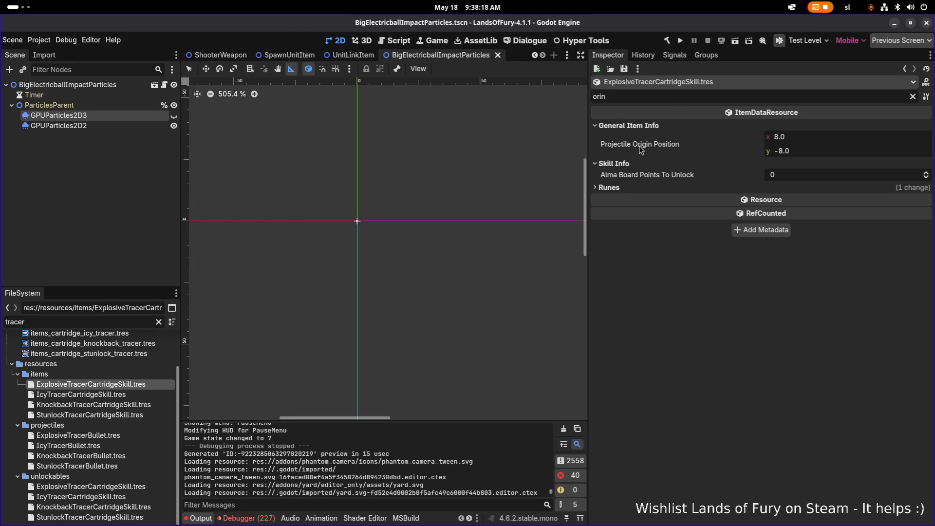
right_click(645, 142)
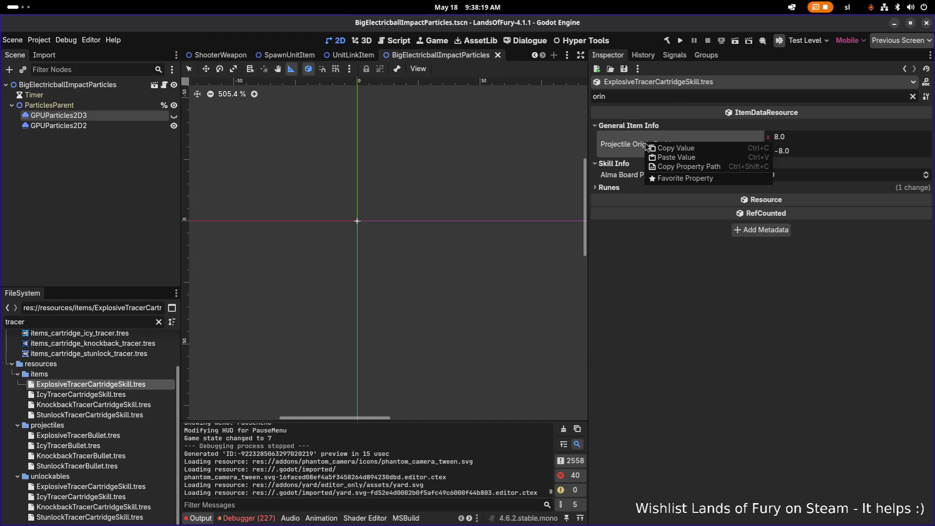
click(671, 156)
key(ctrl+s)
Paste 4, 4 into the Icy and Knockback tracer skills' Projectile Origin Position and save each
click(80, 393)
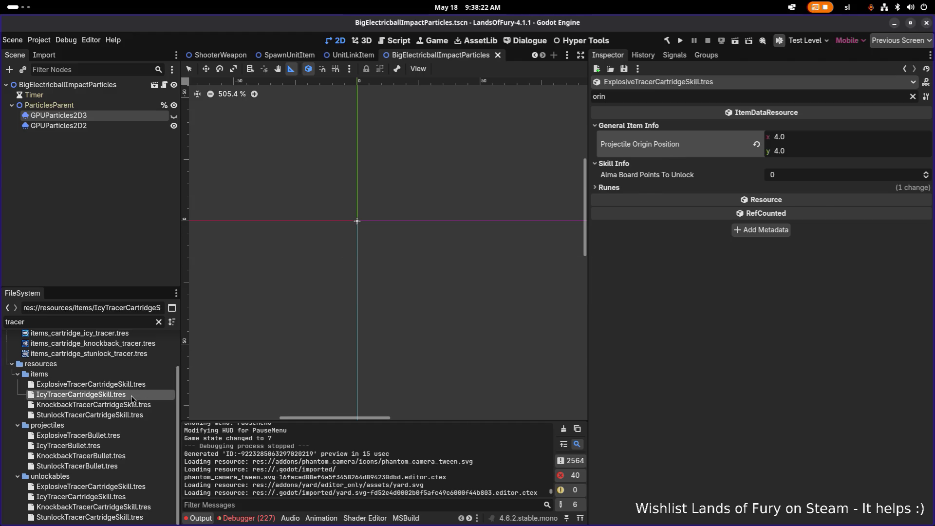
right_click(645, 145)
click(670, 157)
key(ctrl+s)
click(123, 406)
right_click(663, 145)
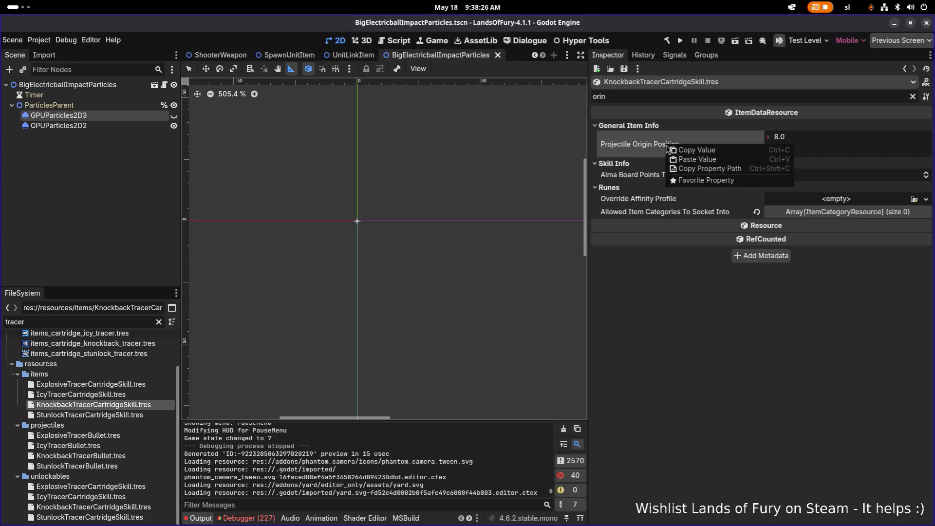
click(672, 157)
key(ctrl+s)
Set StunlockTracerCartridgeSkill's Projectile Origin Position to 4, 4, save it, and run the game
click(89, 414)
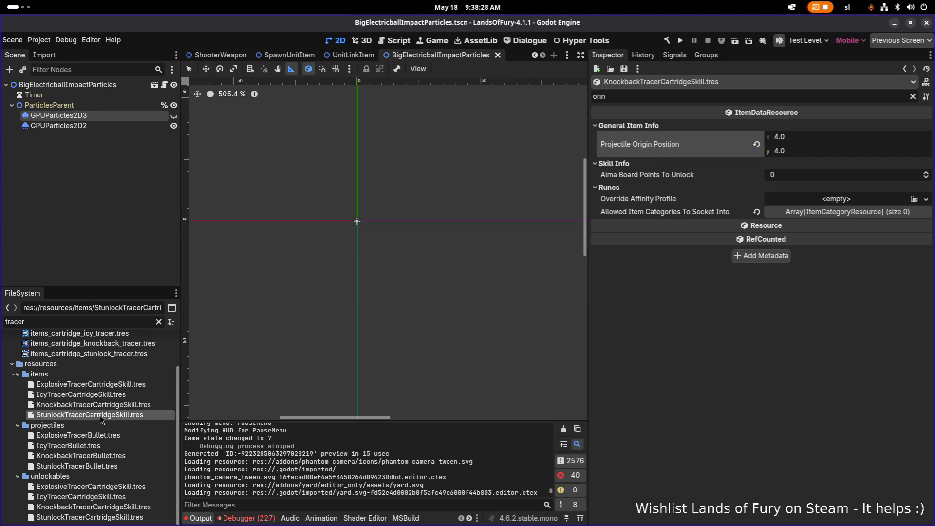
right_click(671, 146)
click(672, 157)
key(ctrl+s)
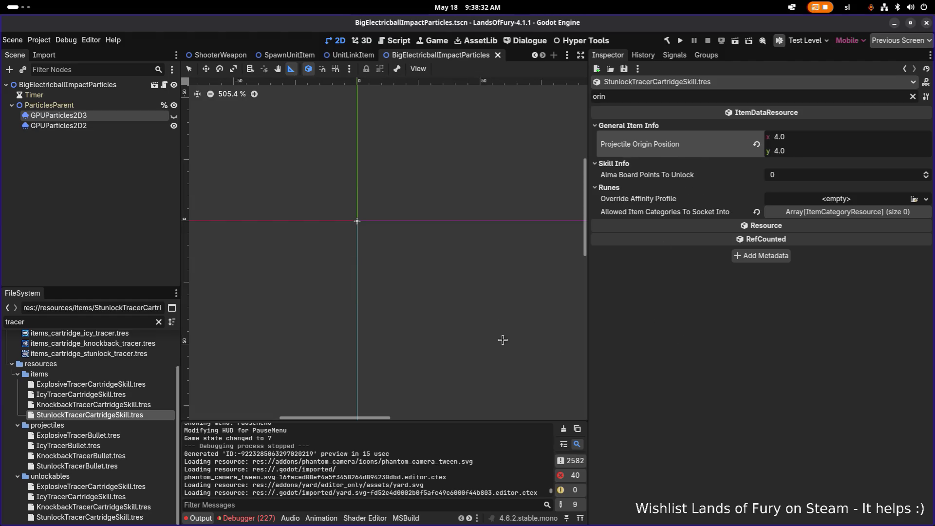
click(680, 40)
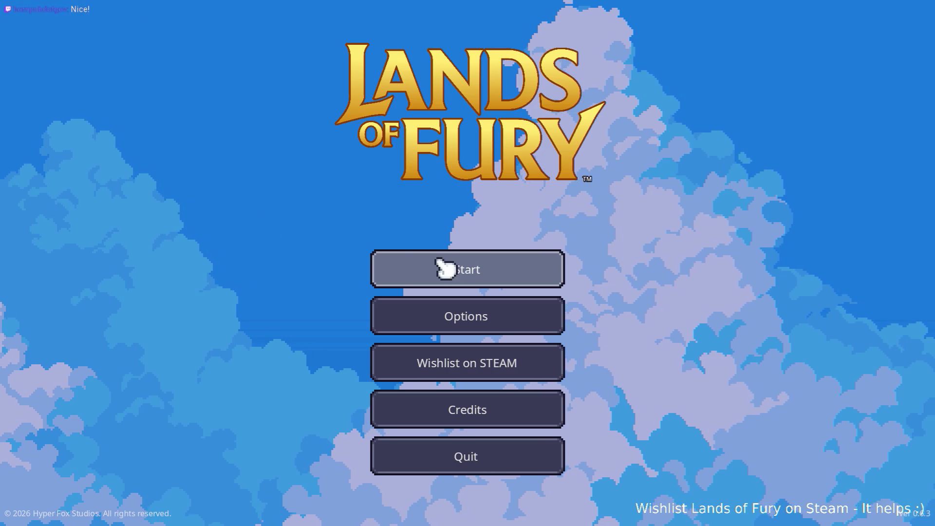
Load the first profile, walk through The Glade into the didra hole, and open the console
click(467, 271)
click(455, 272)
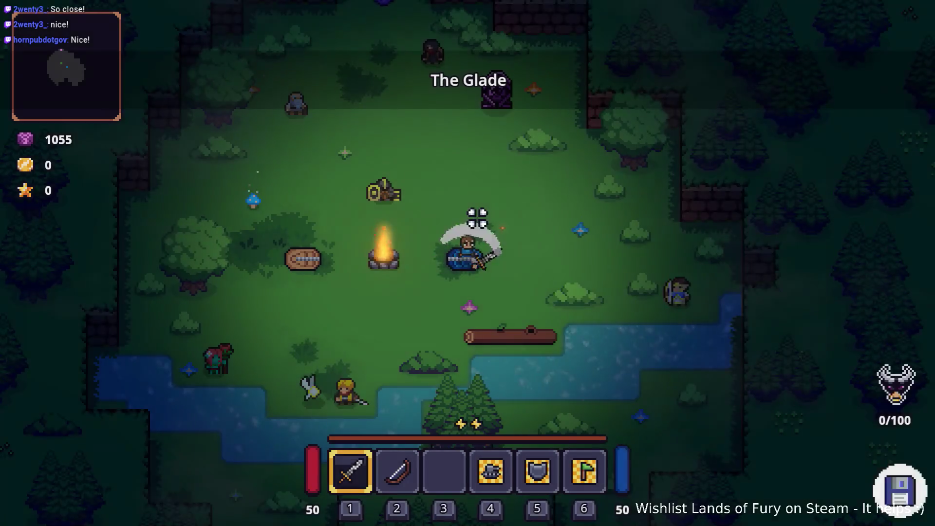
key(w)
key(Tab)
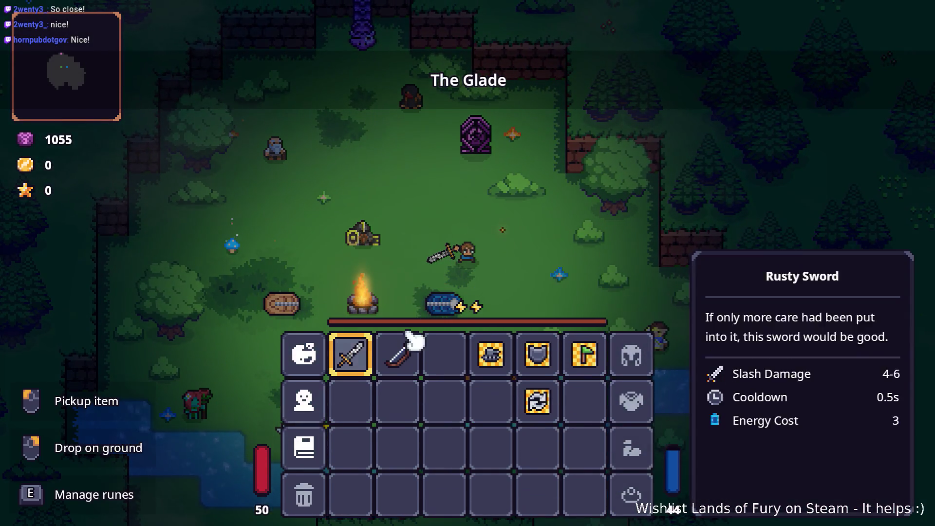
key(Tab)
key(space)
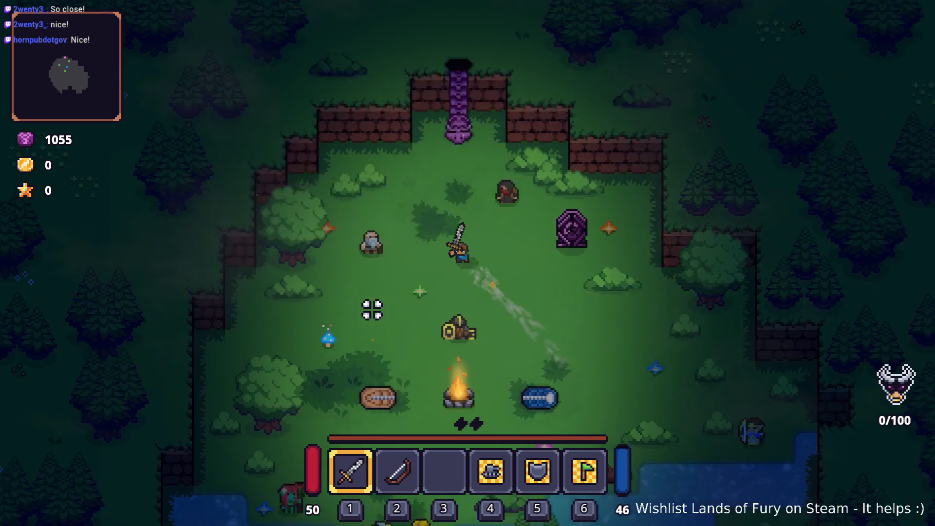
key(w)
key(e)
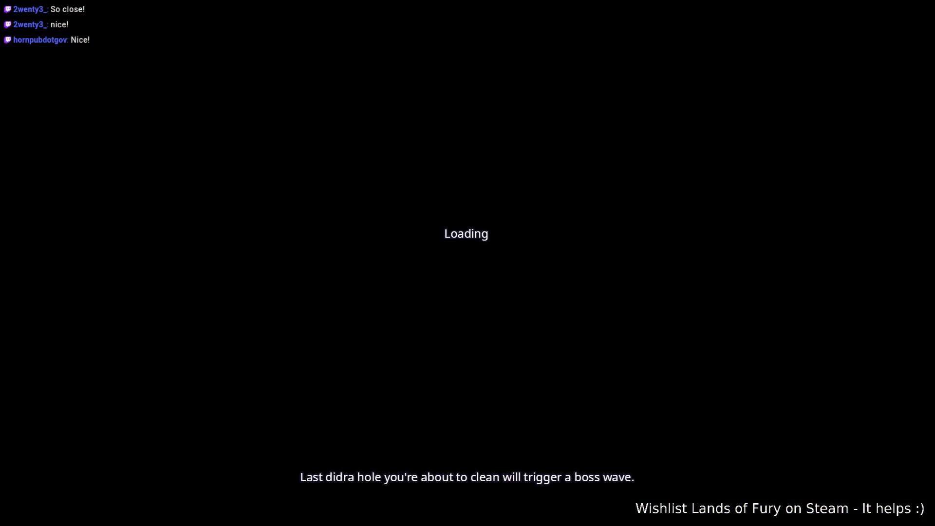
key(grave)
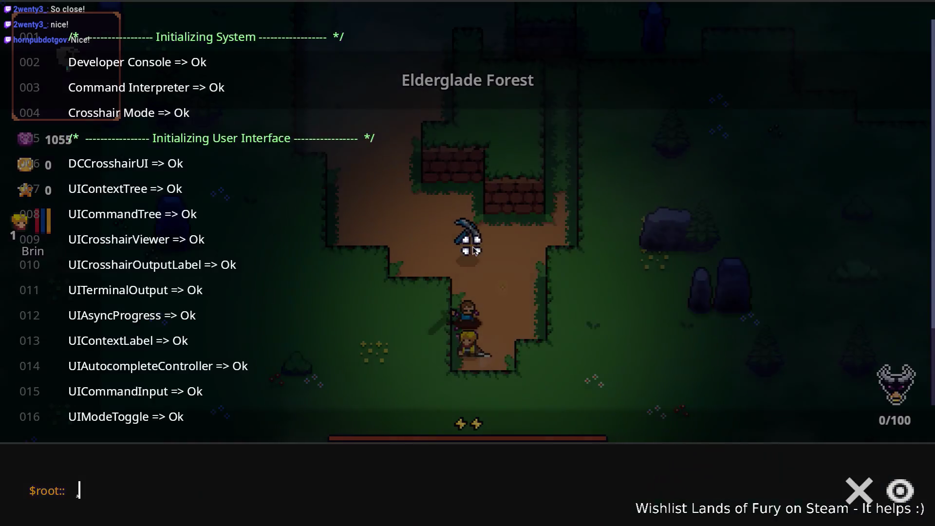
Run the console command Player.AddLevels(20) to gain 20 levels, then close the console
text(Player.AddIoe)
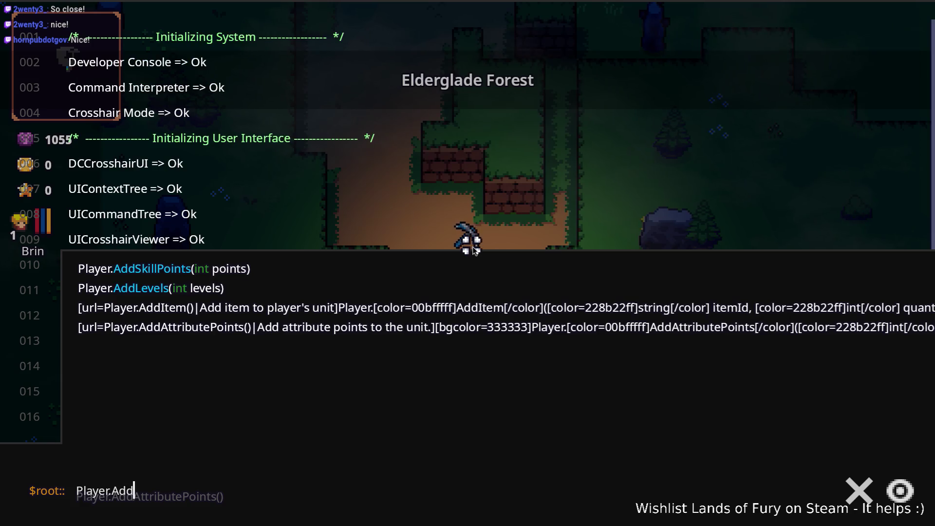
key(BackSpace)
key(BackSpace)
key(BackSpace)
text(Levels())
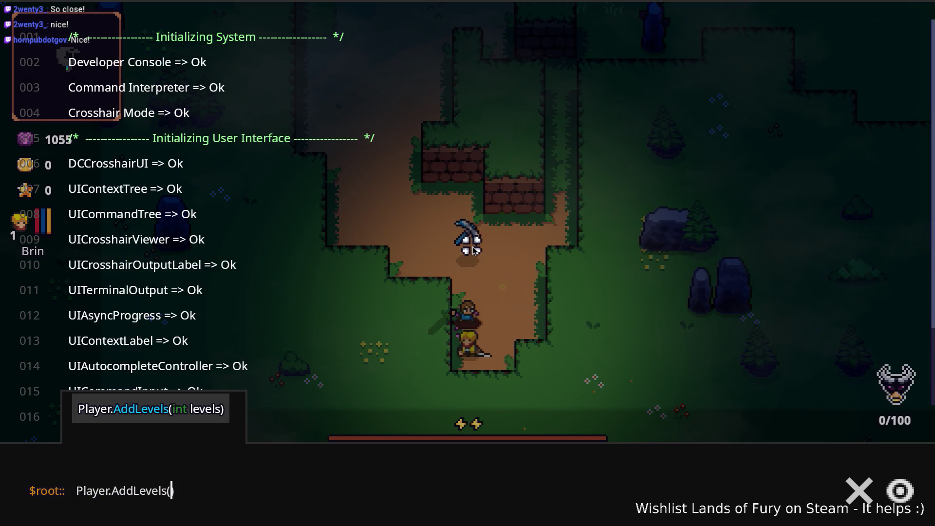
text(20)
key(Return)
key(grave)
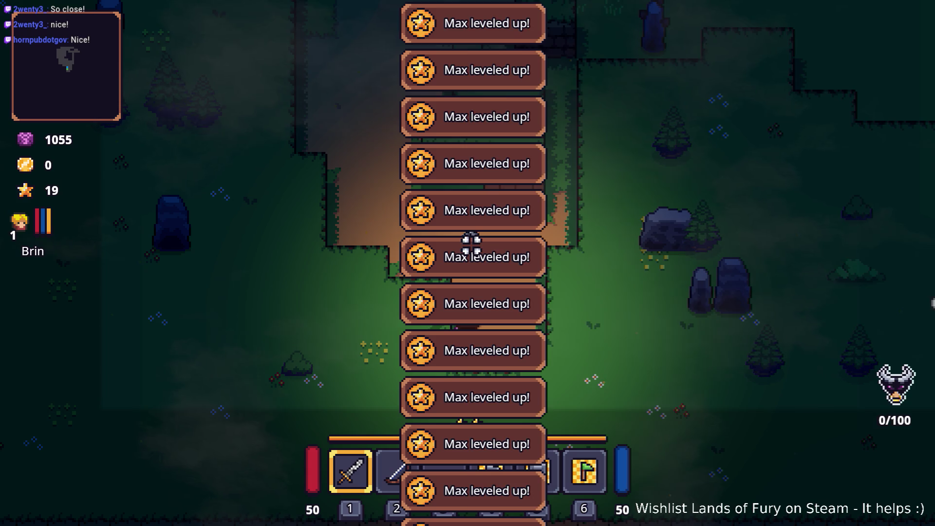
click(403, 219)
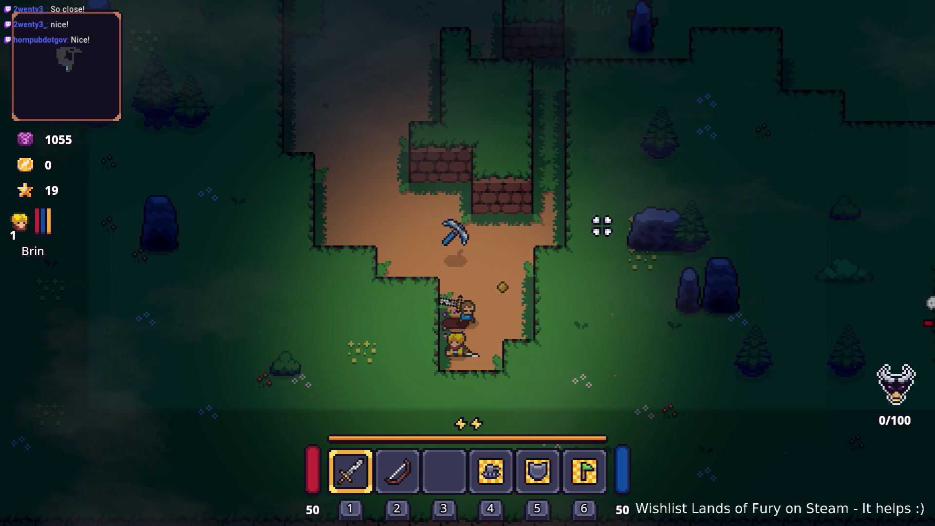
In the ALMA skill panel, max Dash Booster and Arcane at 2/2 and unlock Explosive Tracer
key(i)
click(307, 353)
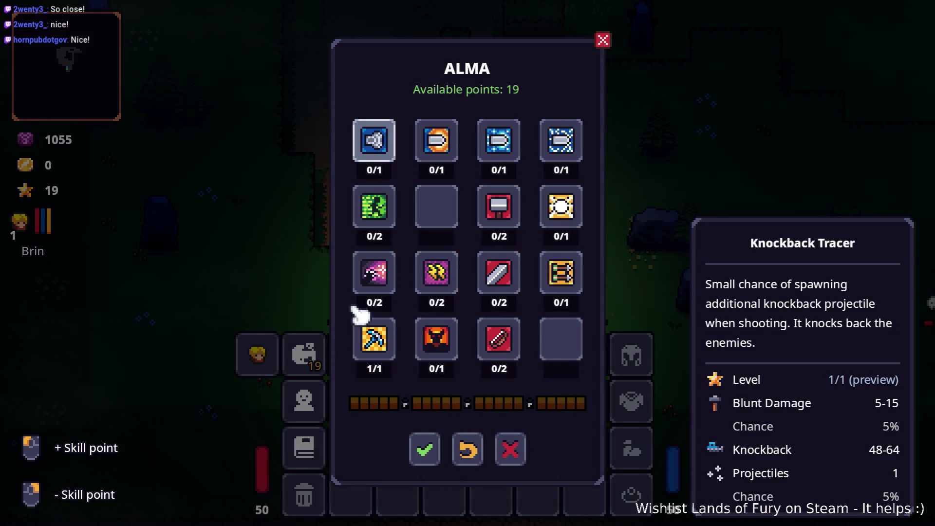
click(388, 155)
click(396, 225)
click(397, 224)
click(393, 271)
click(393, 271)
click(450, 155)
Raise Electric Enchantment and Sword Devotion to 2/2, unlock Berserker, Icy and Stunlock Tracer
click(504, 149)
click(445, 278)
click(445, 277)
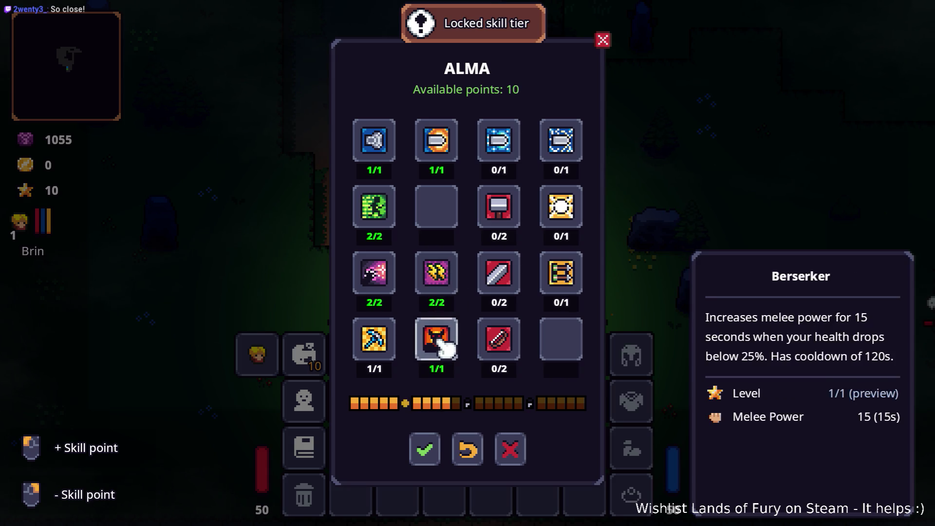
click(439, 340)
click(509, 159)
click(516, 271)
click(516, 271)
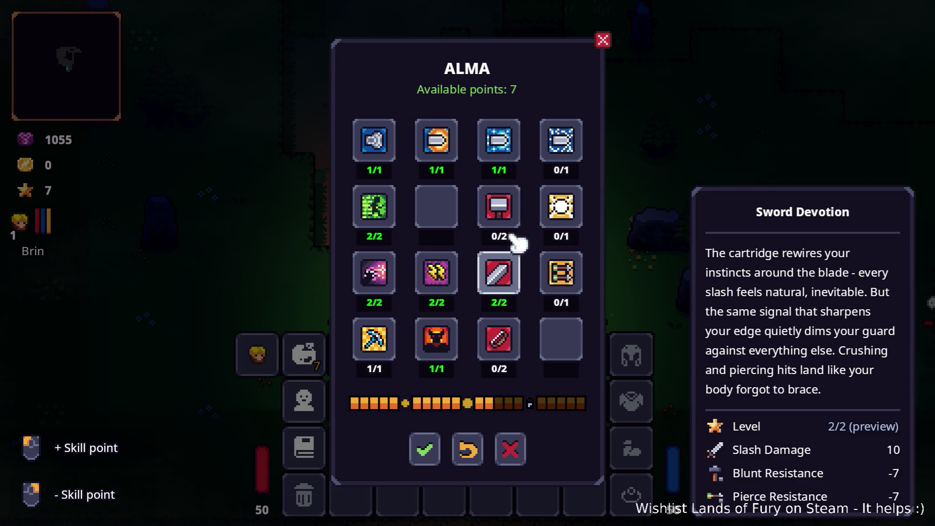
click(504, 209)
click(504, 209)
click(558, 147)
click(426, 448)
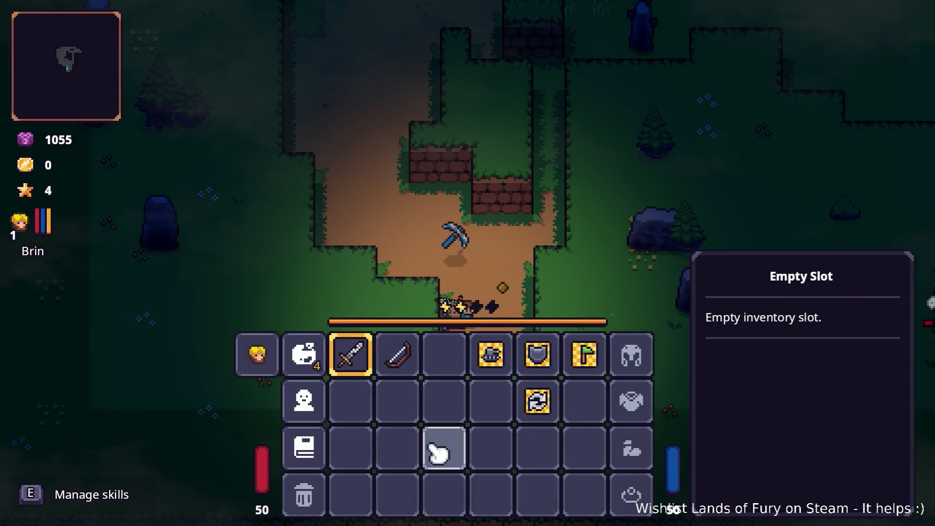
key(Escape)
Fire the bow repeatedly at the enemy wave while advancing up the dirt path
click(572, 195)
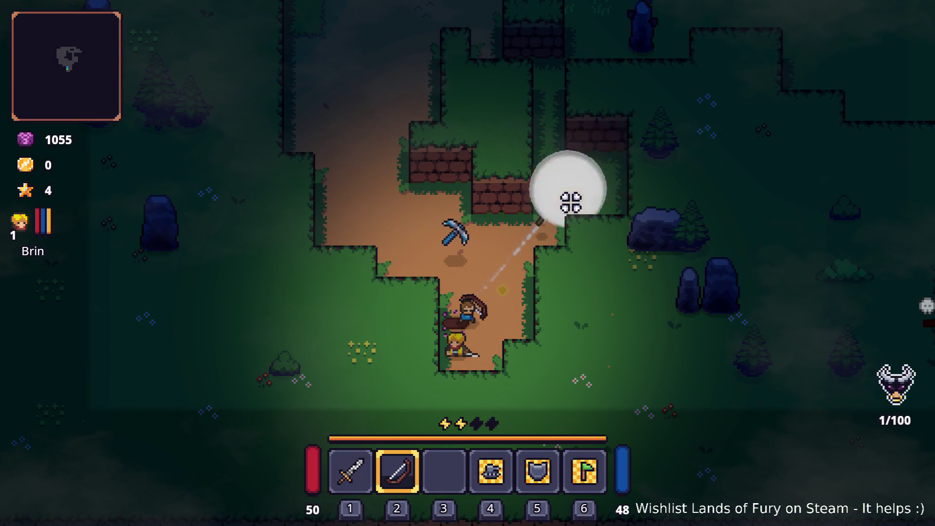
click(612, 147)
key(w)
click(616, 148)
click(616, 149)
click(615, 150)
click(615, 150)
click(617, 152)
click(616, 151)
click(615, 150)
key(w)
key(d)
click(667, 136)
click(667, 136)
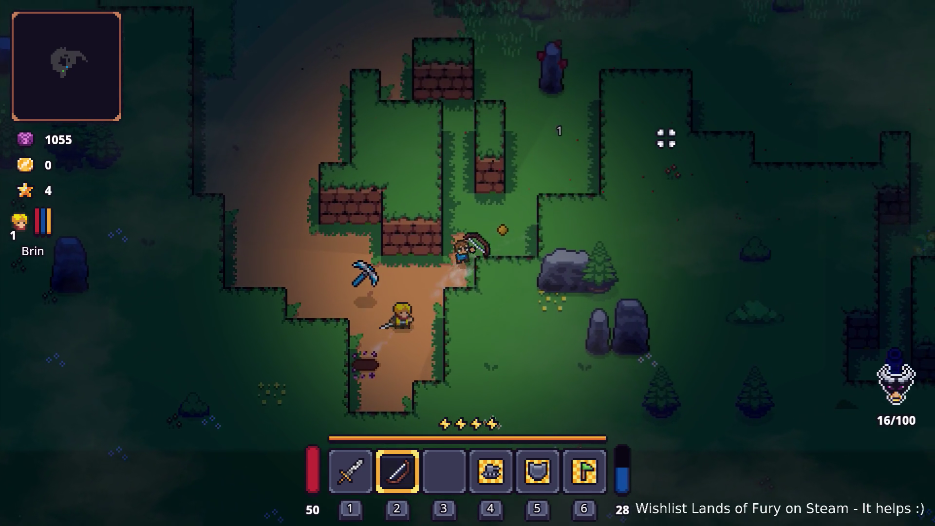
click(662, 143)
click(659, 148)
click(660, 151)
click(660, 152)
click(660, 152)
click(660, 151)
click(660, 152)
click(660, 152)
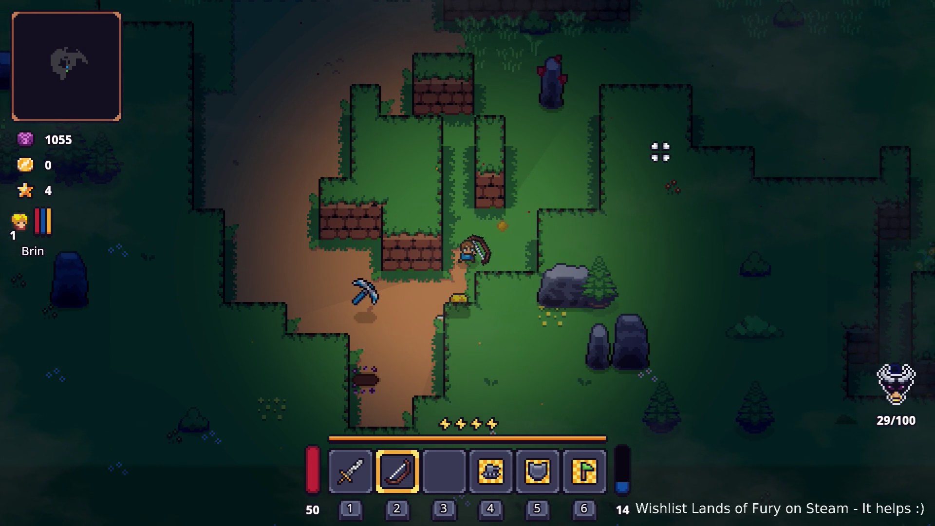
Keep shooting until energy runs low, pushing up-right toward the campfire clearing
click(656, 151)
click(656, 151)
click(656, 151)
click(656, 151)
click(656, 151)
click(656, 151)
click(656, 151)
click(657, 151)
click(657, 151)
click(657, 149)
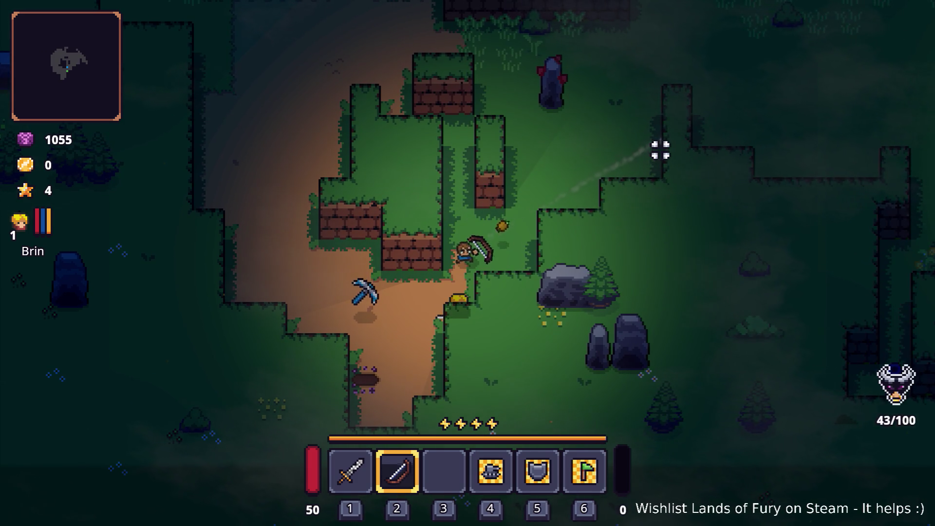
key(w)
key(d)
click(665, 157)
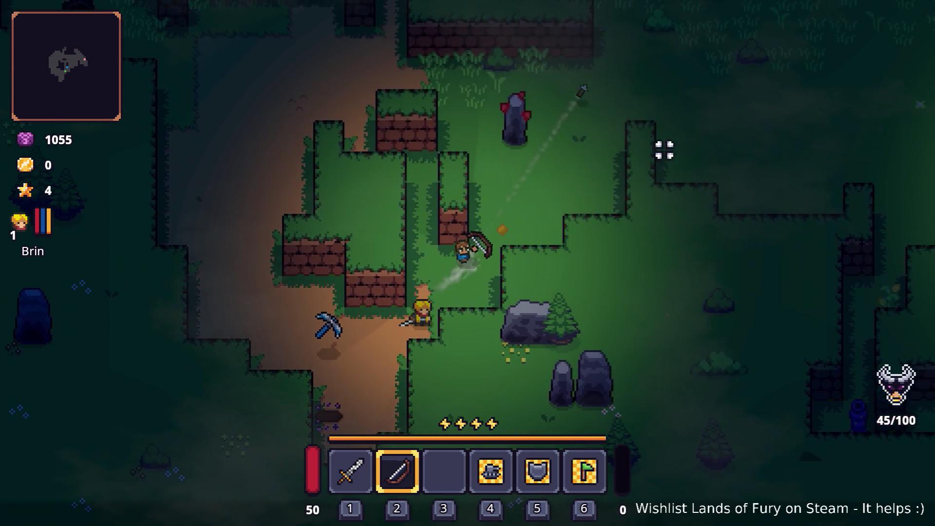
key(w)
click(697, 257)
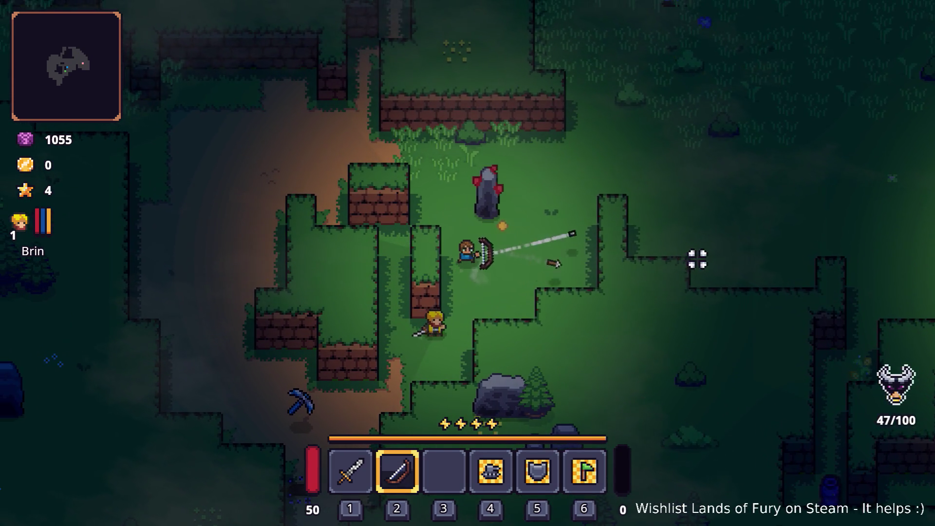
click(696, 259)
click(695, 260)
click(690, 263)
Walk to the clearing, pick up the Barbed Armor, and equip it in the armor slot
key(d)
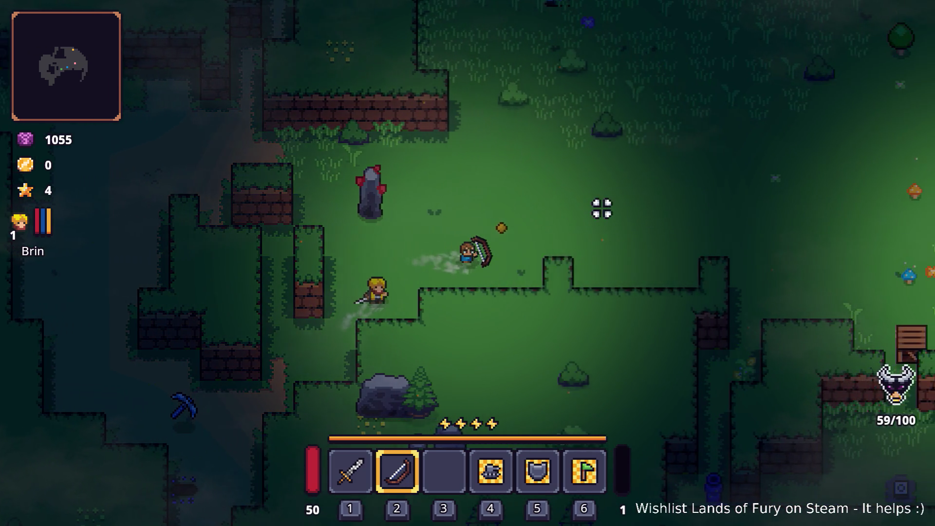
key(d)
key(w)
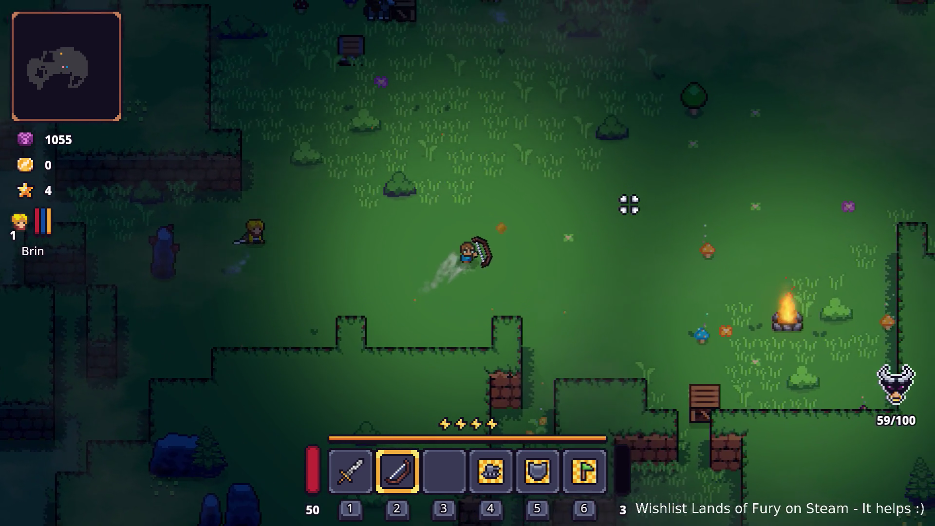
key(d)
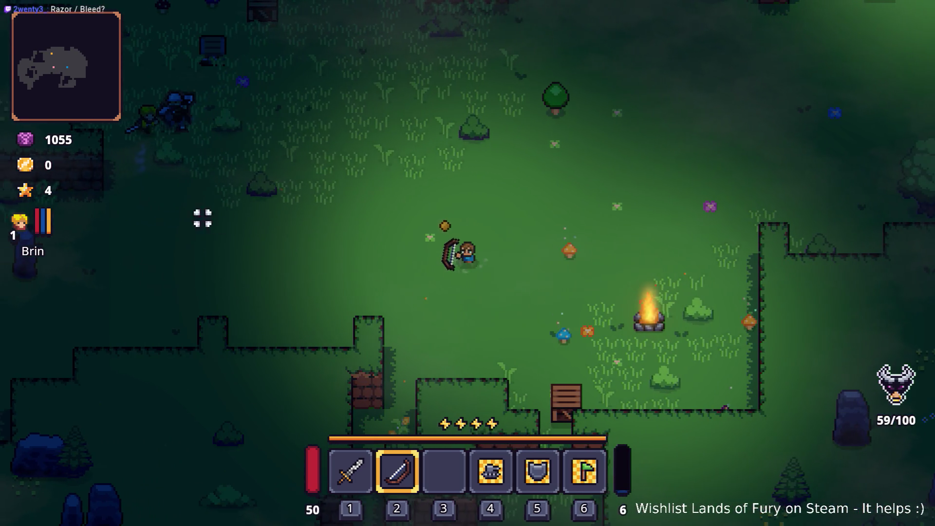
key(space)
key(a)
key(w)
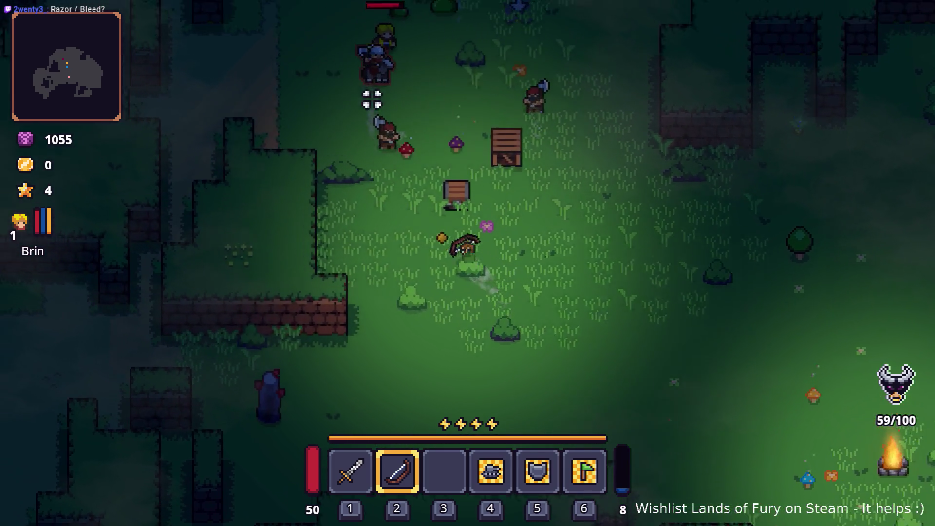
key(w)
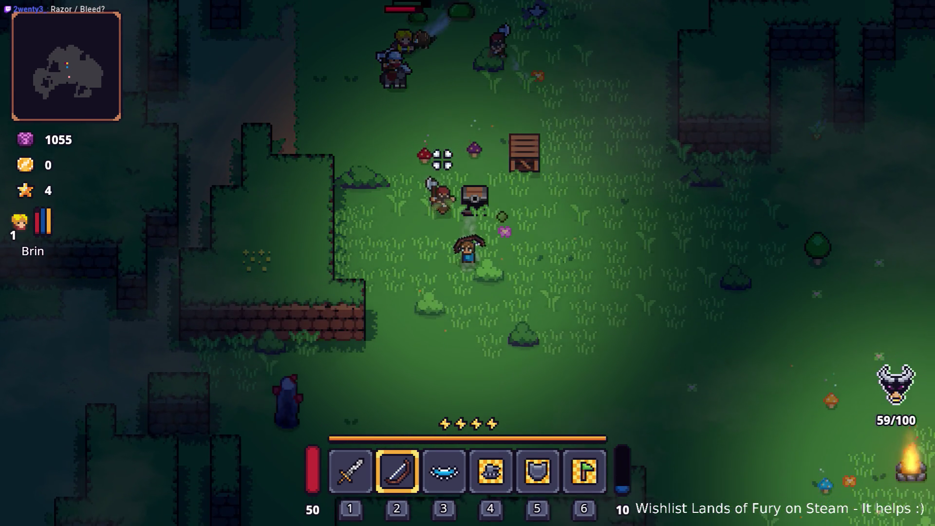
key(Tab)
click(474, 348)
click(636, 403)
key(Tab)
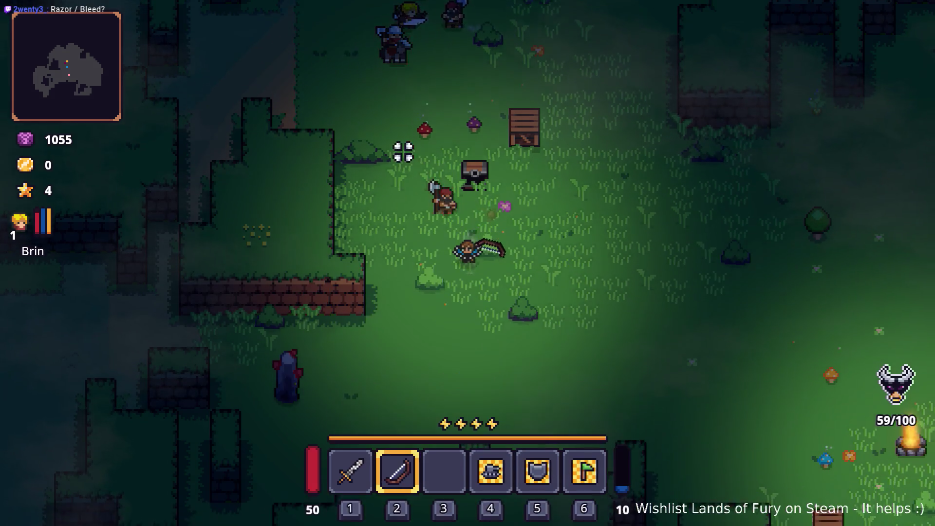
Shoot down the barbarians with the bow while dodging and dashing around them
click(424, 140)
click(432, 140)
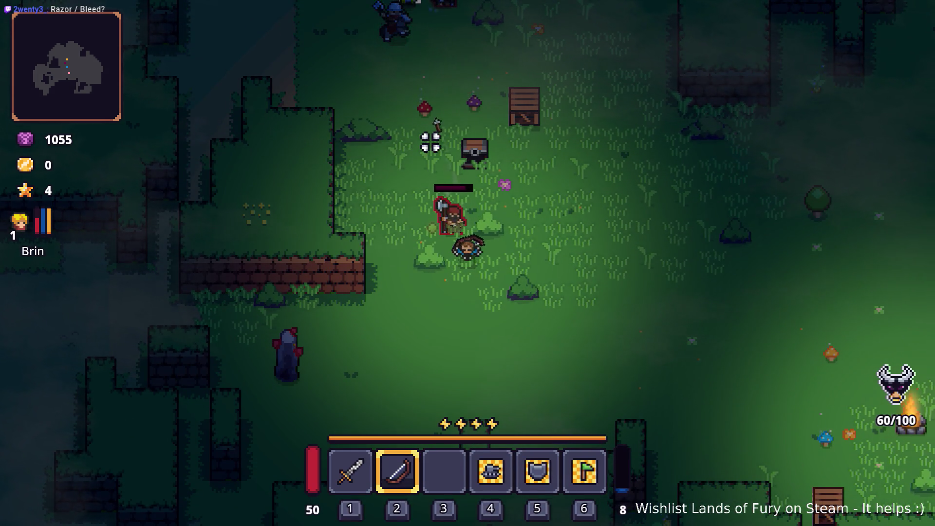
key(s+d)
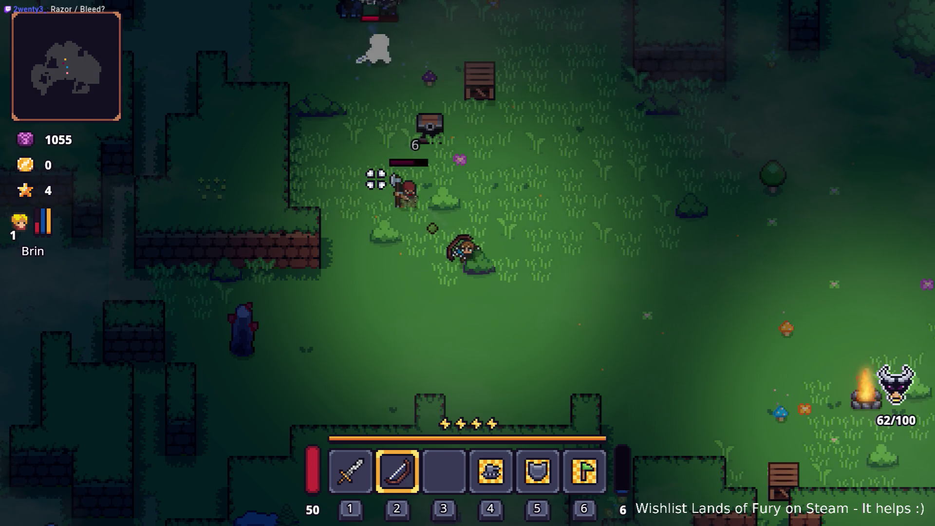
click(376, 179)
click(376, 180)
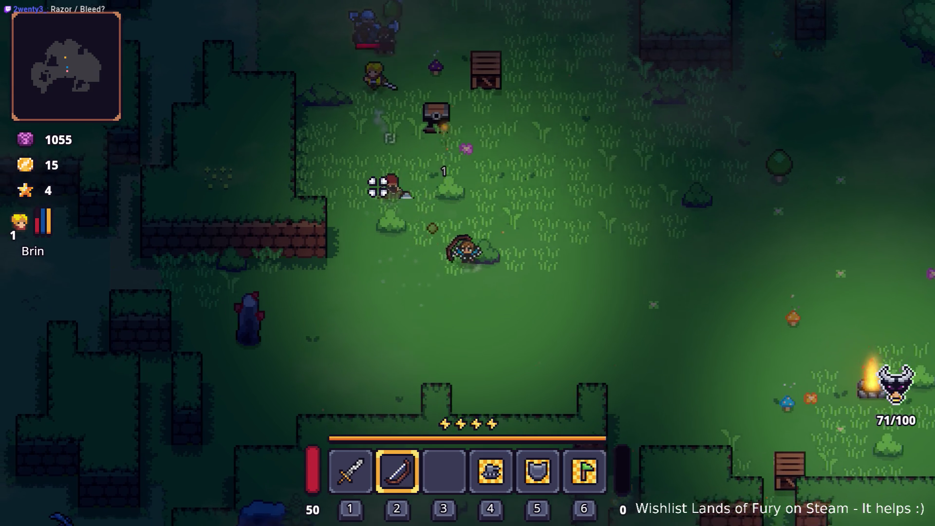
key(a)
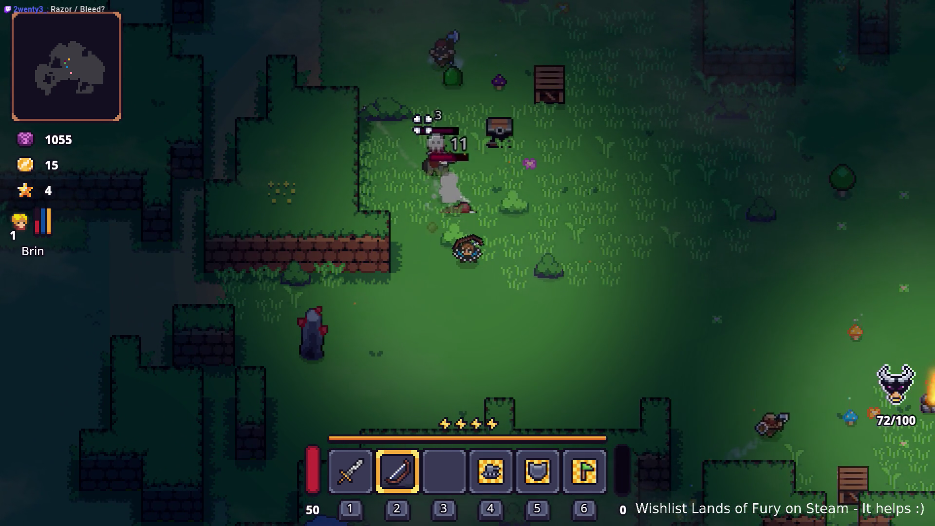
key(w+a)
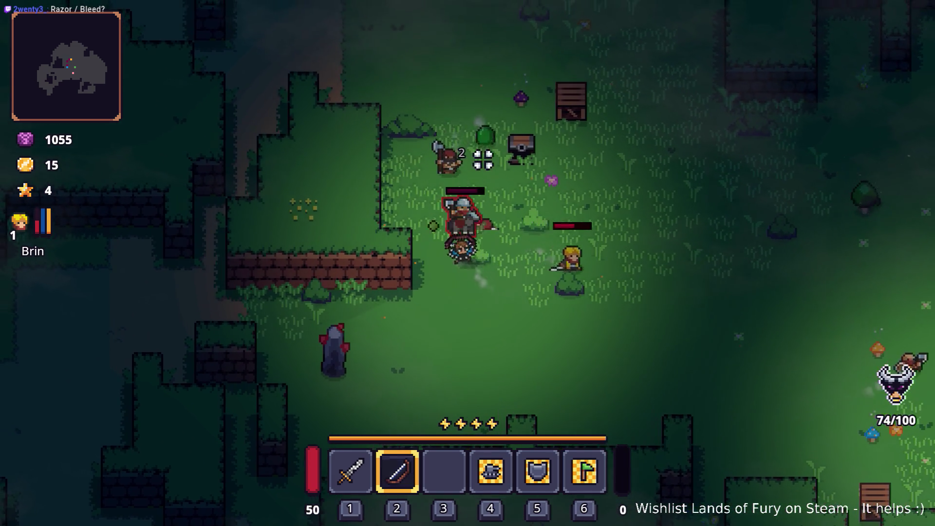
key(s)
key(space)
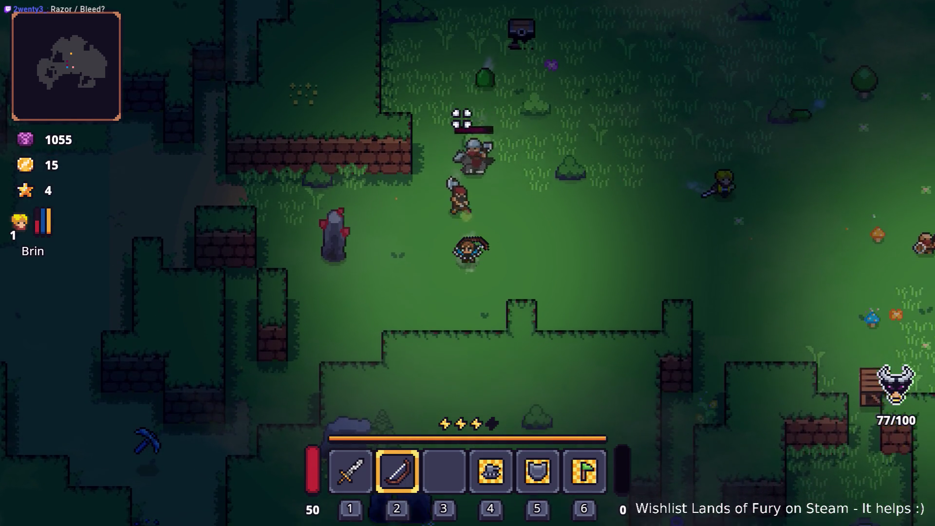
key(s+a)
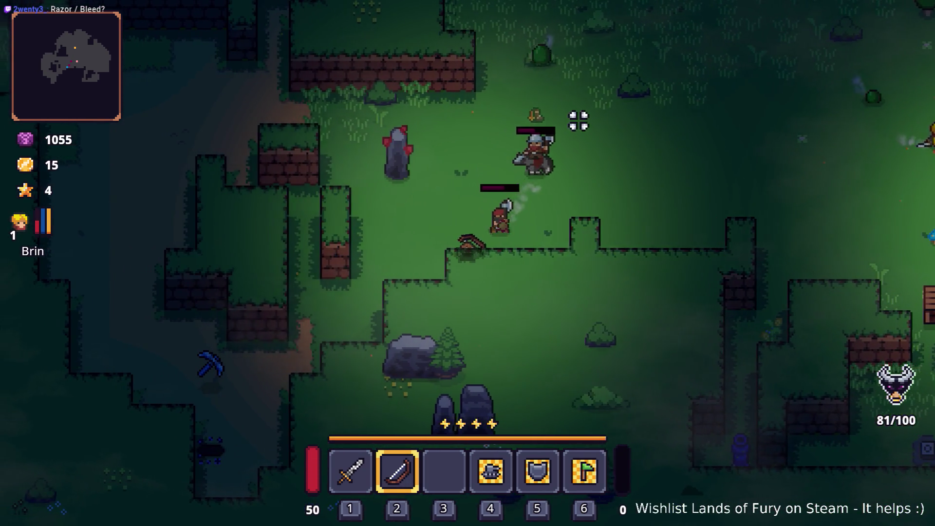
key(a)
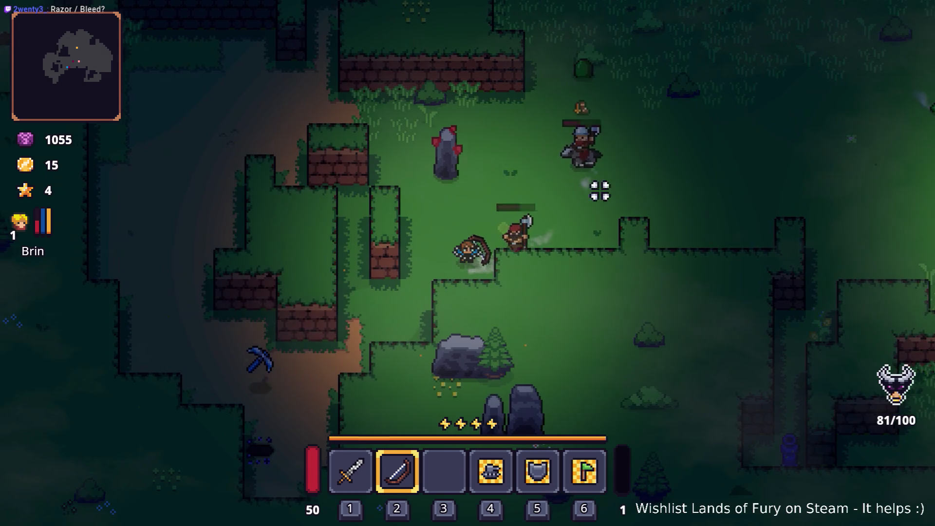
click(586, 226)
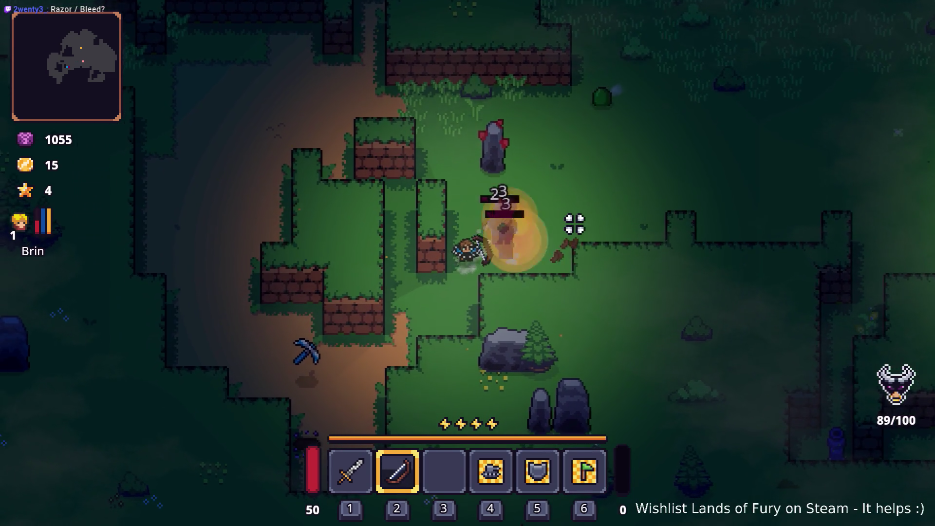
key(s+a)
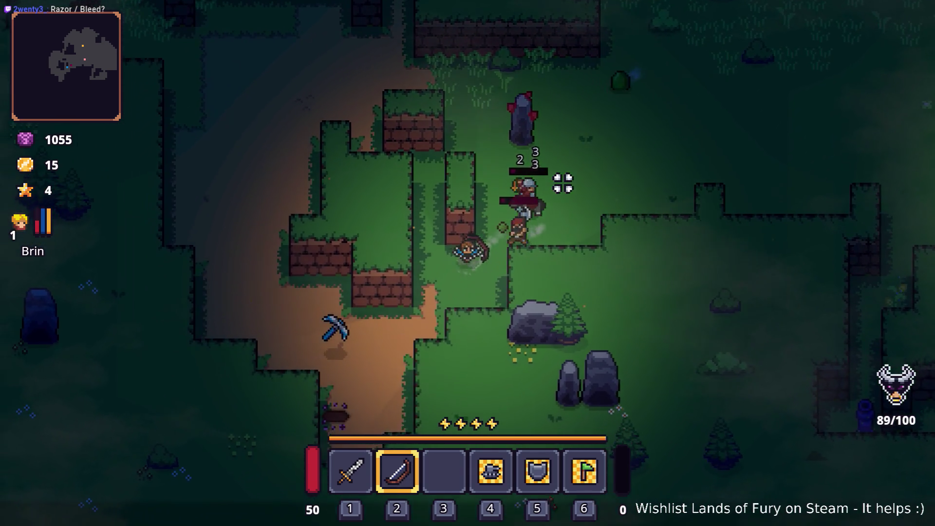
click(558, 183)
click(558, 184)
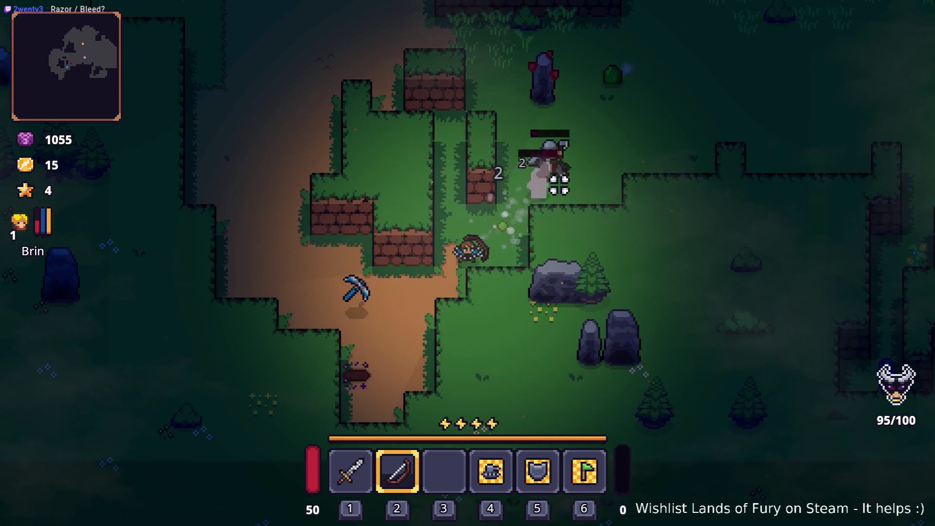
key(s+a)
click(559, 184)
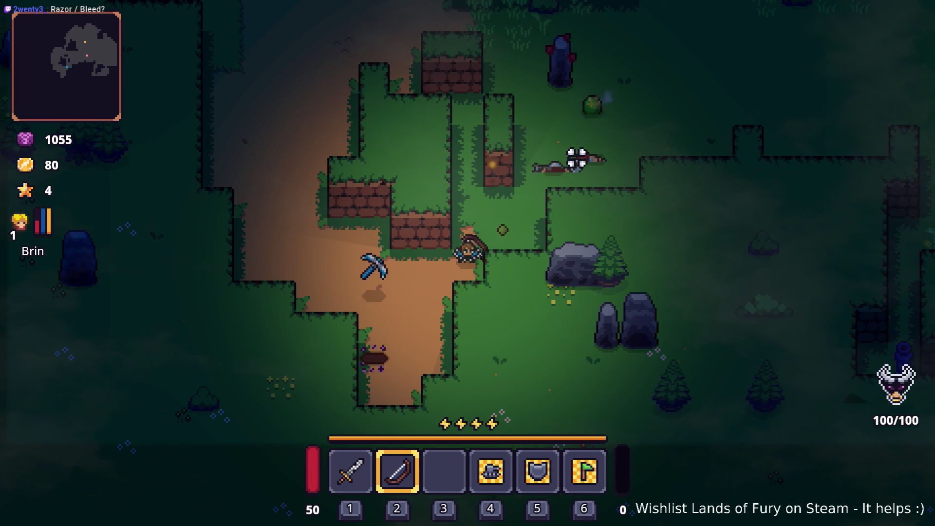
Open the inventory, then switch back to the Godot editor
key(Tab)
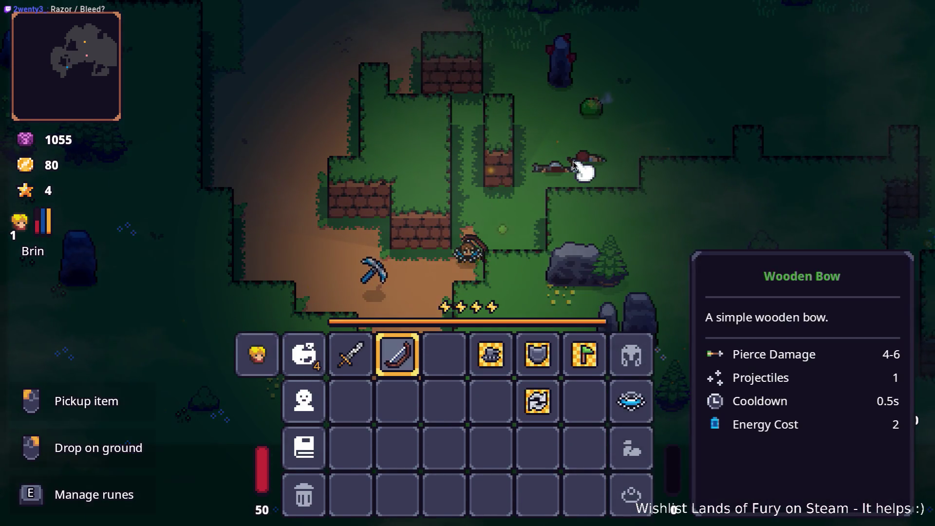
key(alt+Tab)
key(alt+Tab)
click(130, 272)
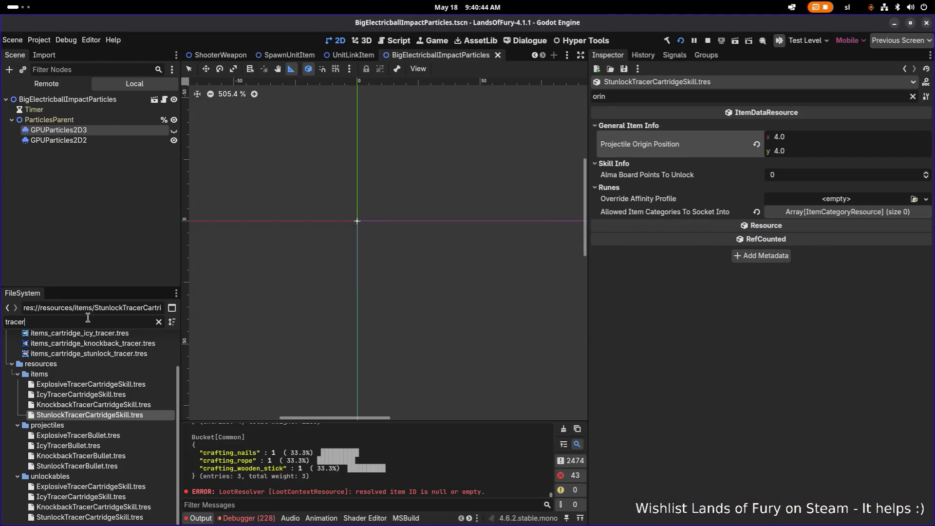
Erase 'tracer' from the FileSystem Filter Files box
key(ctrl+a)
key(BackSpace)
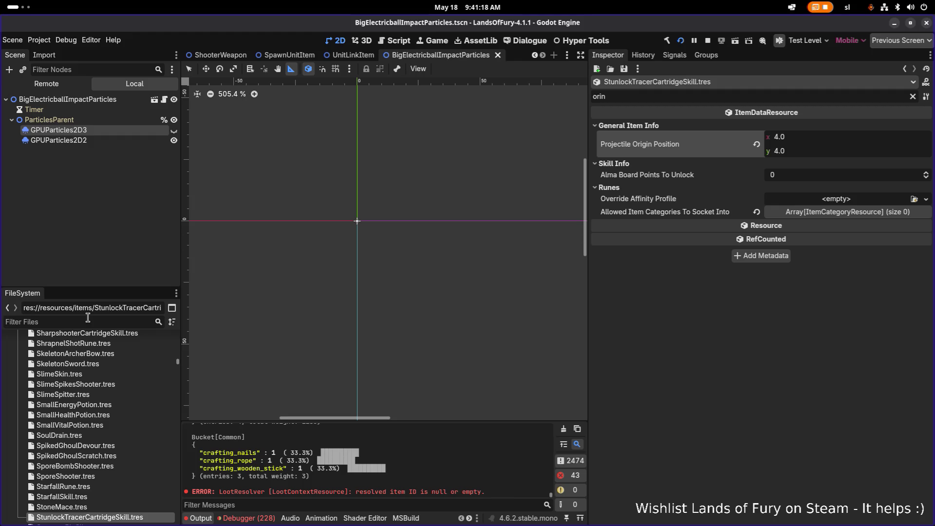
Filter files by 'icy', open IcyTracerCartridgeSkill.tres and clear the Inspector property filter
text(icy)
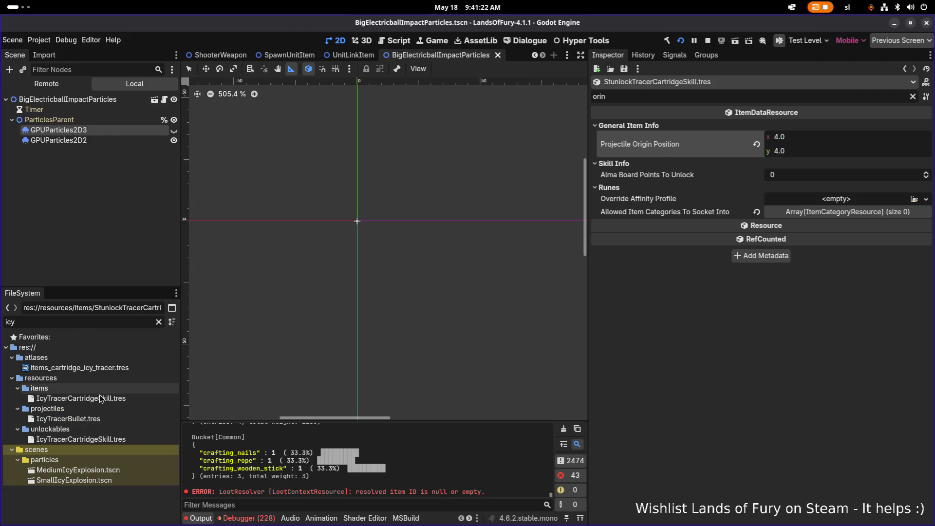
double_click(97, 398)
click(913, 96)
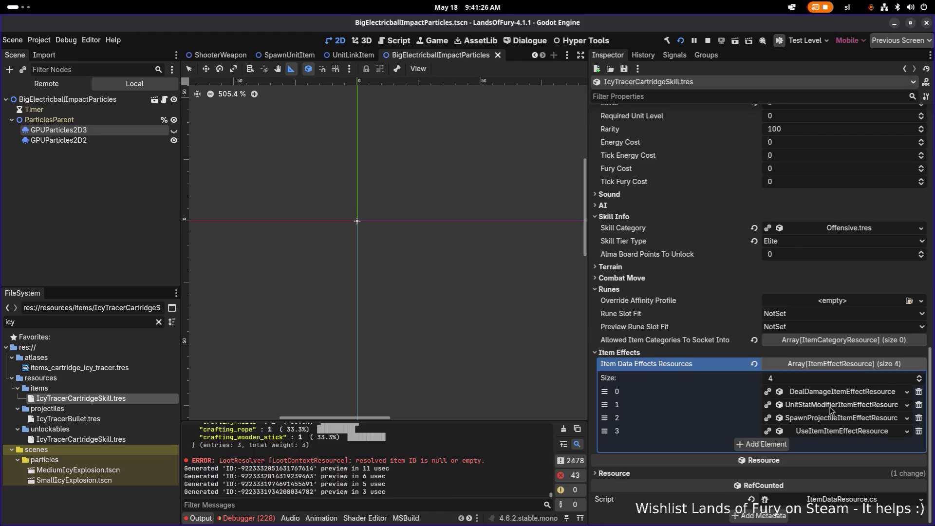
Review the unit stat modifier effect and its listening condition, then expand the damage effect's settings
click(840, 407)
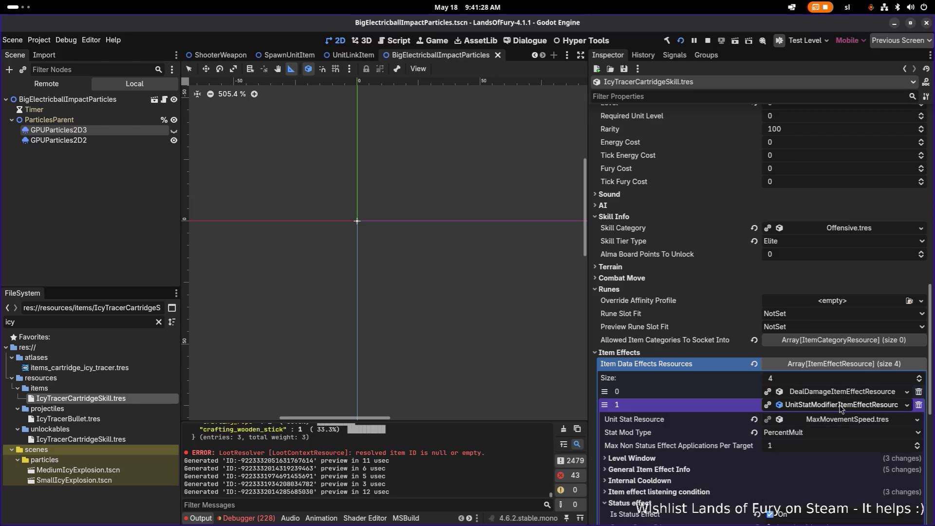
scroll(823, 380, down, 5)
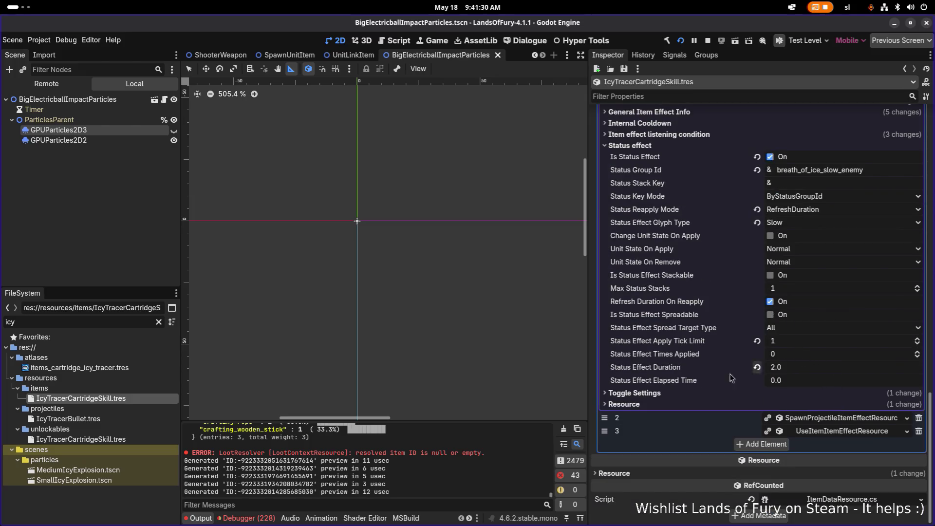
scroll(703, 232, up, 2)
click(705, 187)
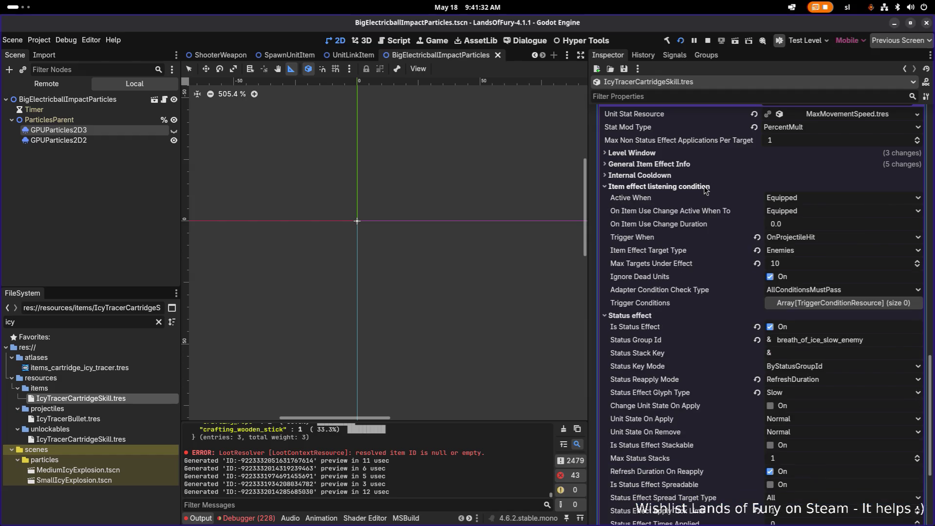
scroll(741, 259, down, 4)
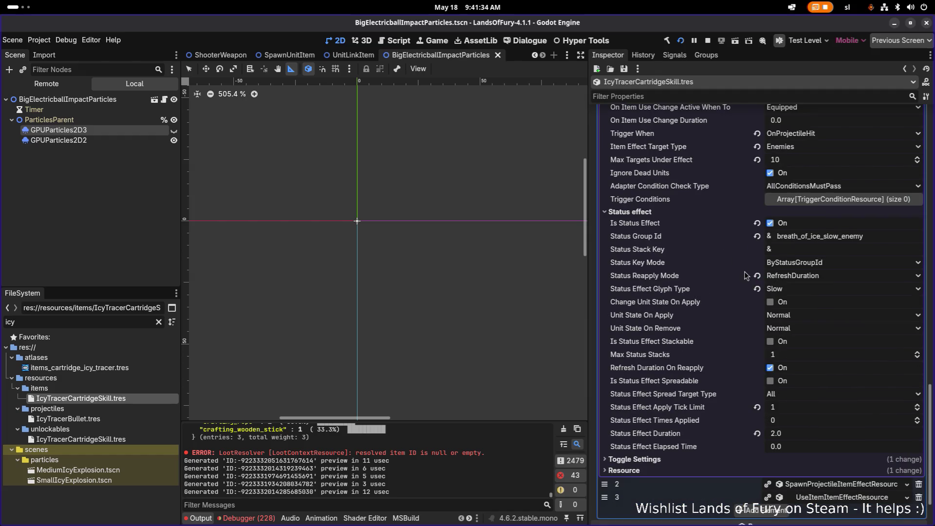
scroll(744, 275, up, 6)
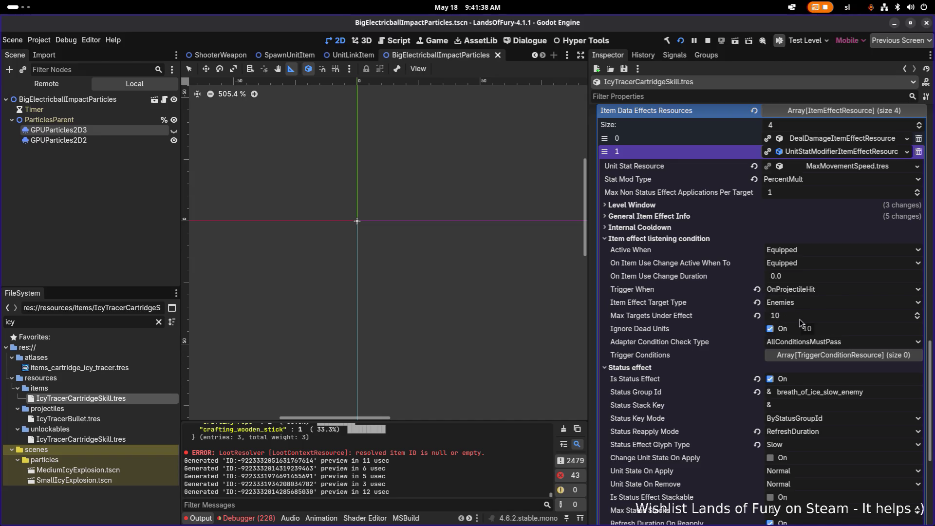
click(815, 154)
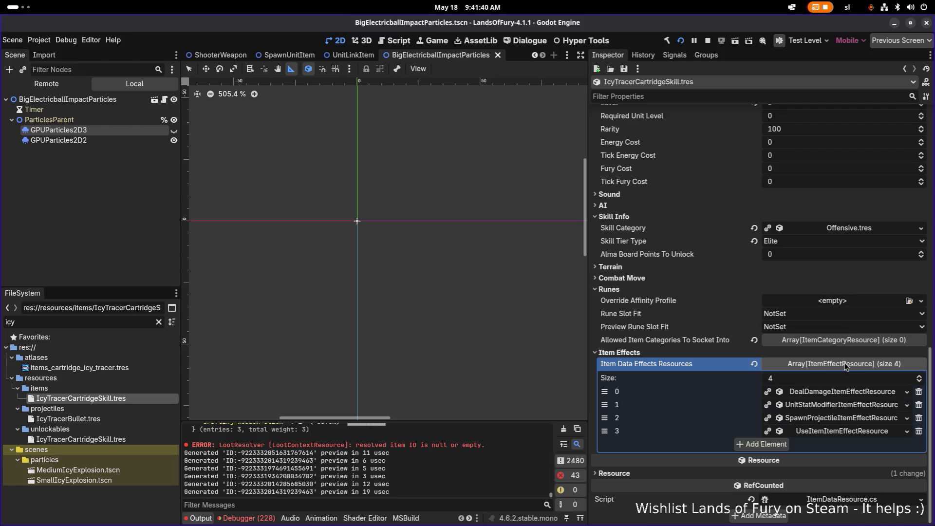
click(845, 392)
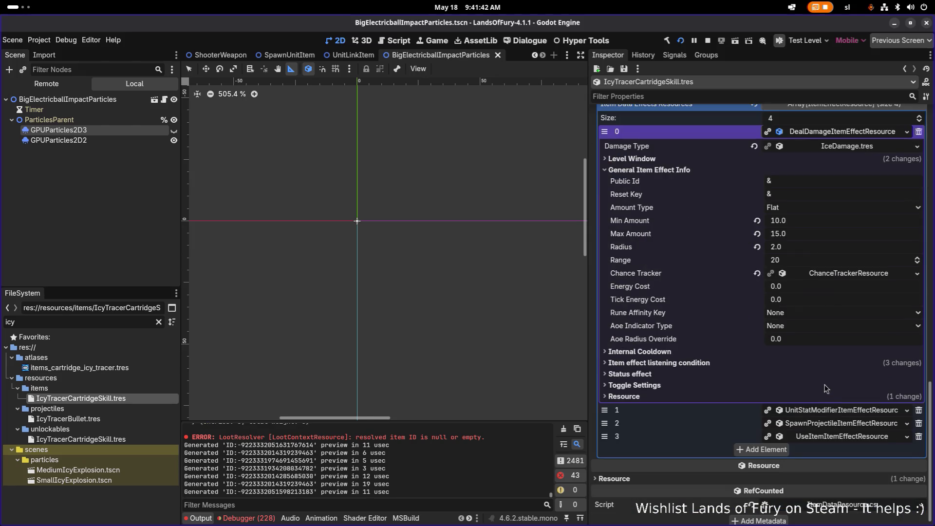
Check the damage effect's listening condition and leave its Radius at 2.0
click(725, 363)
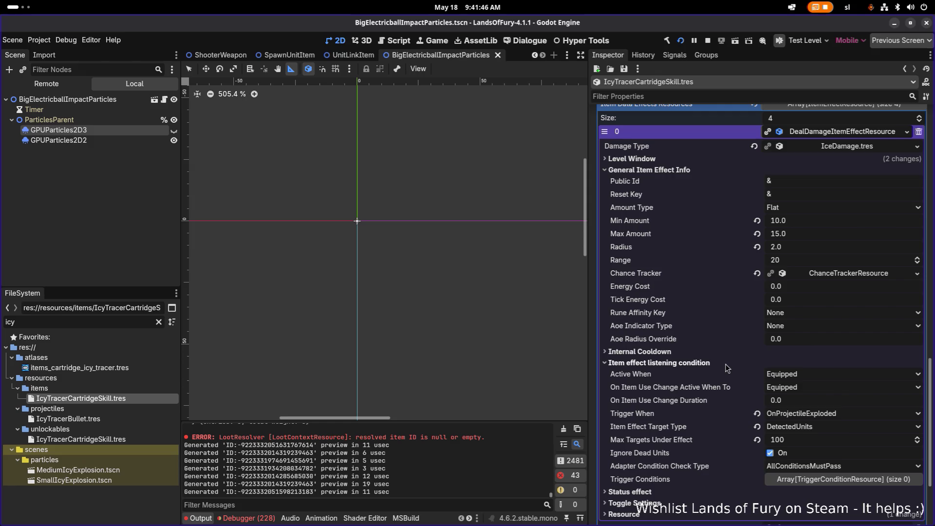
click(726, 364)
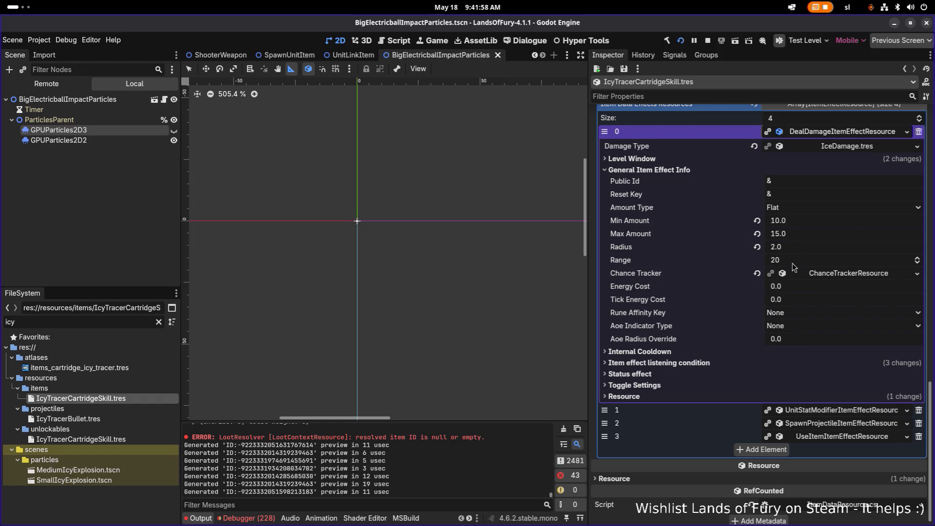
click(799, 251)
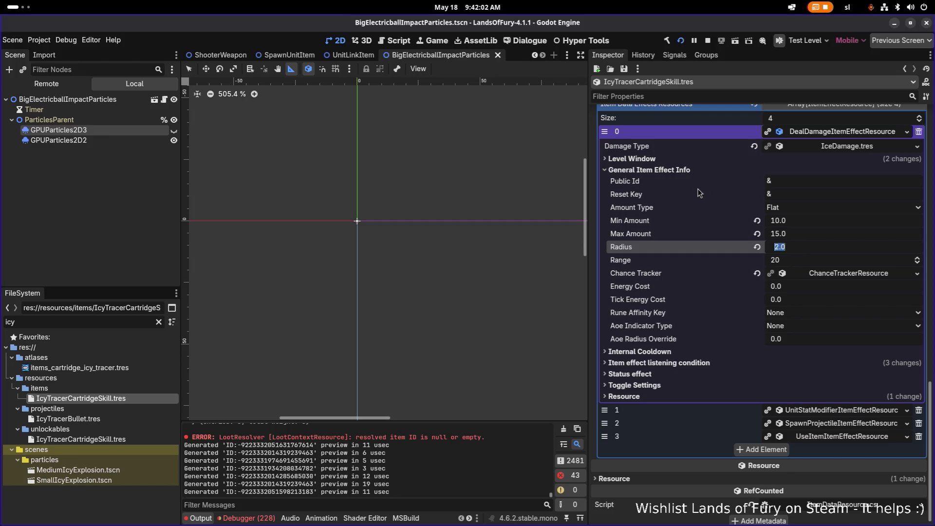
key(Return)
Set the projectile-spawning effect's Radius to 23
click(819, 425)
scroll(778, 399, down, 10)
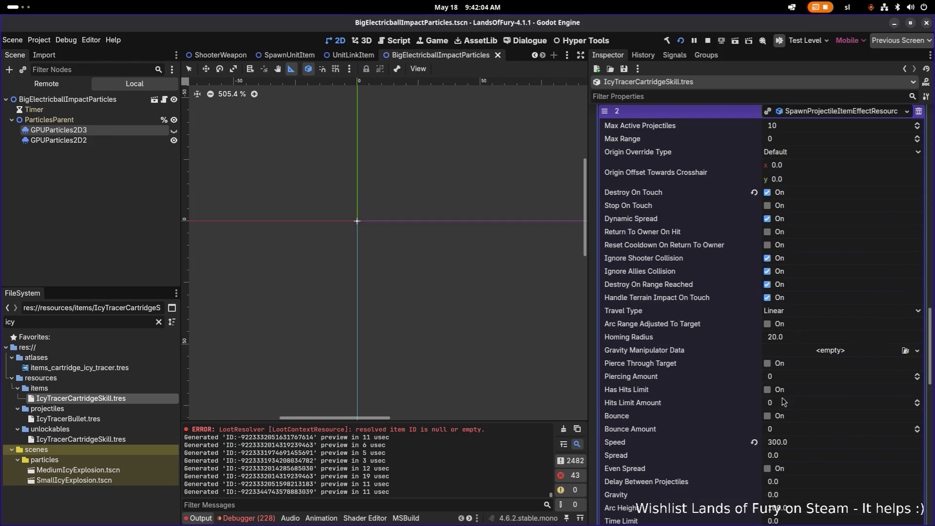
scroll(756, 385, down, 10)
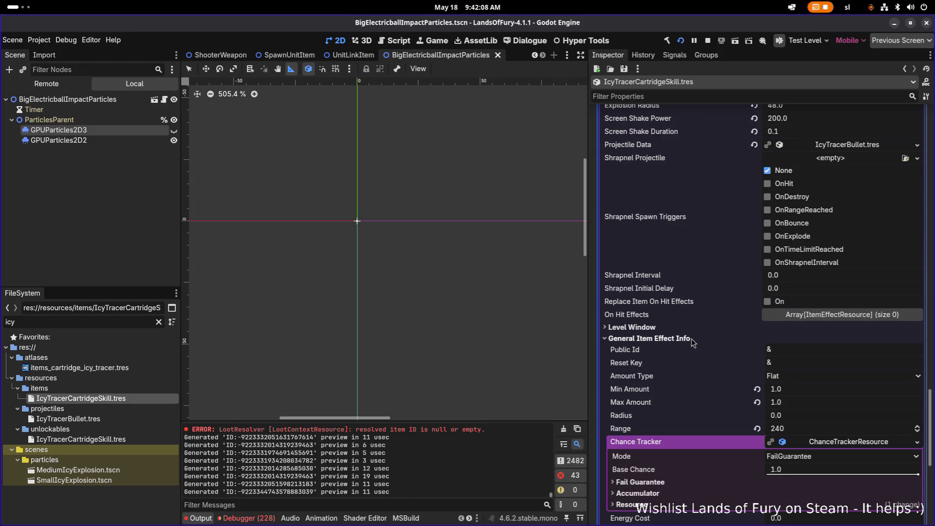
click(805, 415)
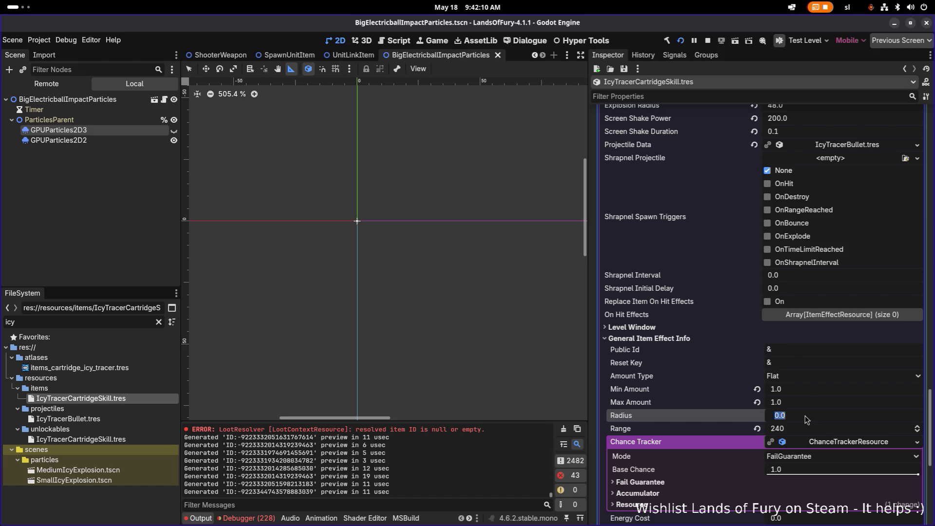
text(23)
key(Return)
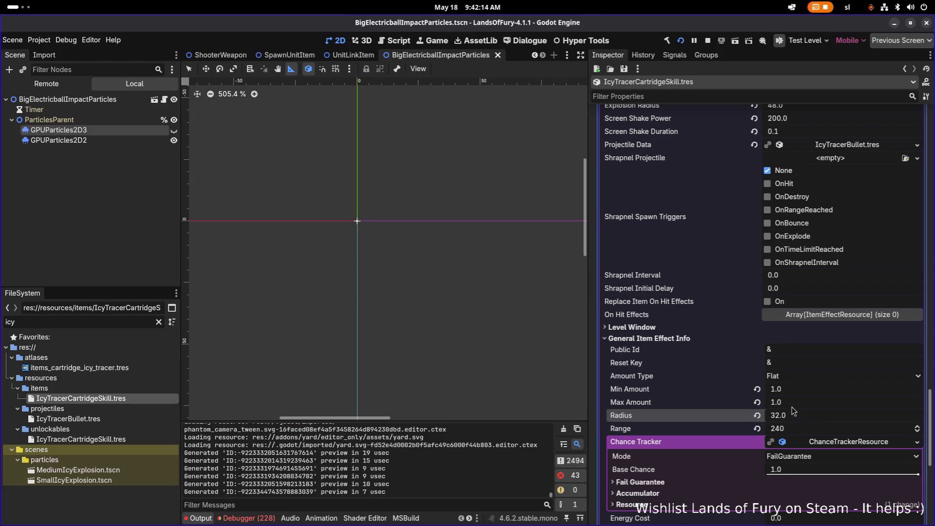
Reset the projectile effect's Radius to 0.0 and save with Ctrl+S
scroll(784, 336, up, 10)
scroll(784, 337, up, 10)
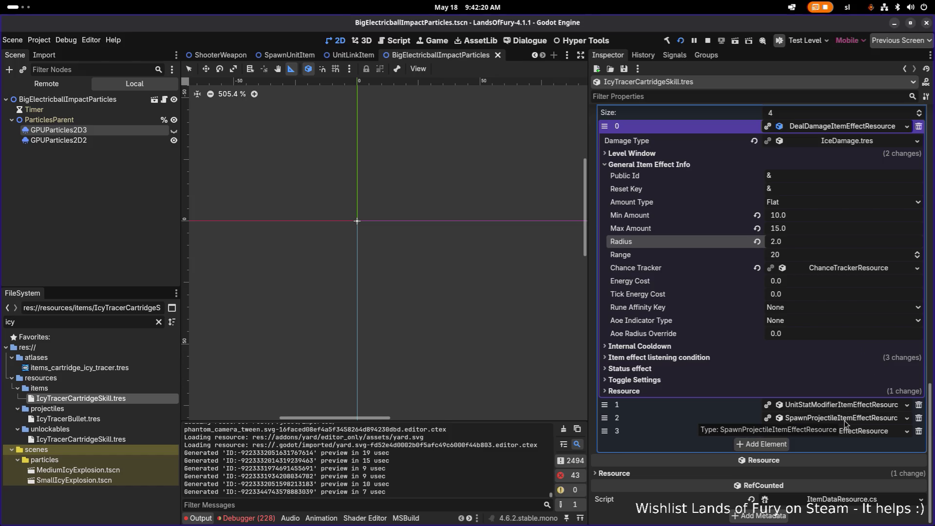
click(845, 420)
scroll(840, 424, down, 10)
scroll(836, 426, down, 2)
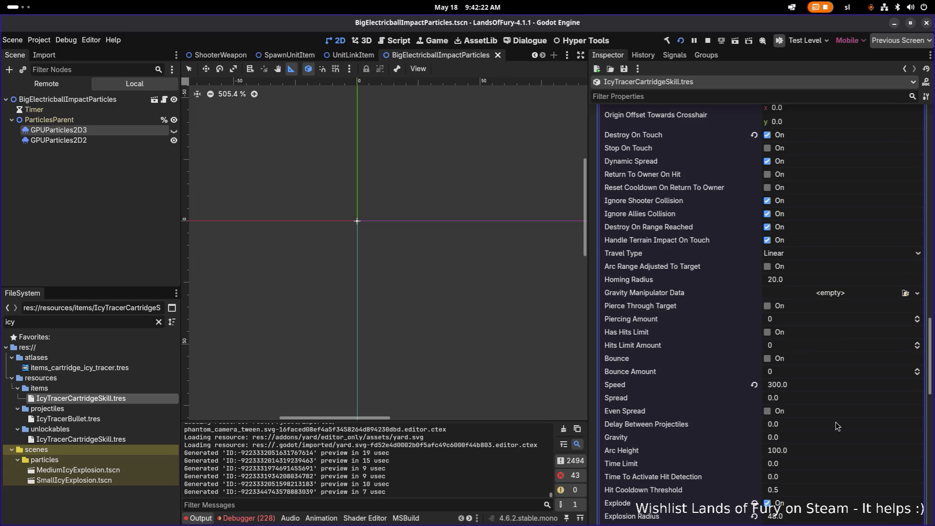
scroll(836, 426, down, 20)
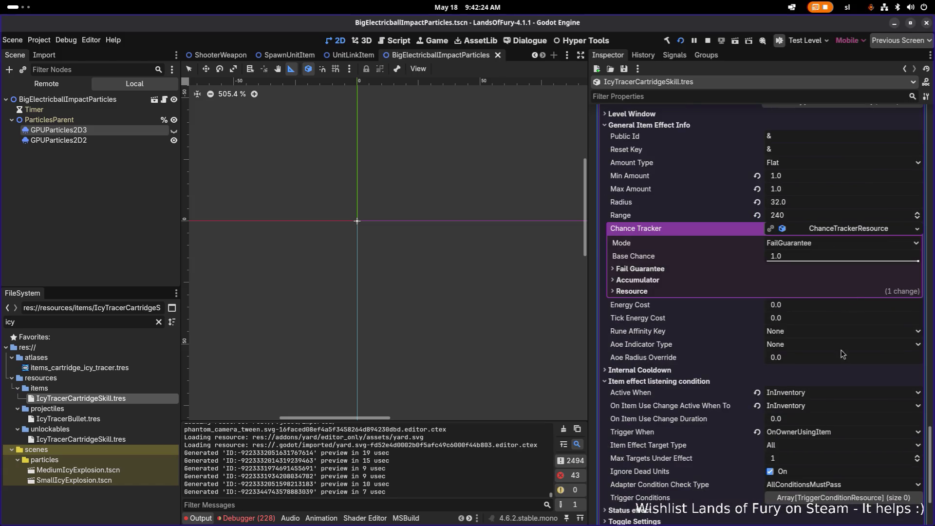
click(824, 205)
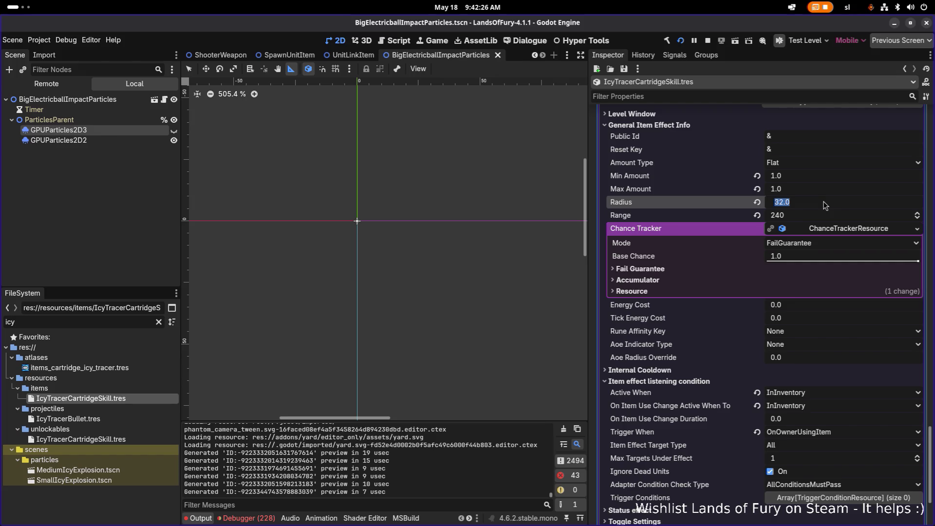
text(0)
key(Return)
key(ctrl+s)
Save again, stop the running game, and switch to the code editor
scroll(816, 217, up, 6)
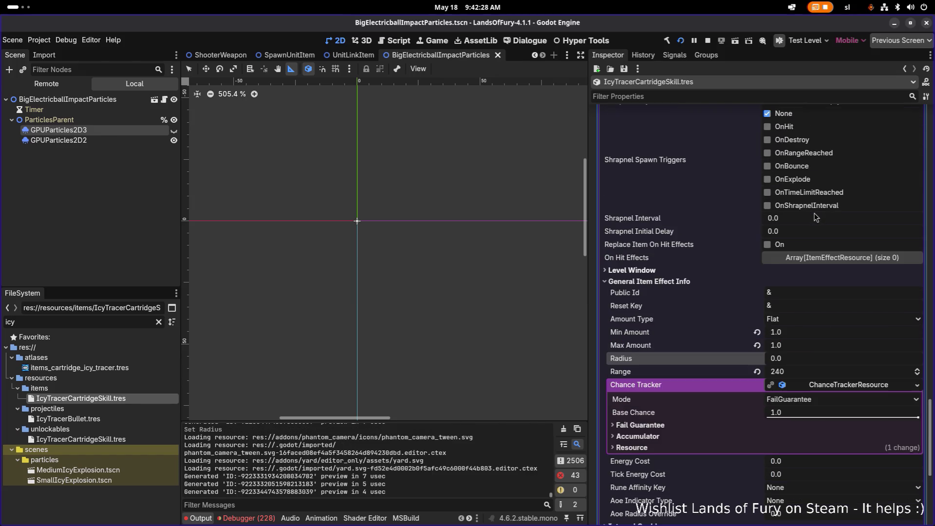
scroll(816, 217, up, 5)
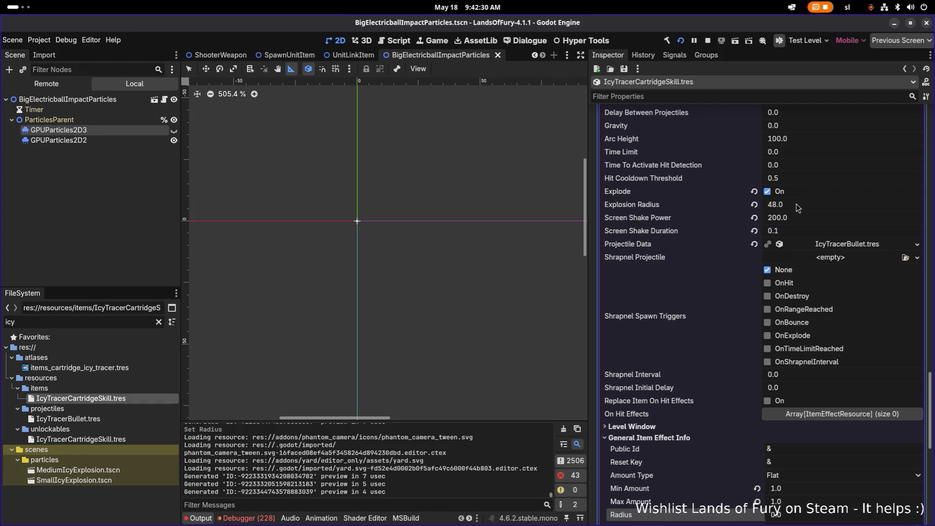
scroll(800, 214, up, 10)
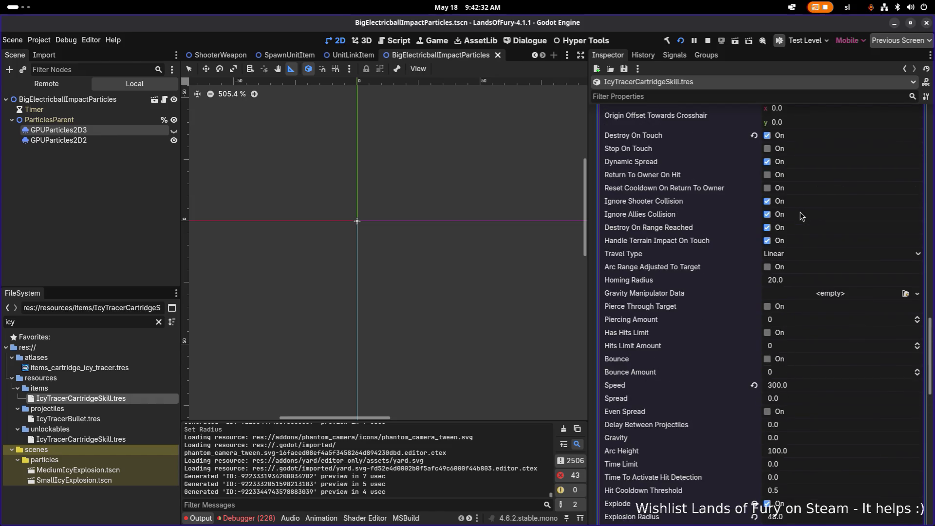
scroll(800, 216, down, 8)
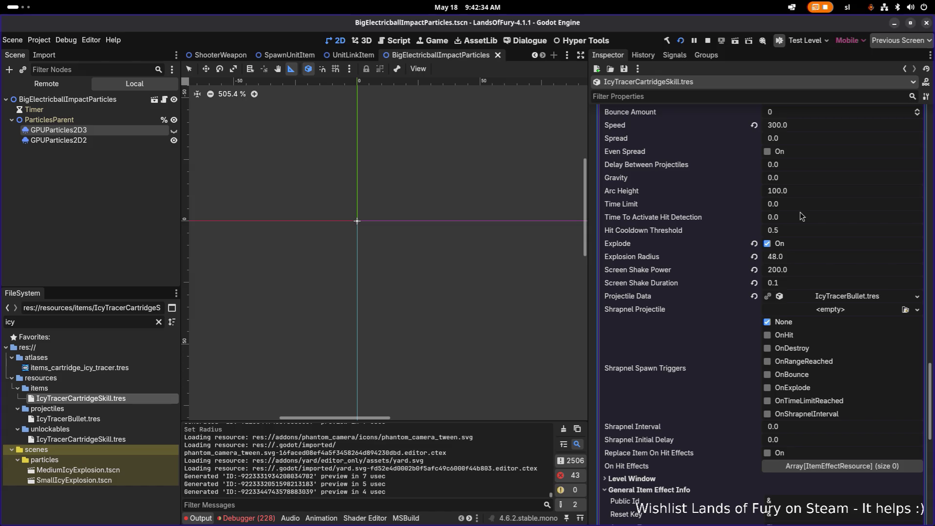
key(ctrl+s)
scroll(743, 255, down, 10)
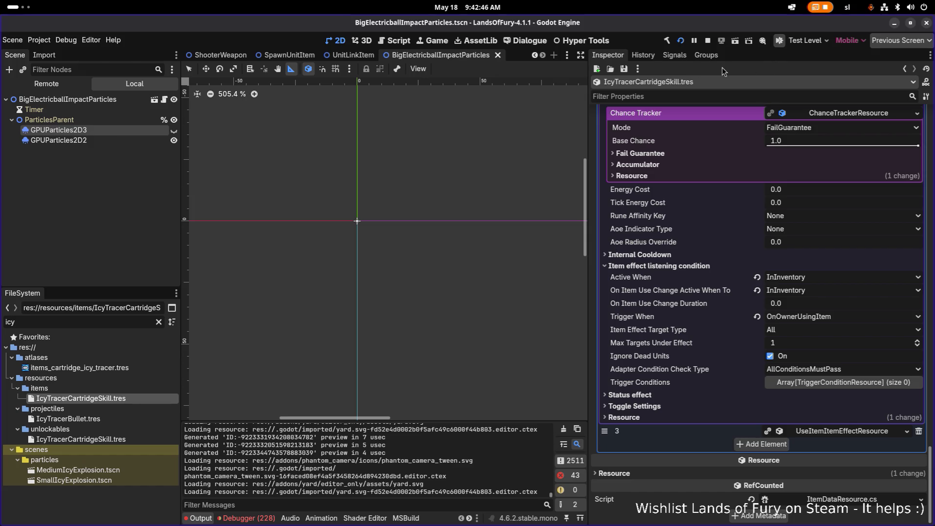
click(712, 41)
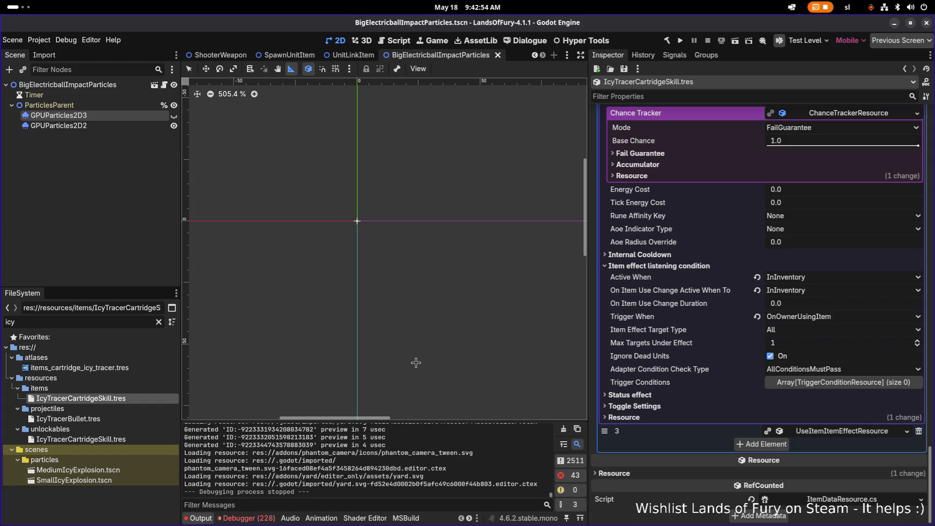
key(alt+Tab)
key(alt+Tab)
key(alt+shift+Tab)
key(alt+shift+Tab)
key(alt+Tab)
key(alt+Tab)
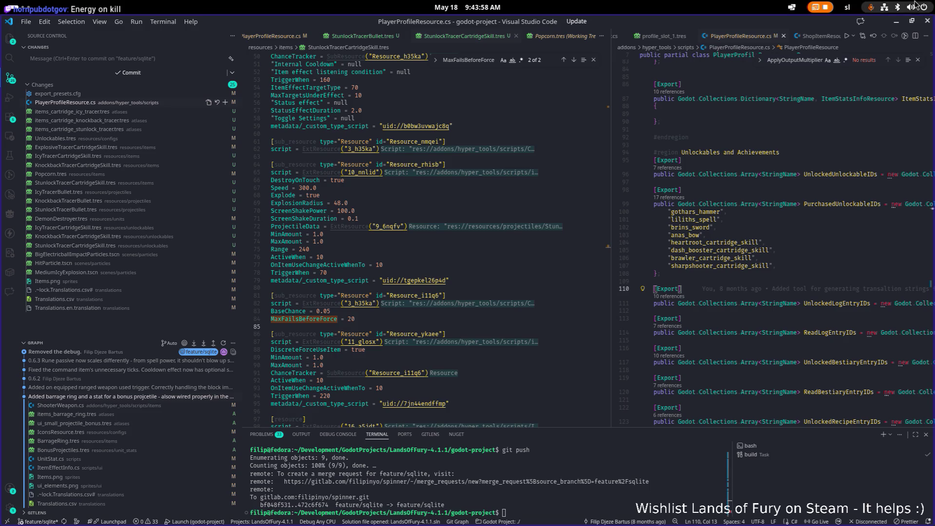
Hide VS Code after the git push to return to Godot
click(897, 22)
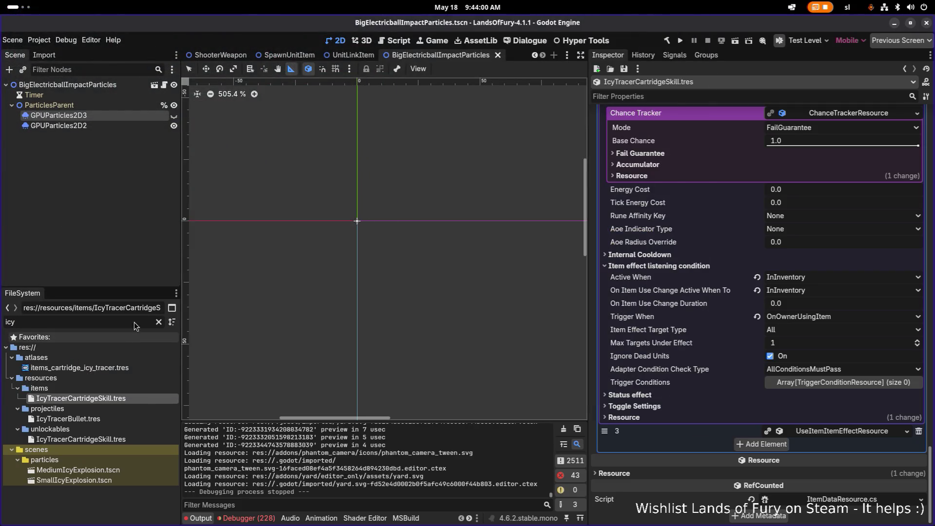
Clear the file filter and browse the HeartrootCartridgeSkill and HealthBlastRune resources
click(158, 323)
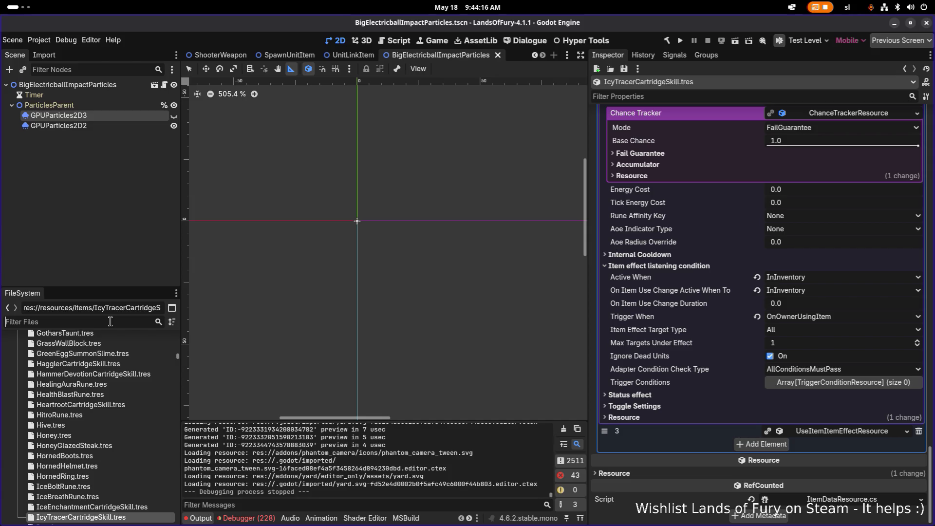
click(113, 405)
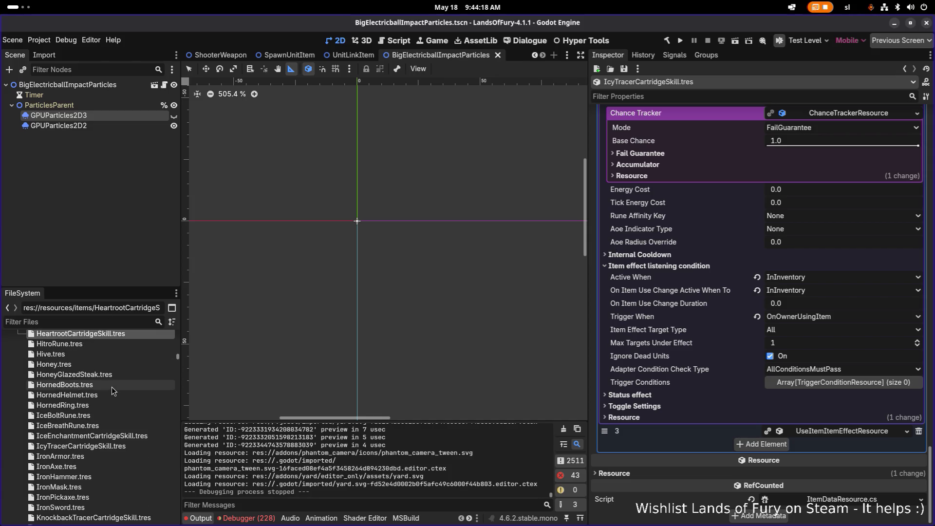
scroll(112, 404, down, 2)
click(116, 369)
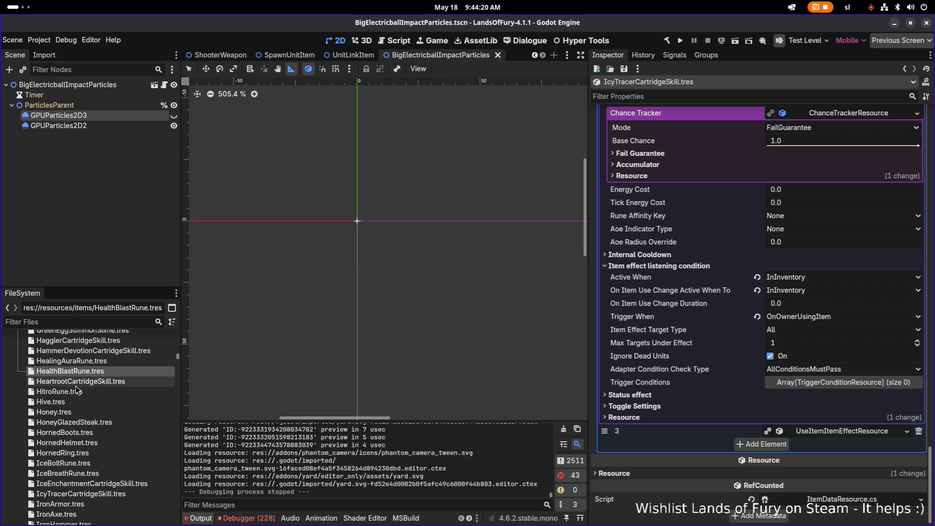
scroll(104, 382, down, 2)
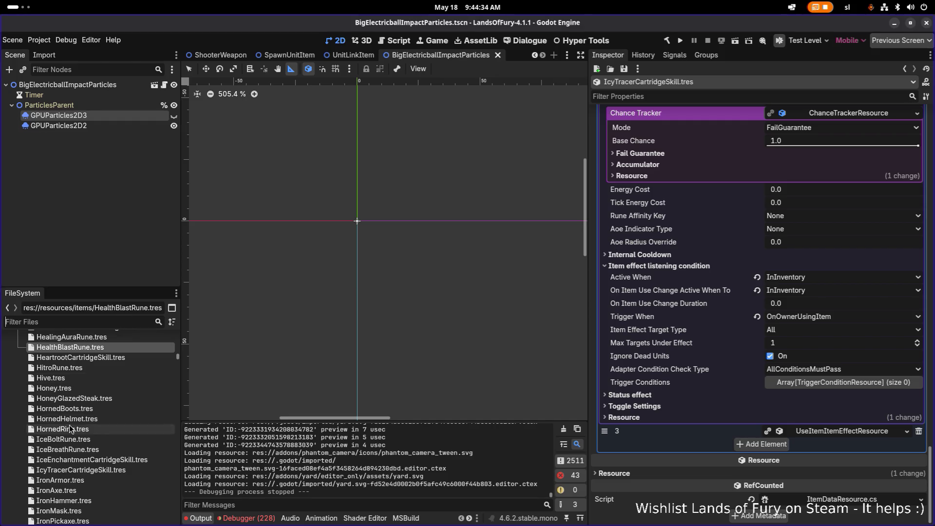
scroll(92, 420, down, 5)
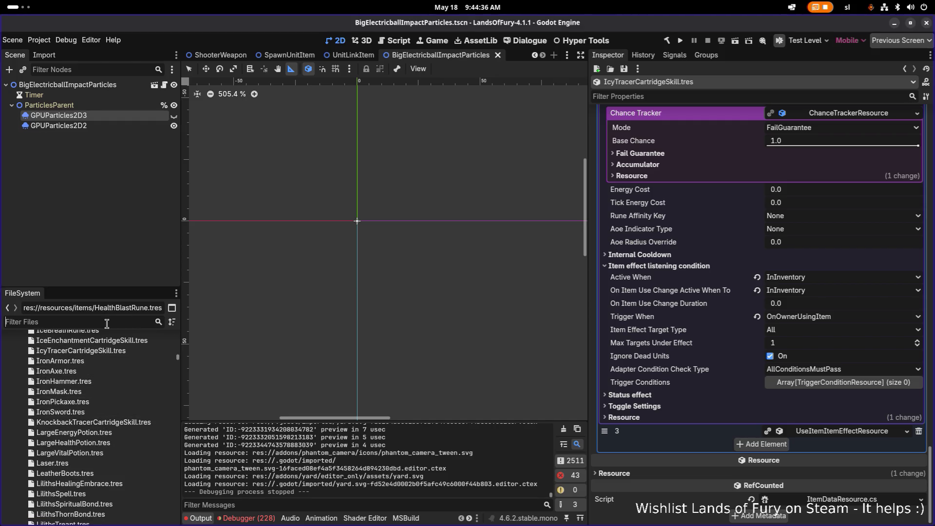
Filter files by 'cartridge' and open the EnergyRegenCartridgeSkill.tres unlockable
text(cartridge)
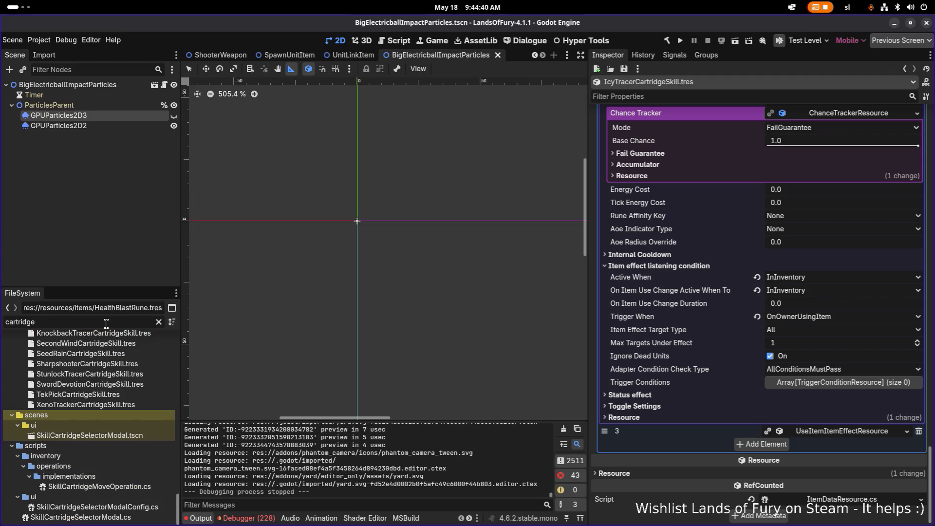
scroll(113, 378, up, 4)
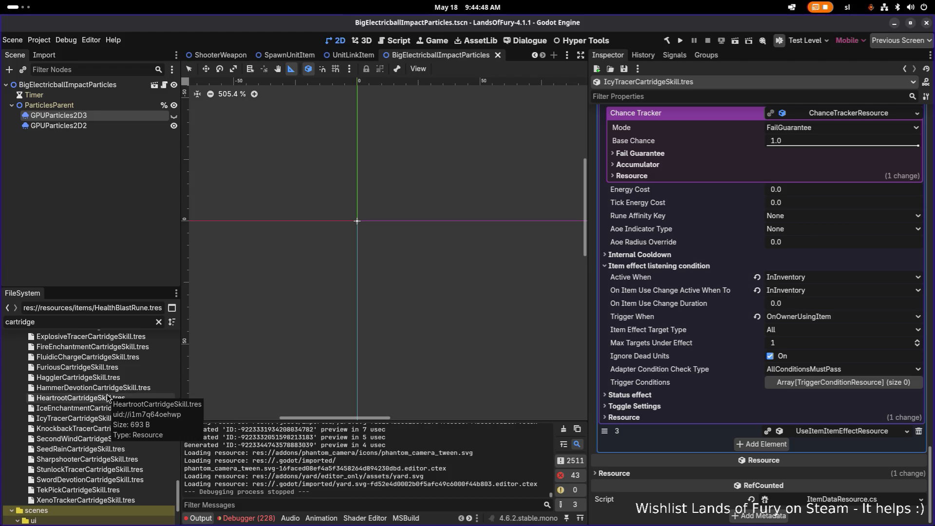
scroll(107, 397, up, 1)
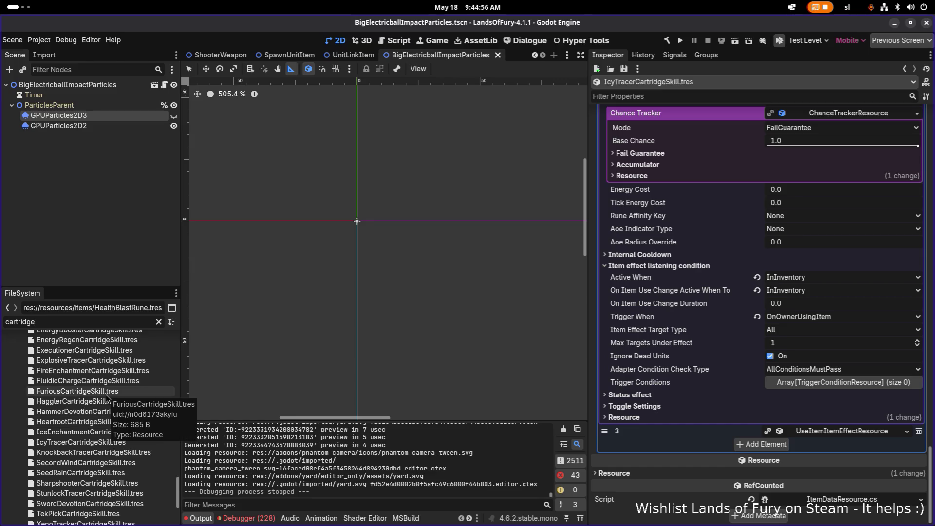
scroll(106, 394, up, 1)
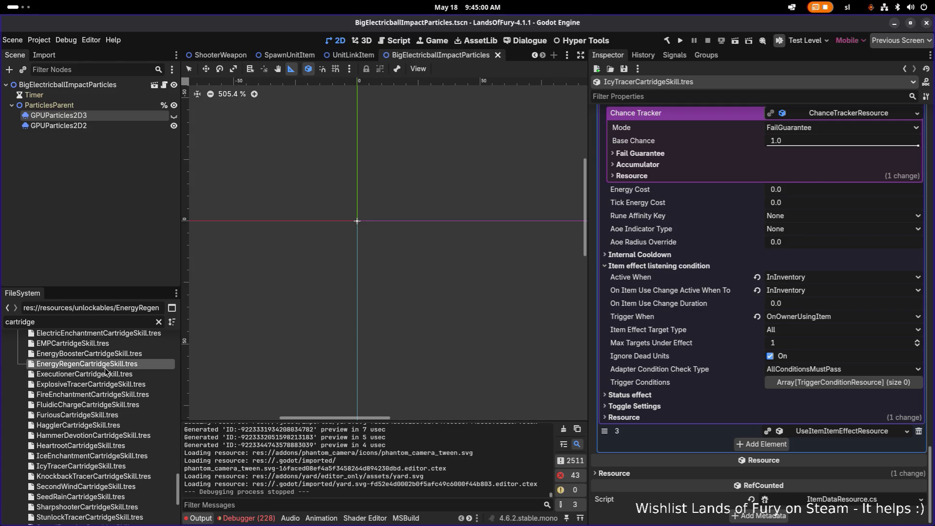
click(104, 367)
scroll(53, 373, up, 2)
scroll(73, 377, up, 8)
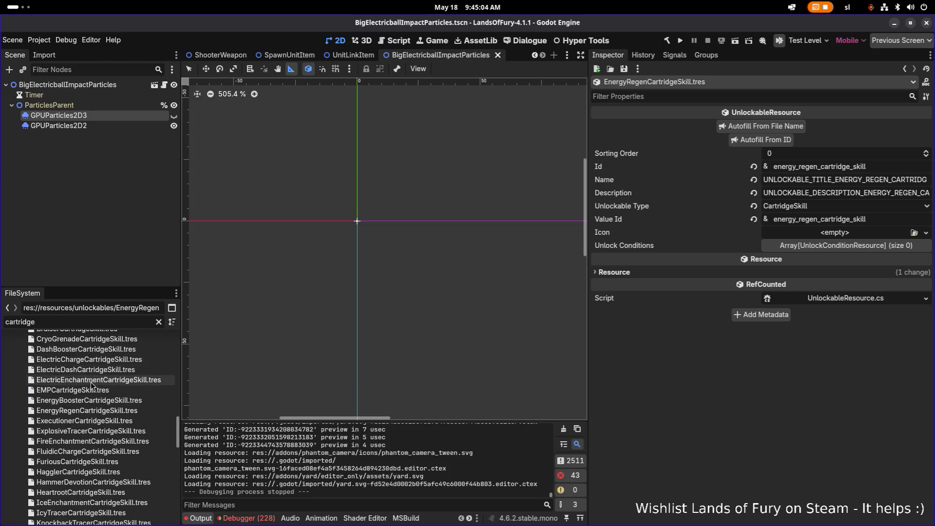
Open the EnergyRegenCartridgeSkill item and expand both of its item effects
click(95, 401)
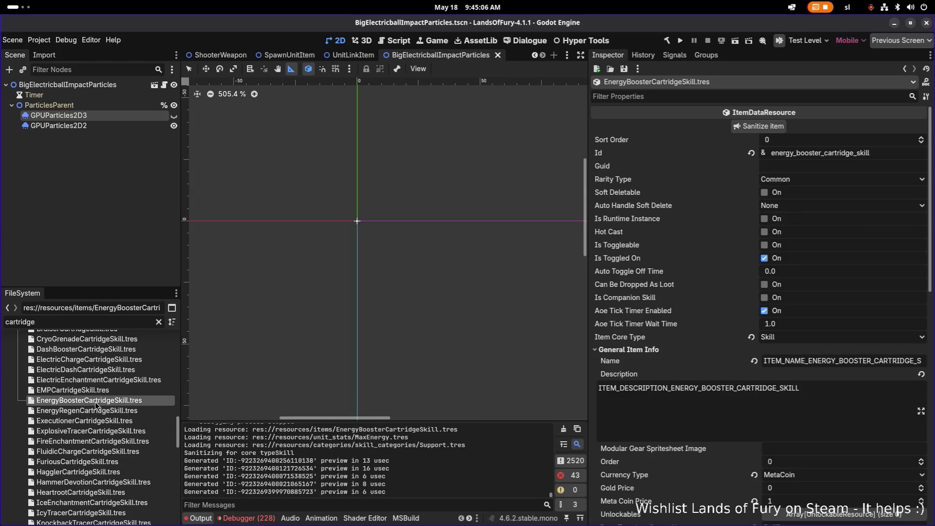
click(113, 414)
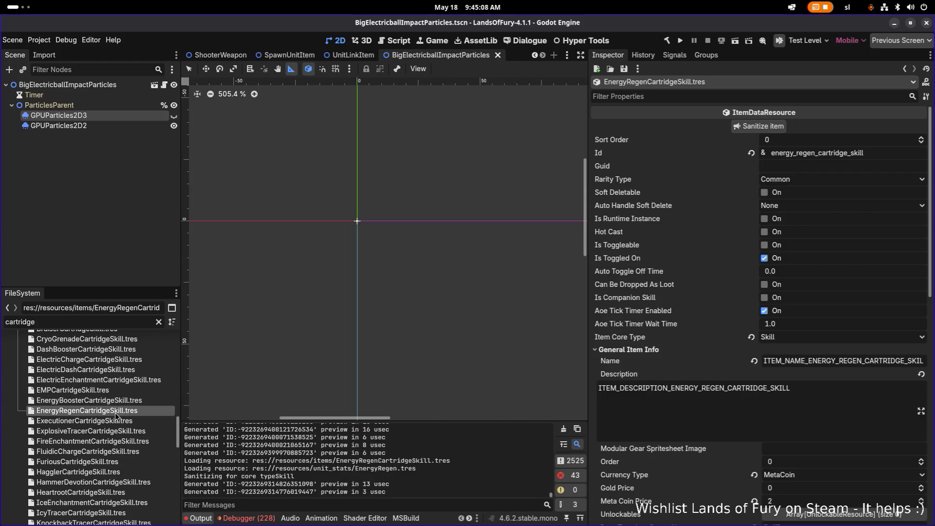
scroll(821, 386, down, 5)
scroll(818, 400, down, 5)
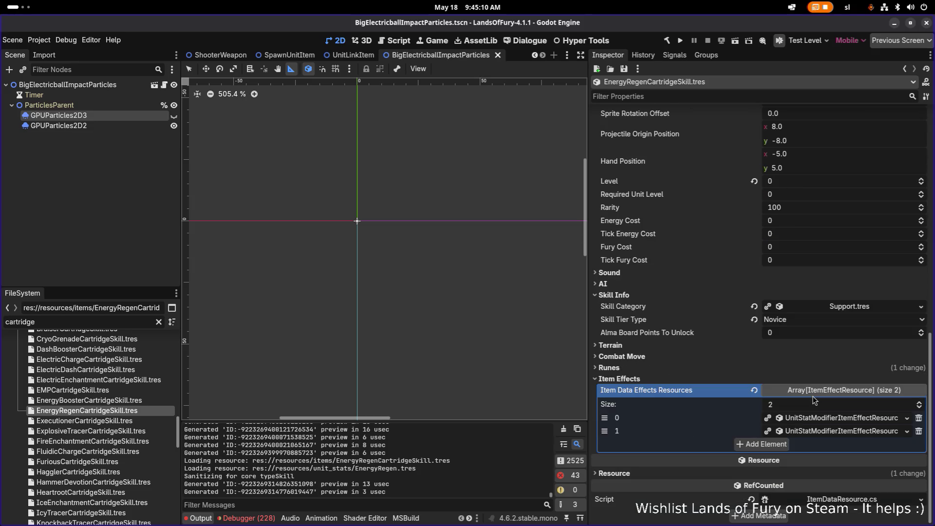
click(838, 419)
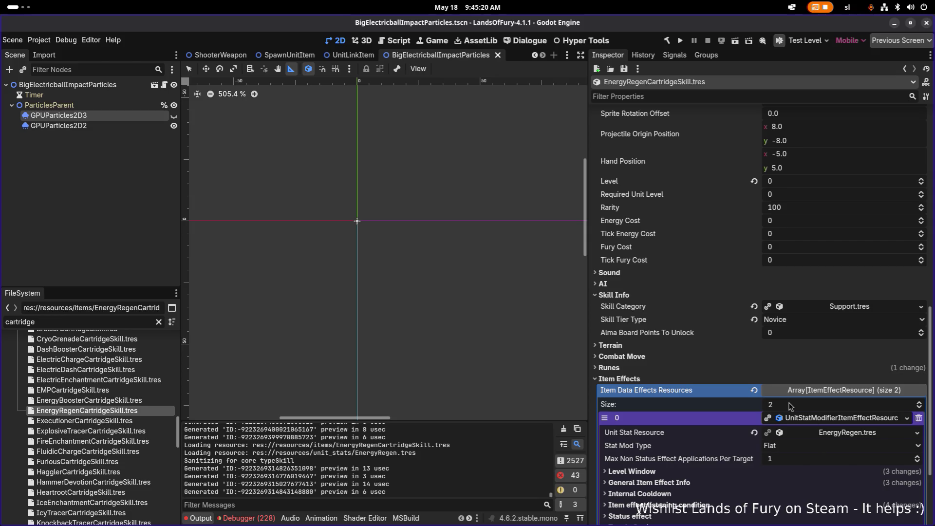
scroll(790, 406, down, 3)
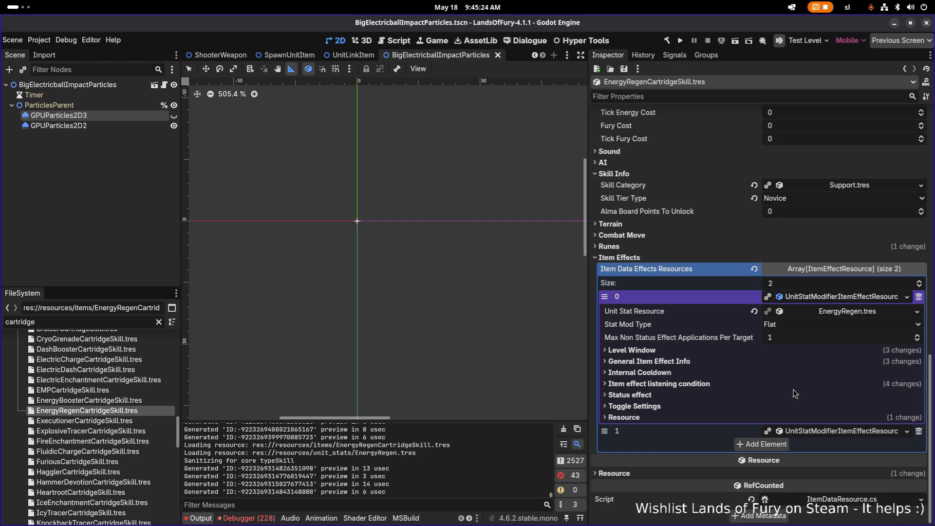
click(828, 430)
scroll(830, 431, down, 3)
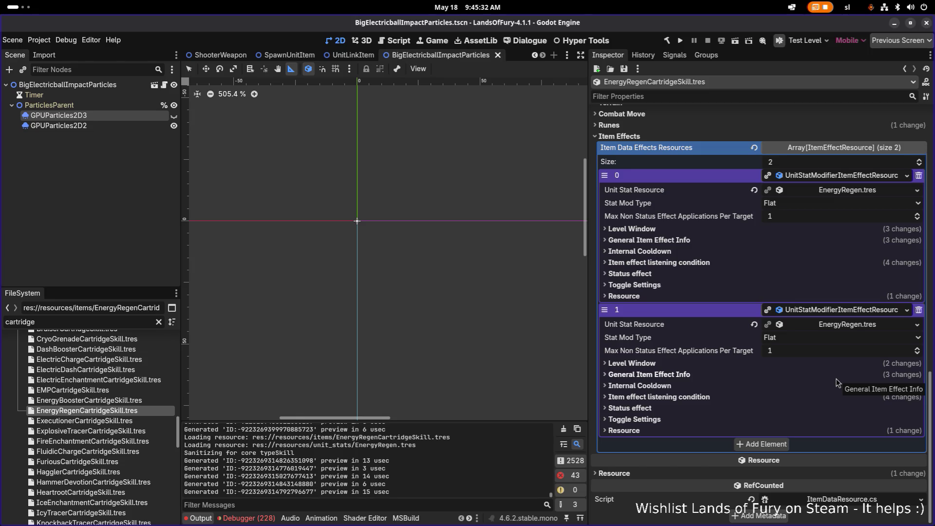
scroll(837, 382, up, 1)
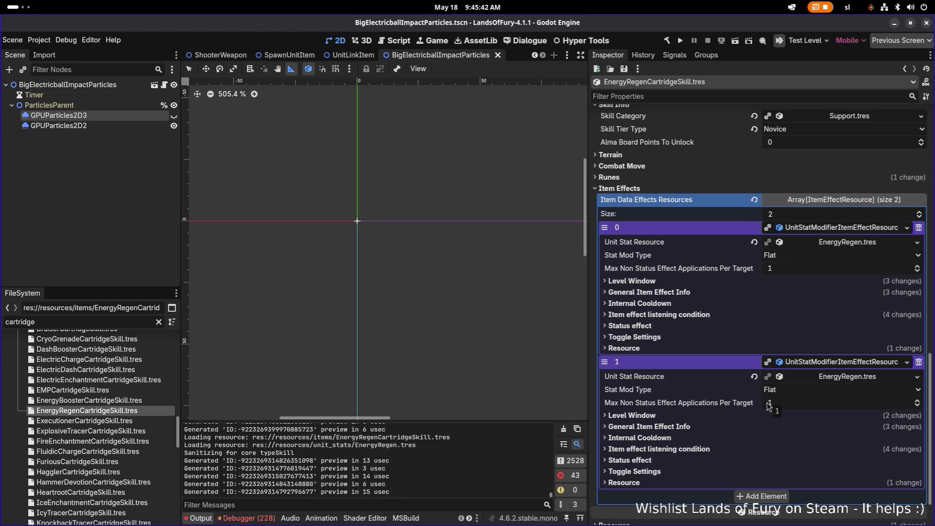
Inspect the effects' general info and chance tracker, then collapse both item effects
click(701, 427)
scroll(719, 431, down, 5)
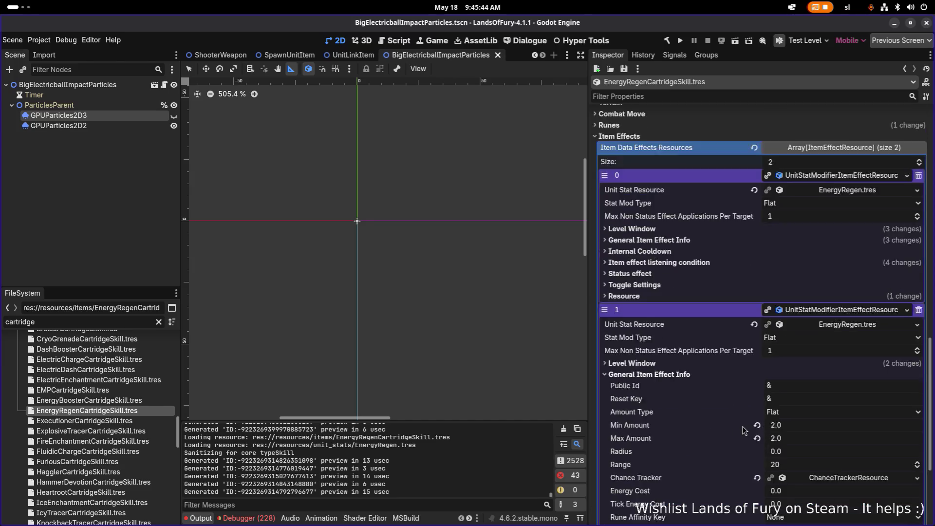
click(828, 308)
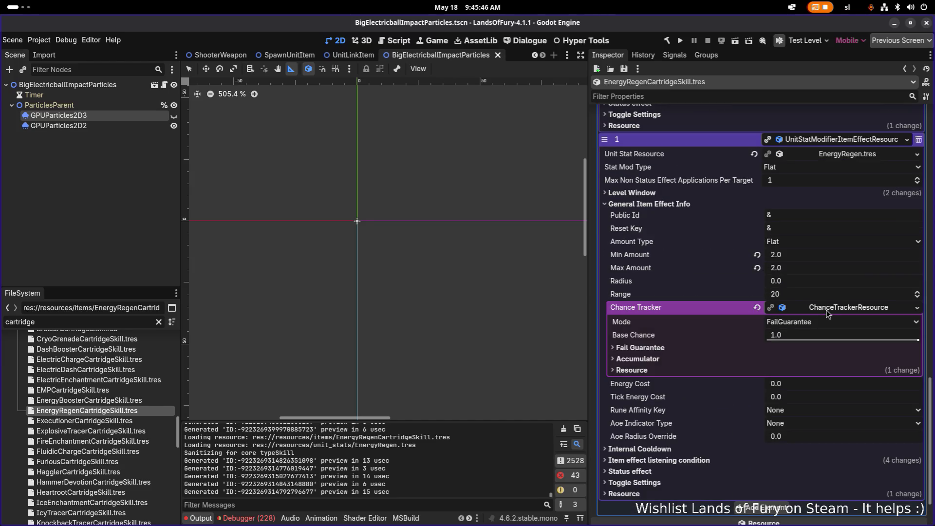
click(829, 307)
scroll(712, 346, up, 5)
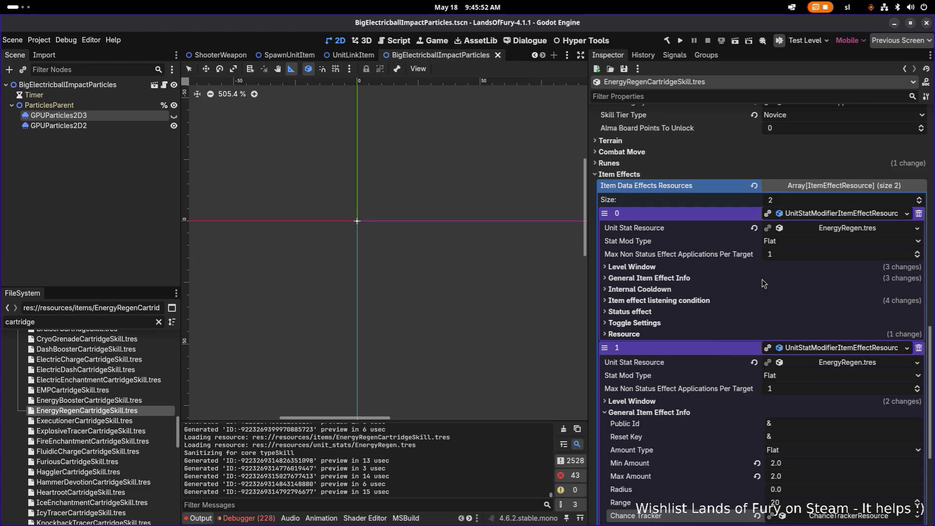
click(697, 280)
click(698, 281)
click(822, 347)
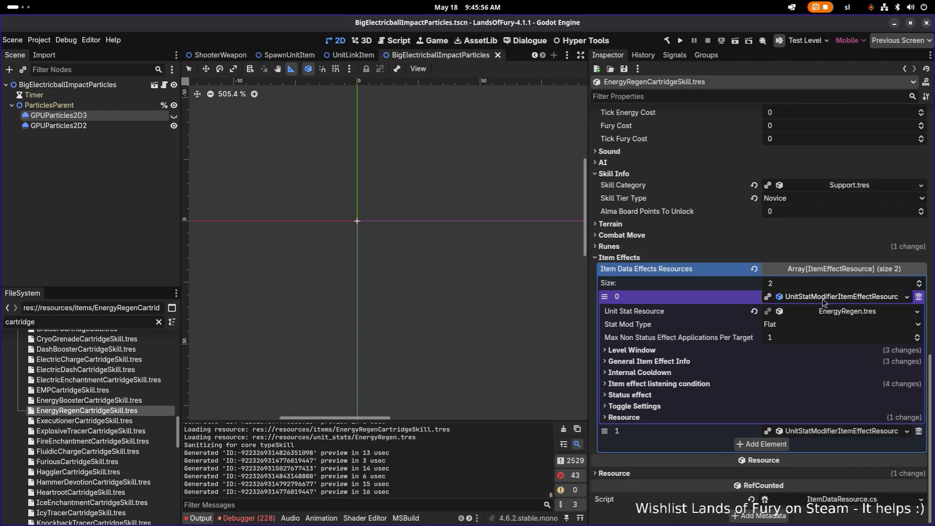
click(826, 299)
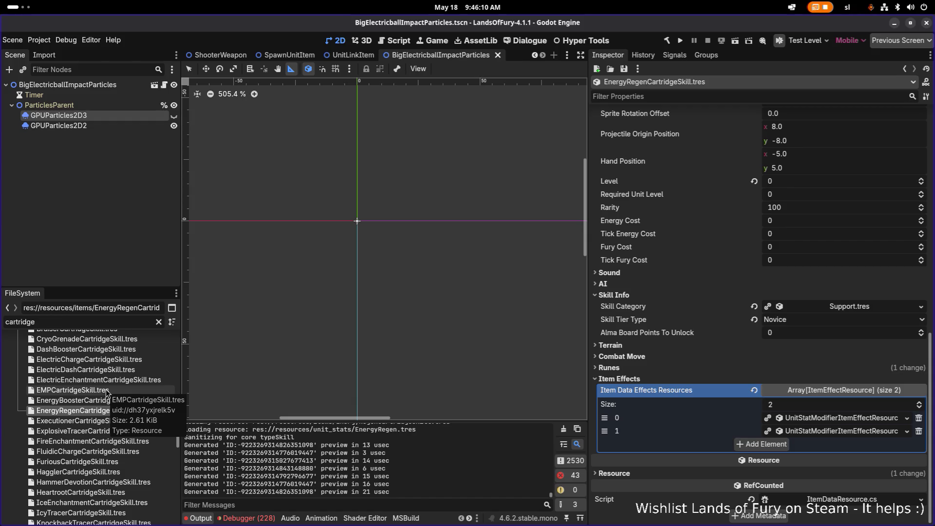
Look over ArcaneCartridgeSkill.tres and BowDevotionCartridgeSkill.tres in the items folder
scroll(106, 390, up, 3)
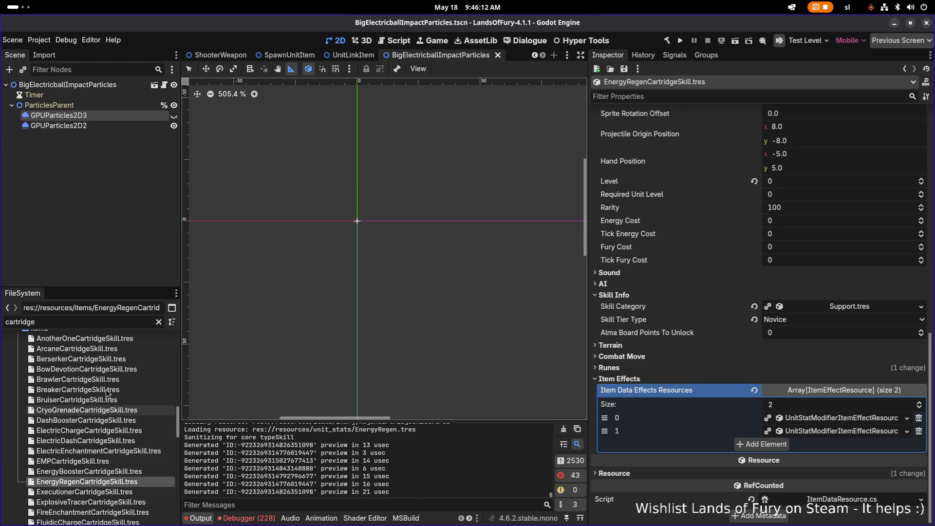
scroll(106, 390, up, 3)
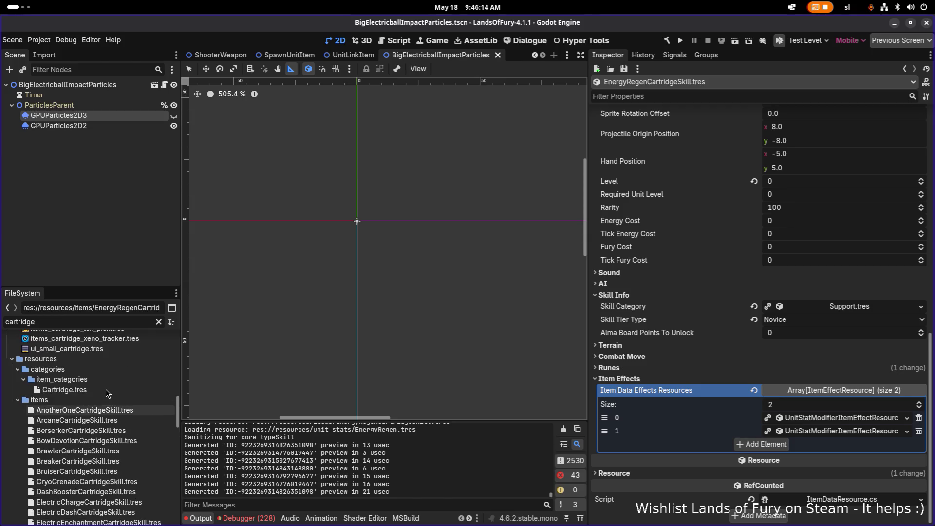
scroll(106, 390, down, 1)
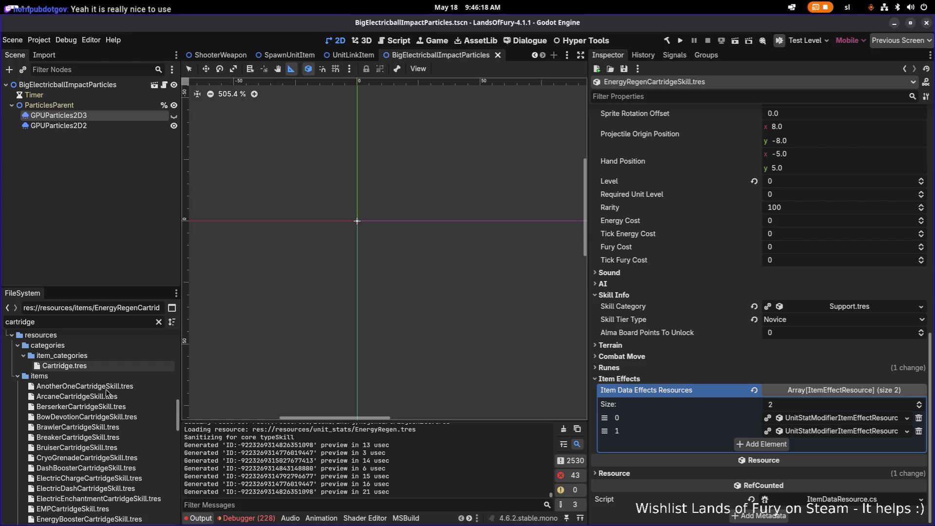
click(109, 394)
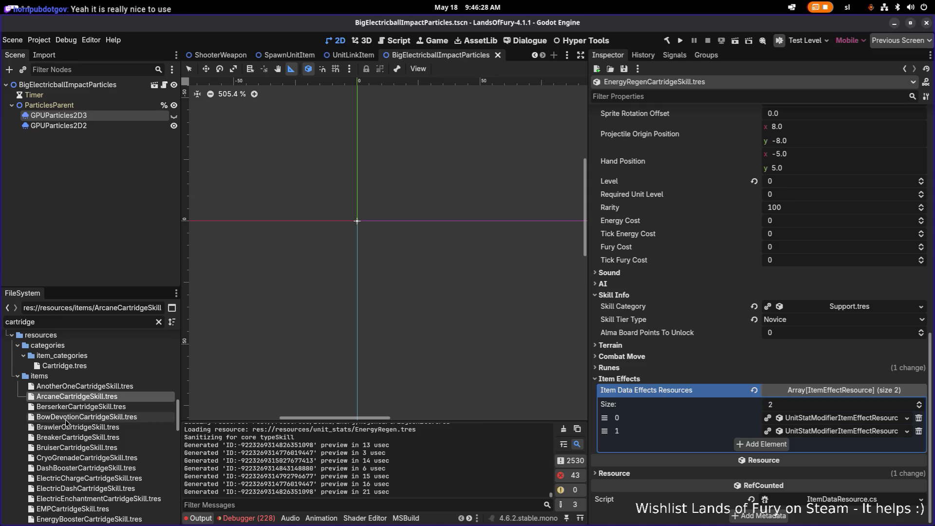
click(66, 419)
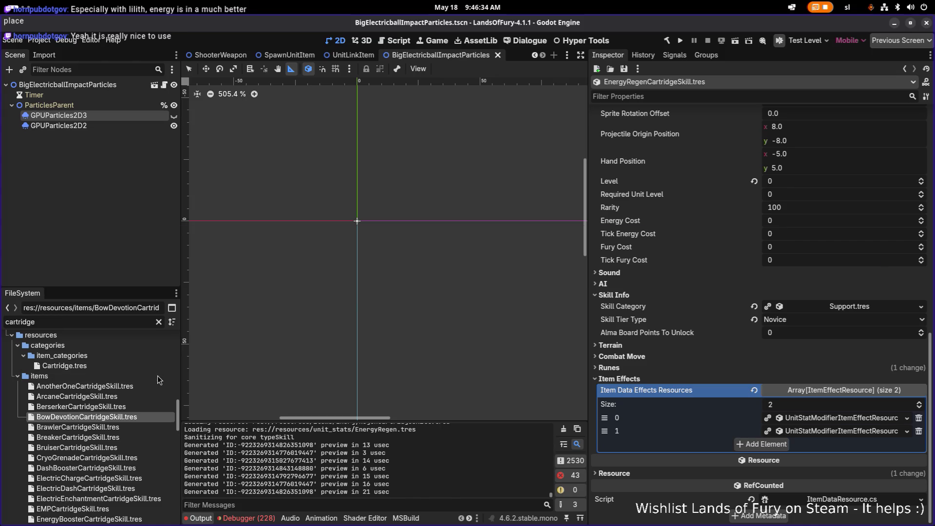
Bring up the app launcher to switch programs
key(super)
click(112, 265)
key(super)
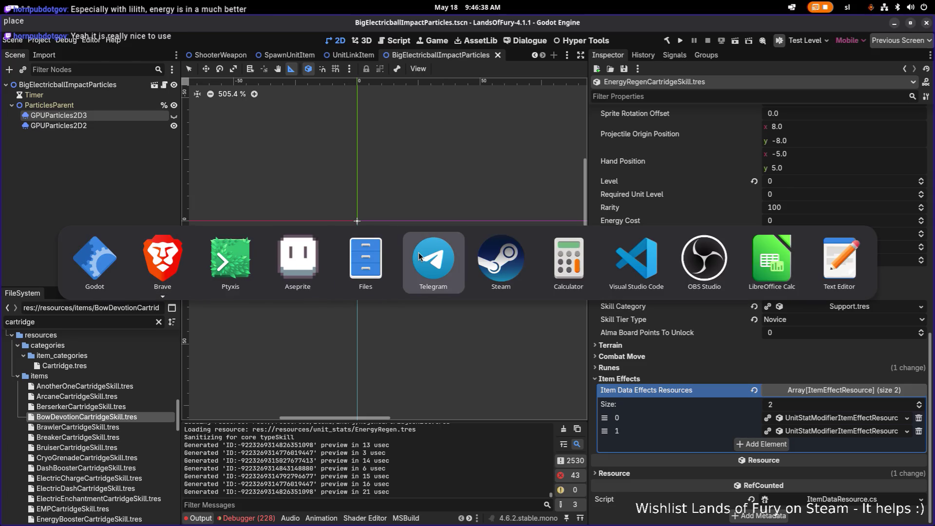
click(319, 254)
scroll(372, 244, left, 3)
scroll(392, 214, up, 5)
scroll(392, 214, up, 2)
ctrl+scroll(393, 214, up, 1)
scroll(414, 292, down, 3)
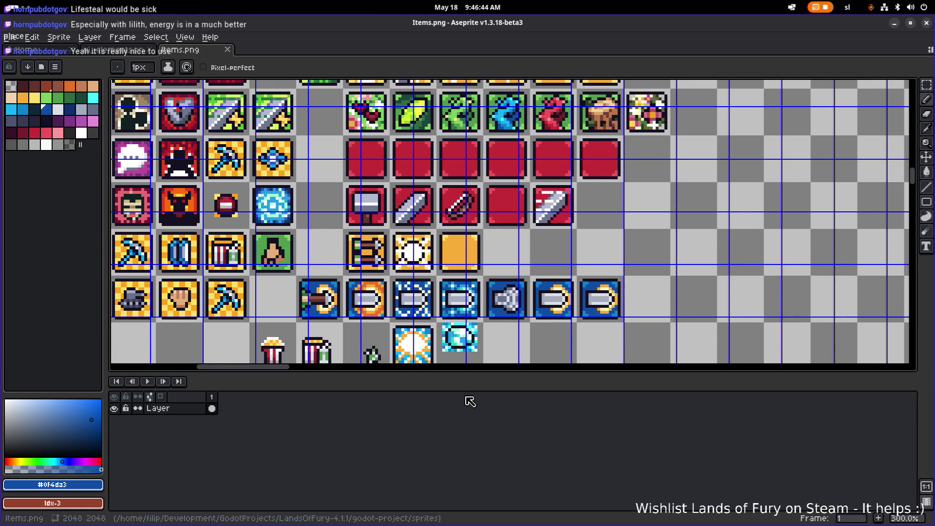
scroll(461, 299, up, 2)
key(m)
mouse_move(498, 181)
mouse_down()
mouse_move(418, 262)
mouse_move(564, 244)
mouse_move(538, 246)
mouse_up()
key(ctrl+d)
scroll(639, 214, down, 3)
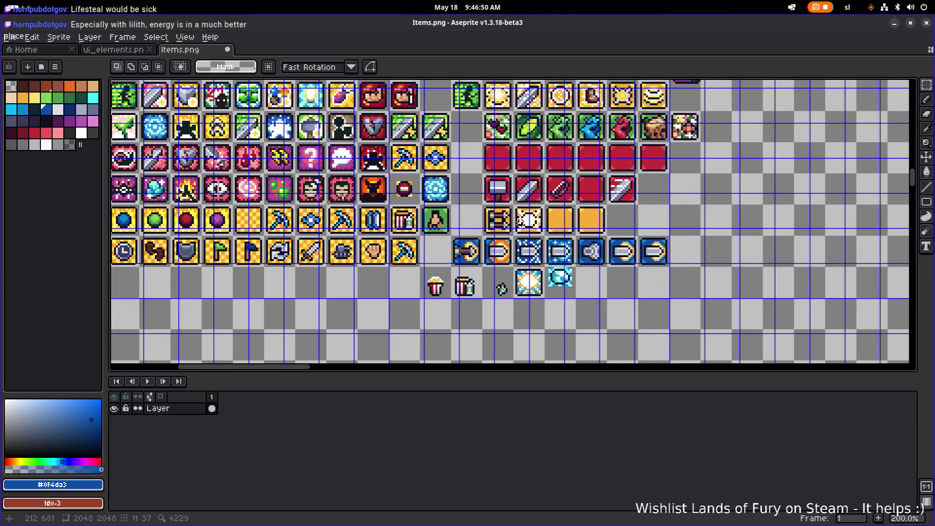
scroll(562, 294, up, 2)
scroll(562, 293, down, 3)
scroll(423, 263, up, 1)
scroll(424, 262, down, 1)
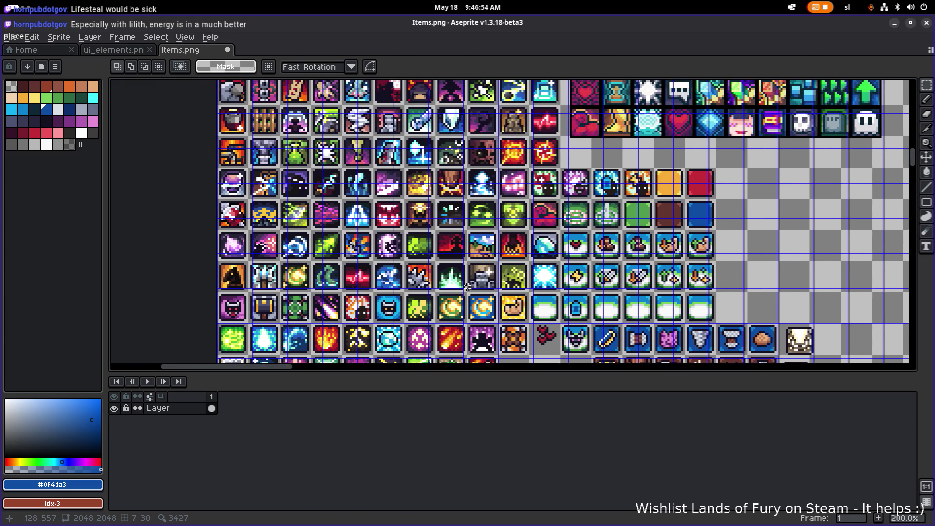
scroll(441, 305, up, 1)
drag(426, 164, 415, 229)
scroll(416, 229, down, 1)
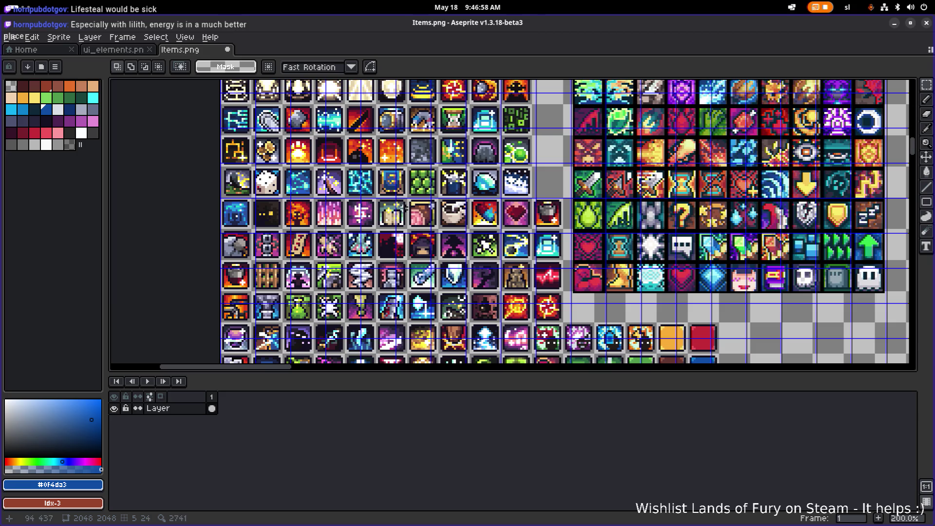
scroll(404, 209, up, 1)
scroll(374, 158, down, 1)
scroll(369, 228, up, 1)
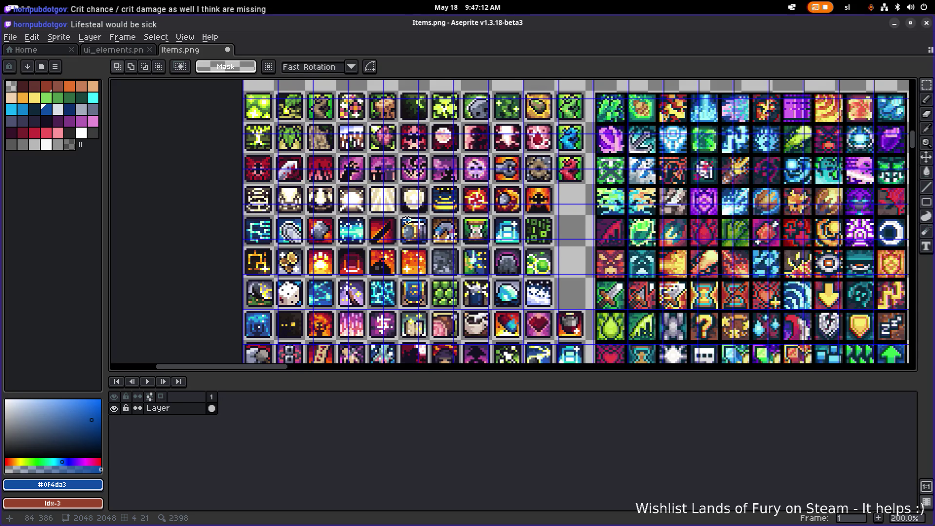
scroll(412, 220, down, 5)
scroll(411, 220, right, 3)
scroll(351, 238, down, 2)
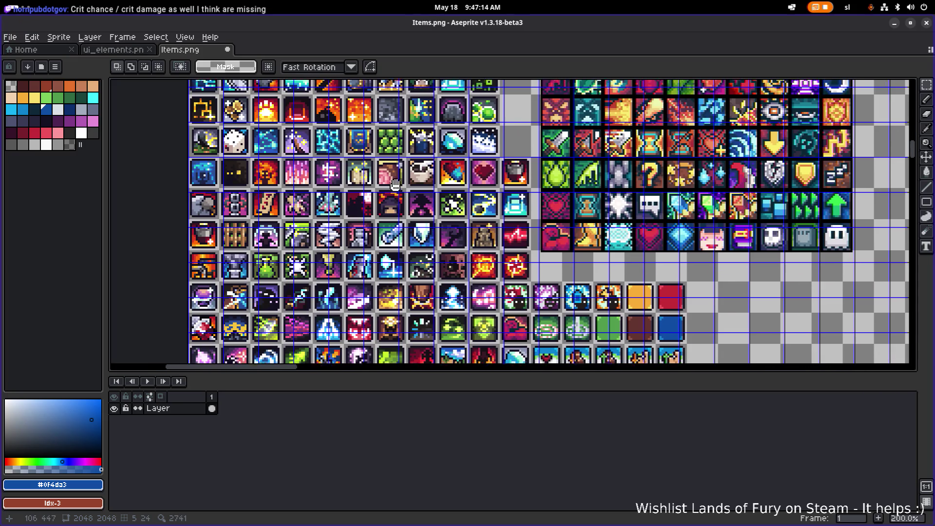
scroll(346, 253, down, 4)
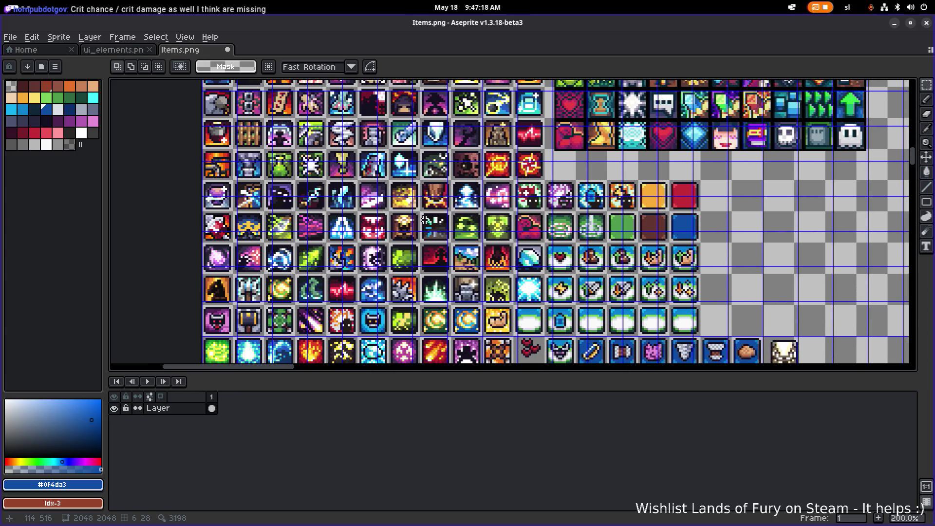
scroll(390, 243, down, 2)
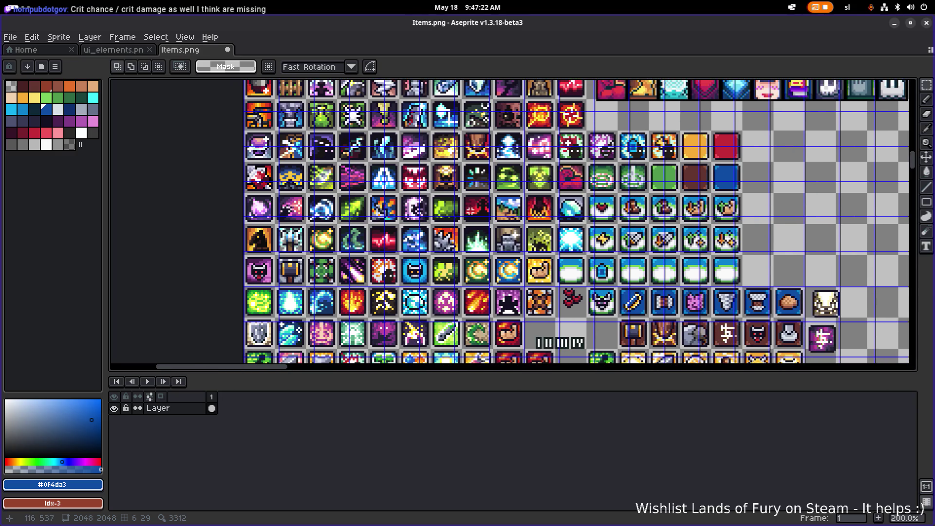
scroll(427, 228, down, 1)
scroll(425, 227, up, 2)
scroll(467, 219, down, 3)
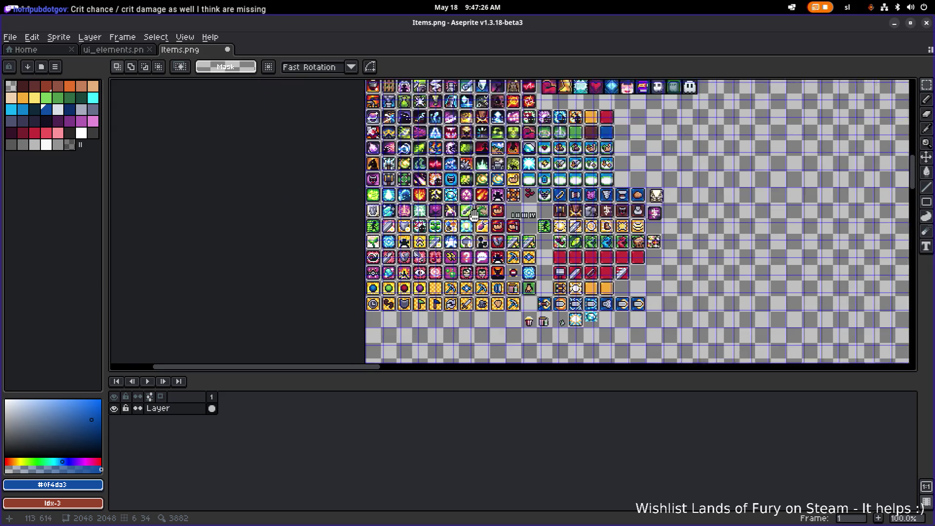
scroll(473, 214, up, 4)
scroll(517, 241, right, 2)
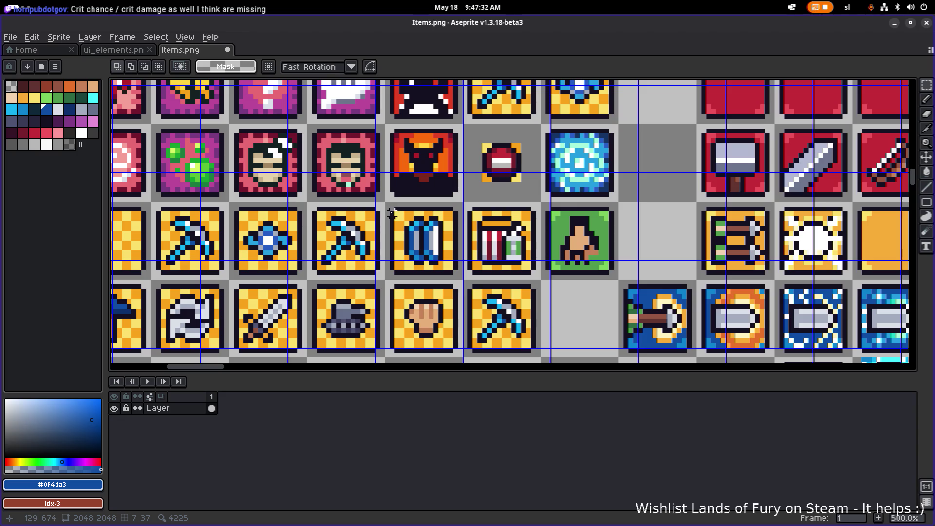
drag(387, 204, 464, 281)
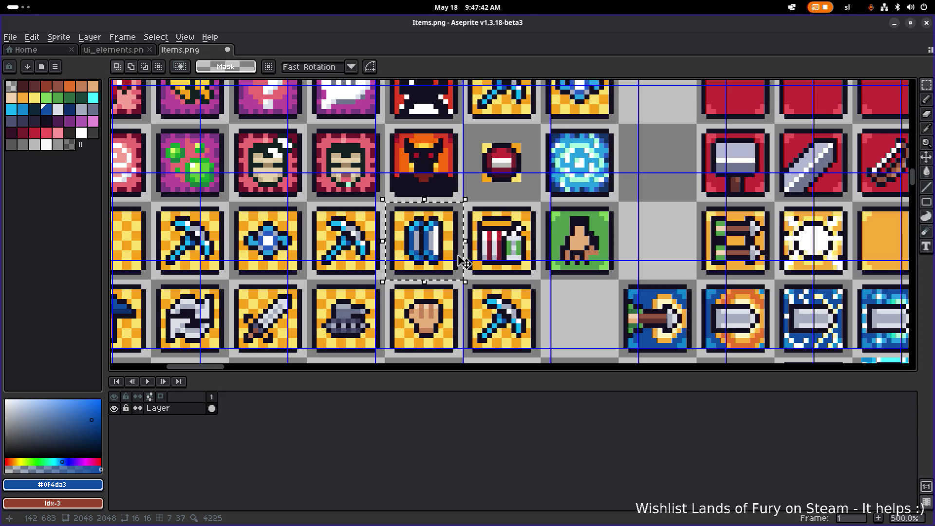
Deselect, then redraw a 16×16 selection exactly around the blue-book tile in the orange row
key(ctrl+d)
drag(388, 204, 463, 281)
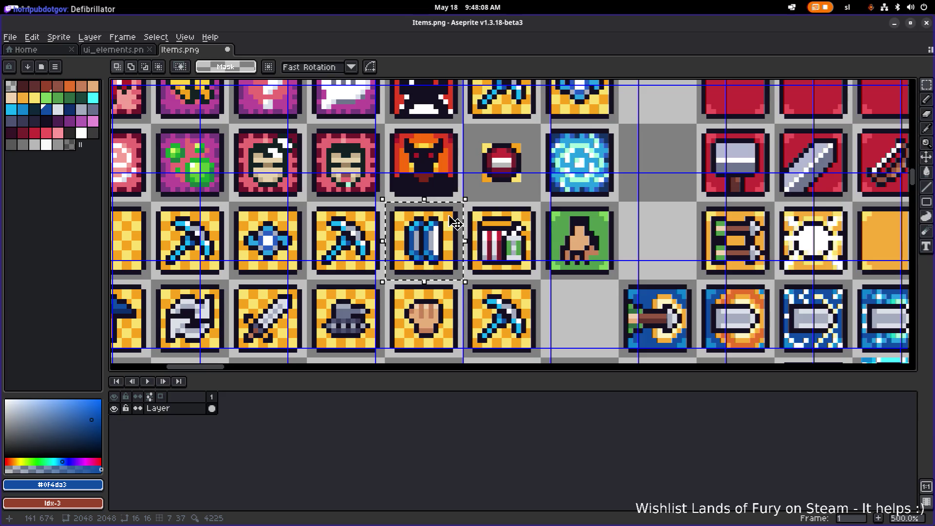
scroll(457, 202, down, 2)
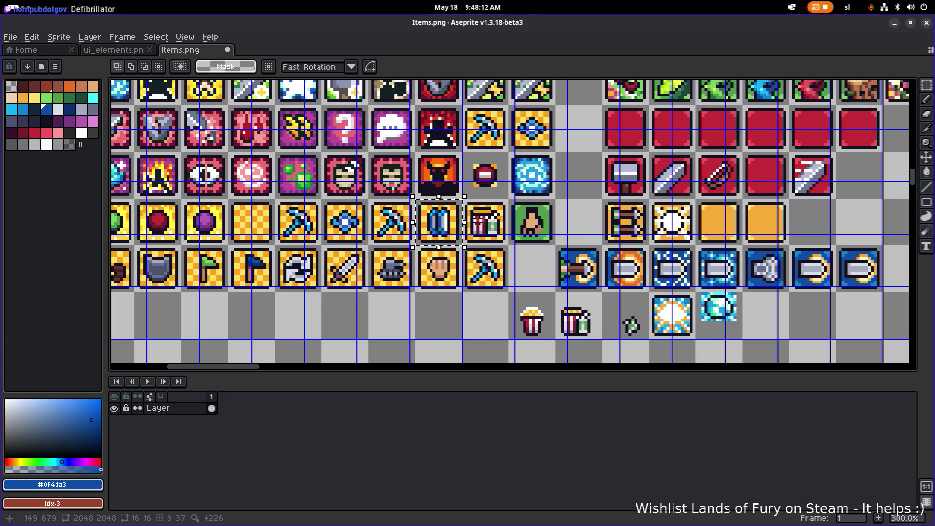
scroll(523, 222, right, 3)
scroll(542, 254, right, 2)
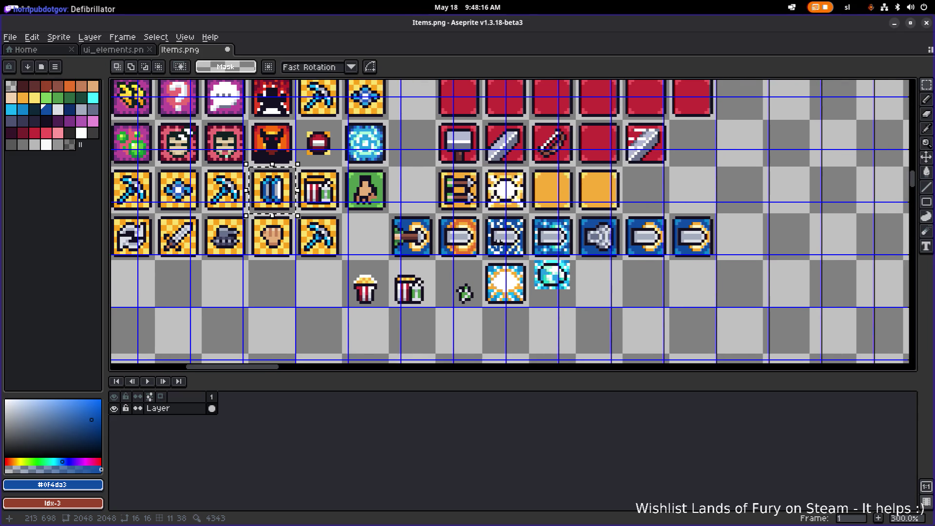
scroll(542, 255, right, 2)
scroll(507, 240, down, 1)
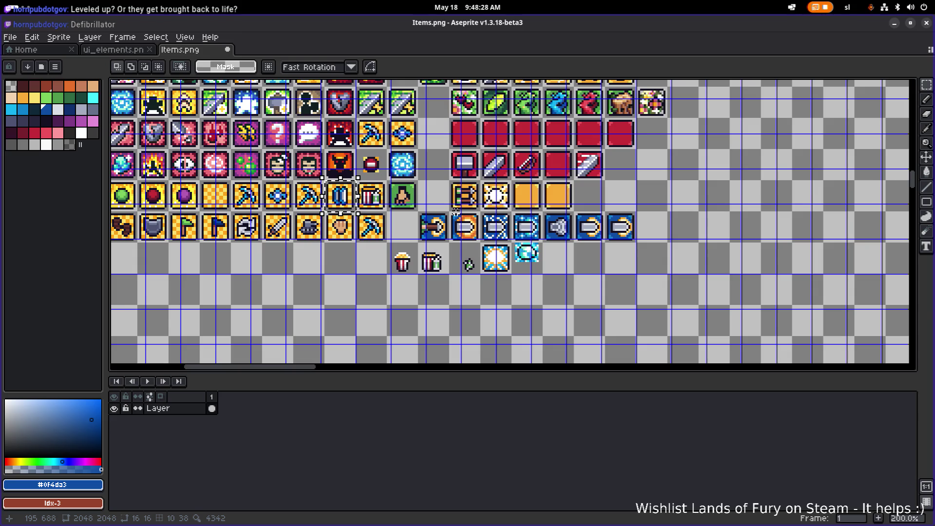
scroll(399, 208, left, 3)
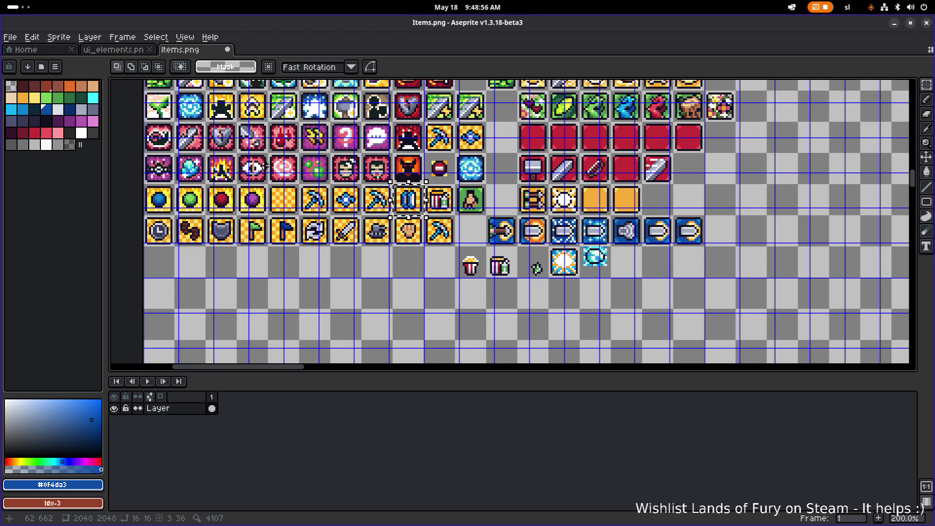
scroll(265, 166, up, 2)
scroll(292, 168, left, 3)
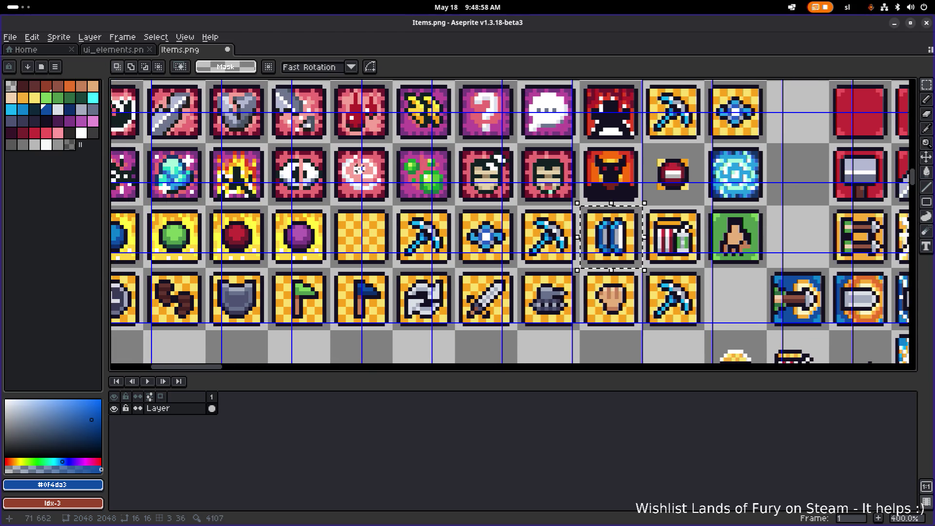
scroll(410, 178, down, 1)
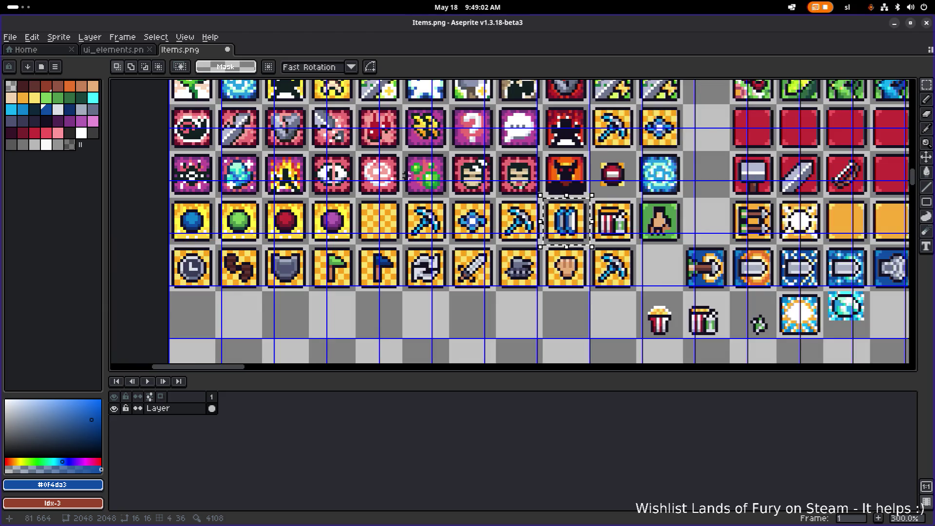
scroll(434, 168, up, 2)
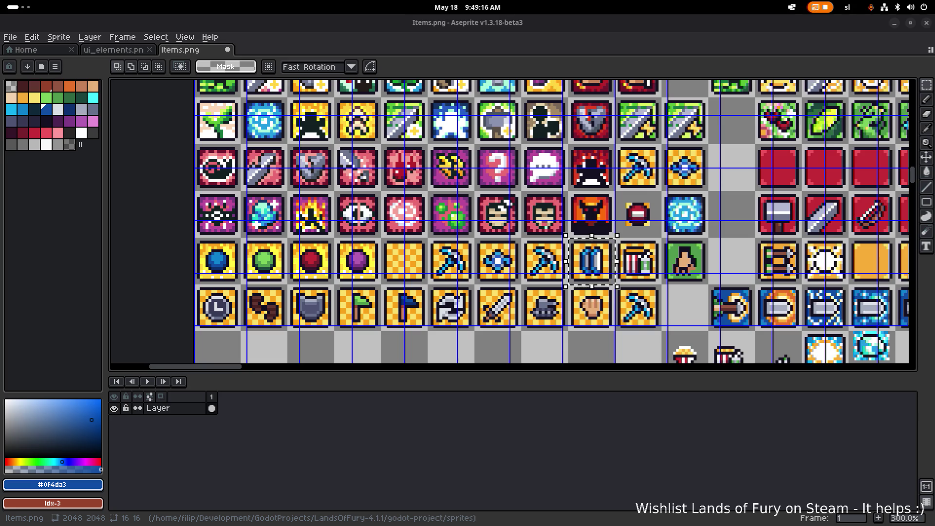
scroll(320, 224, down, 2)
scroll(320, 224, up, 2)
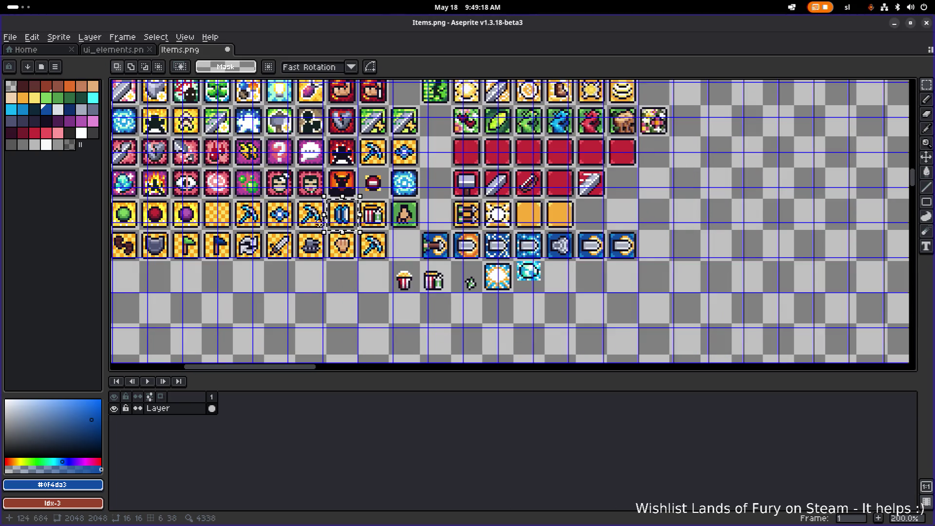
Zoom out and pan across Items.png to find empty canvas space above the icon grid
drag(320, 224, 331, 269)
scroll(385, 276, up, 1)
scroll(385, 276, left, 1)
scroll(383, 267, up, 2)
scroll(384, 267, left, 4)
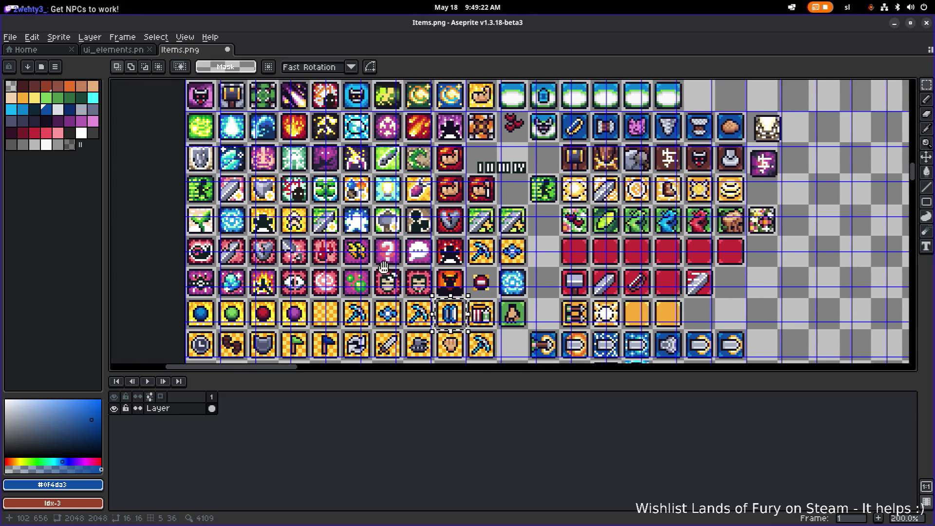
scroll(331, 242, up, 2)
scroll(331, 242, left, 1)
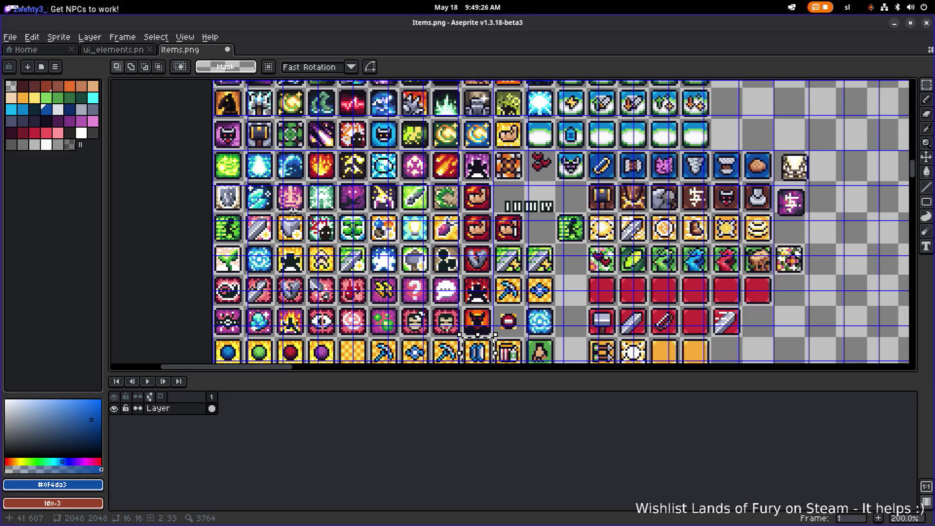
scroll(293, 212, up, 1)
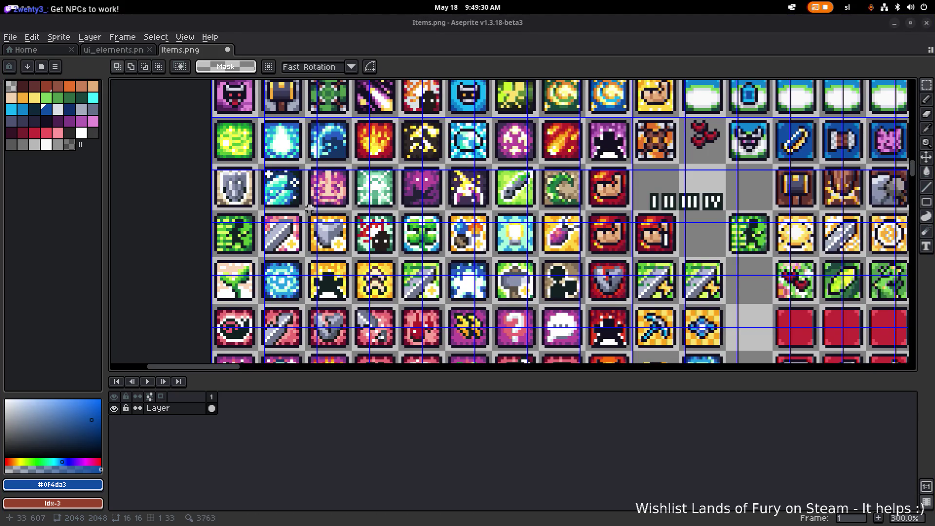
scroll(310, 236, up, 3)
scroll(307, 237, right, 3)
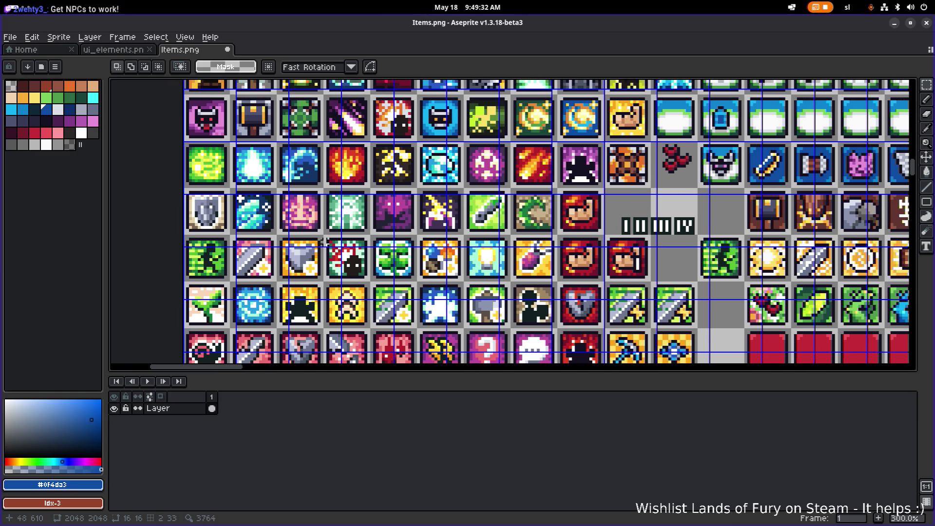
scroll(297, 237, up, 4)
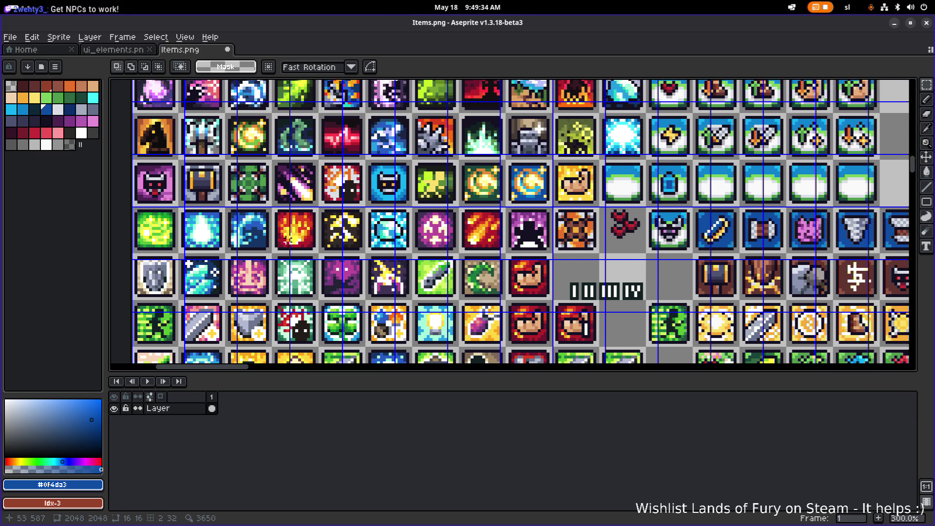
scroll(278, 236, down, 2)
scroll(278, 236, up, 3)
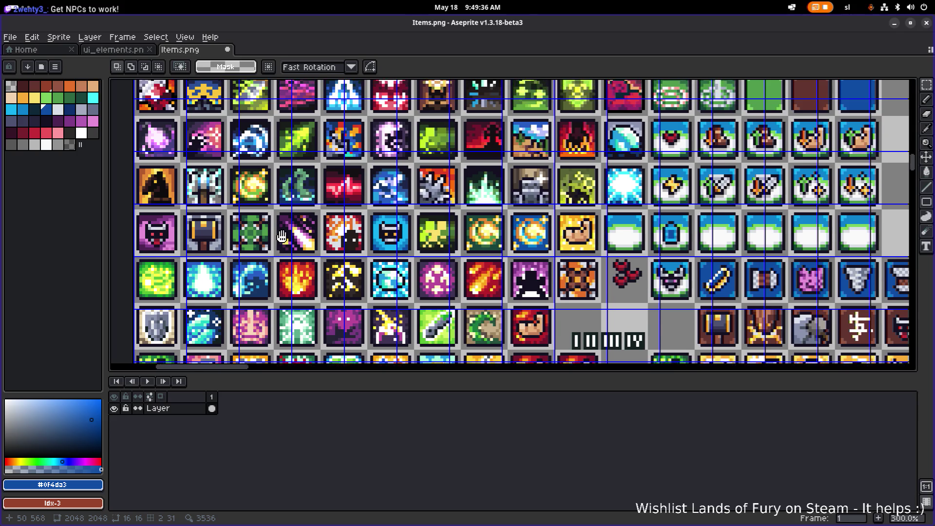
scroll(312, 267, down, 1)
scroll(311, 267, right, 2)
scroll(292, 253, left, 3)
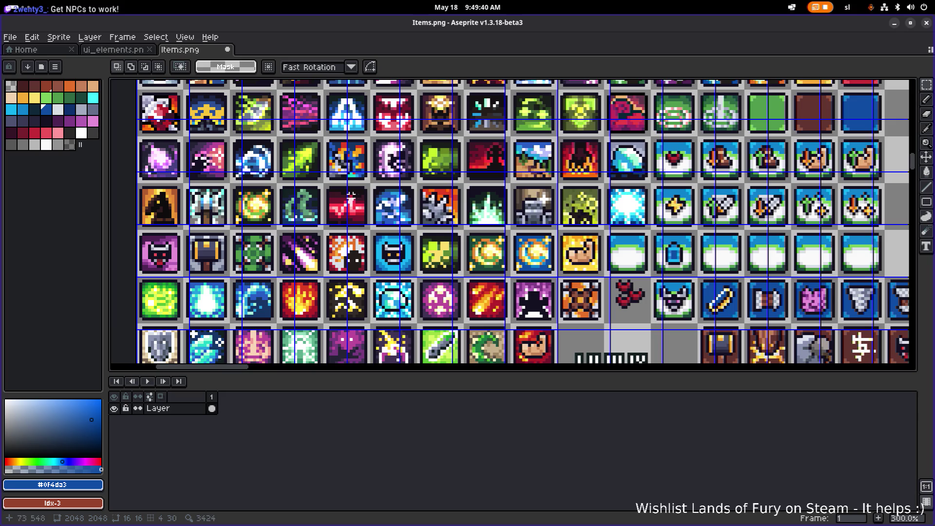
drag(346, 188, 290, 188)
scroll(291, 188, up, 2)
scroll(316, 194, right, 3)
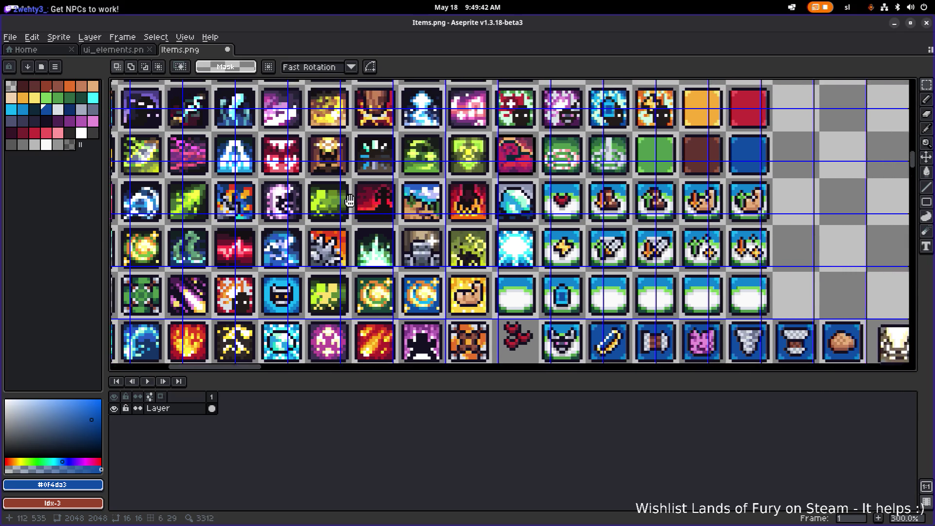
scroll(344, 206, left, 6)
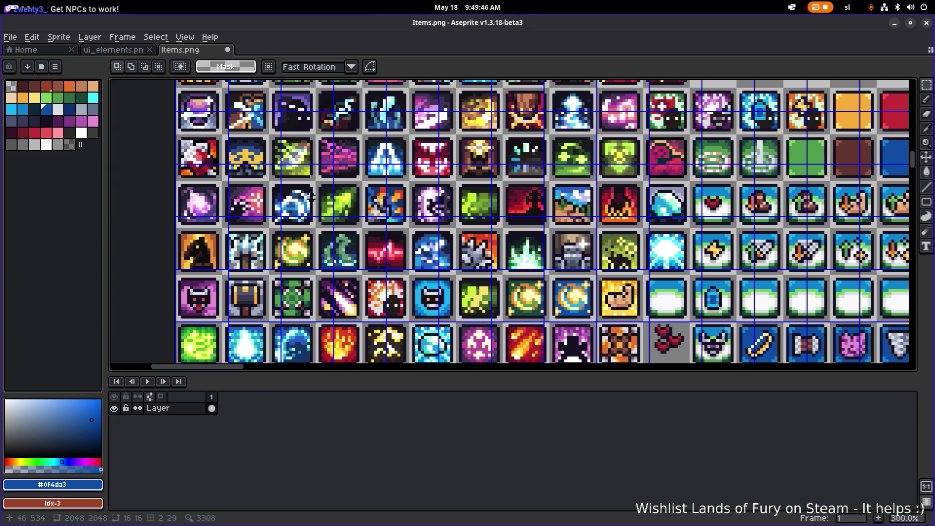
scroll(325, 204, up, 2)
scroll(325, 203, left, 2)
scroll(326, 204, up, 2)
scroll(325, 204, left, 2)
scroll(325, 204, up, 2)
scroll(324, 204, right, 2)
scroll(303, 259, up, 1)
scroll(303, 259, right, 2)
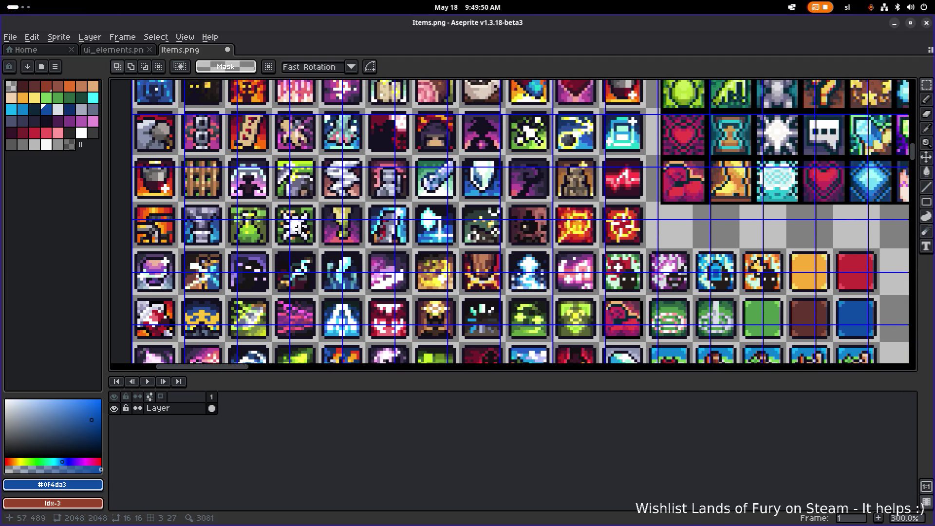
scroll(316, 206, up, 3)
scroll(315, 206, right, 1)
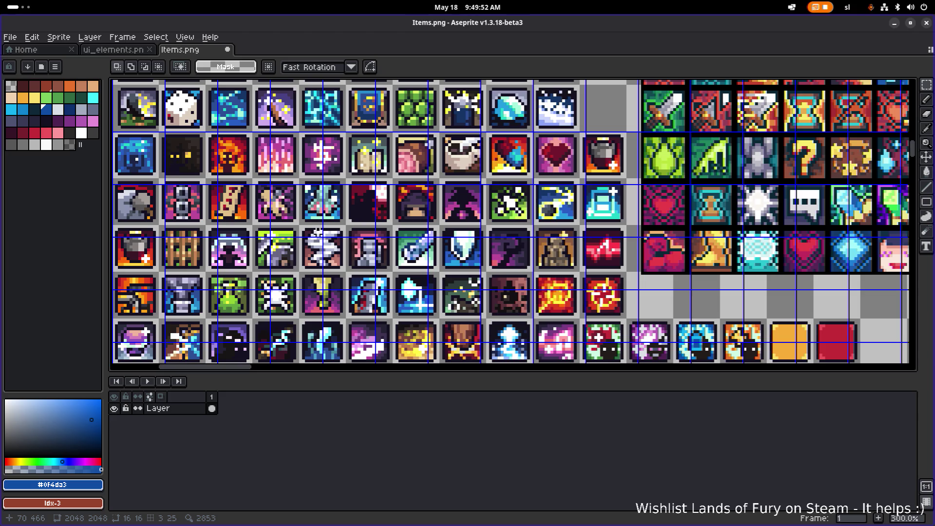
scroll(316, 206, up, 3)
scroll(315, 206, left, 2)
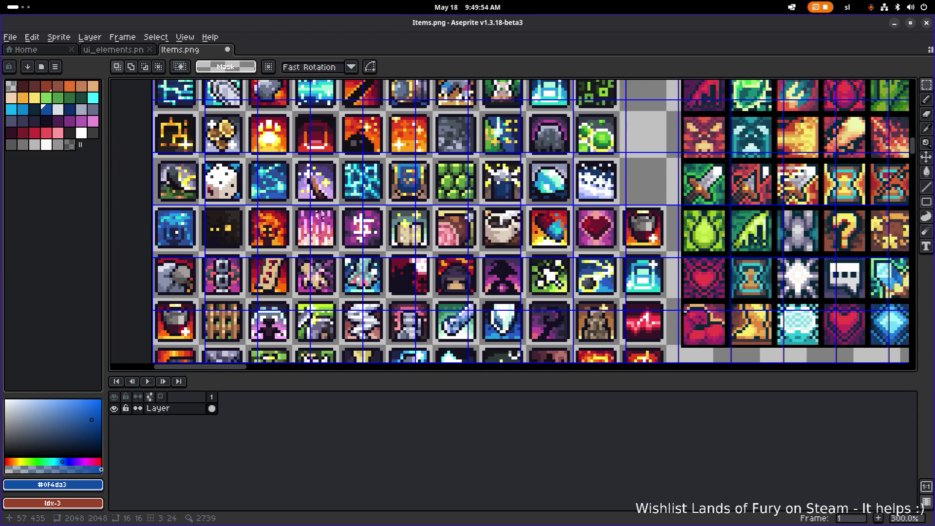
scroll(288, 237, up, 2)
scroll(307, 201, up, 4)
scroll(308, 201, right, 1)
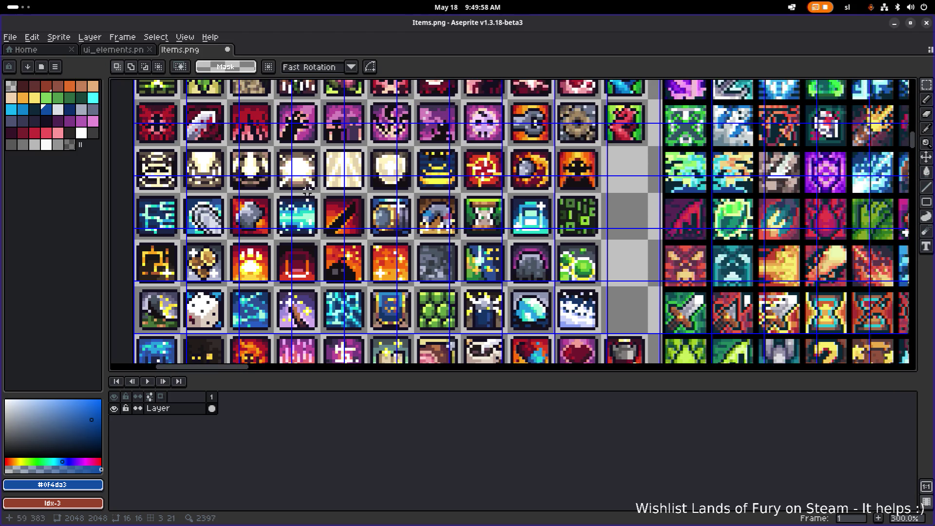
drag(308, 192, 331, 235)
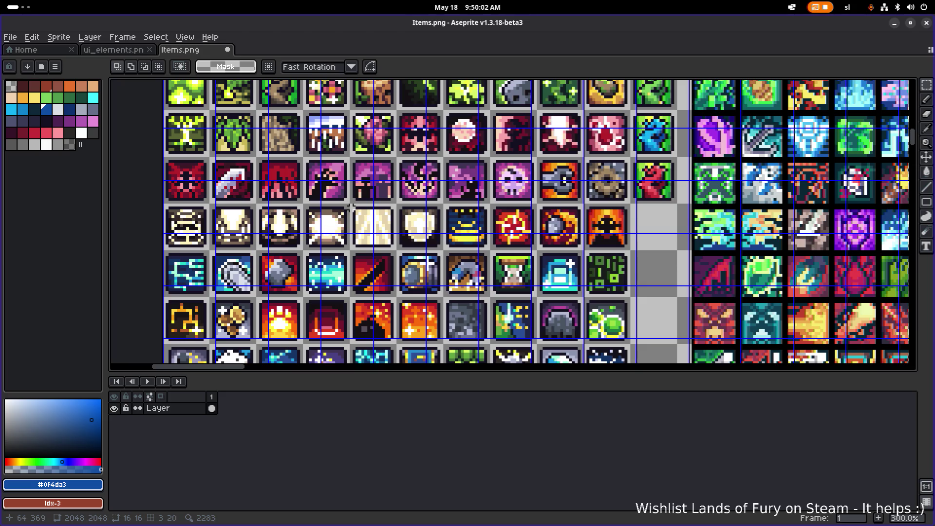
scroll(487, 185, up, 3)
scroll(486, 185, right, 6)
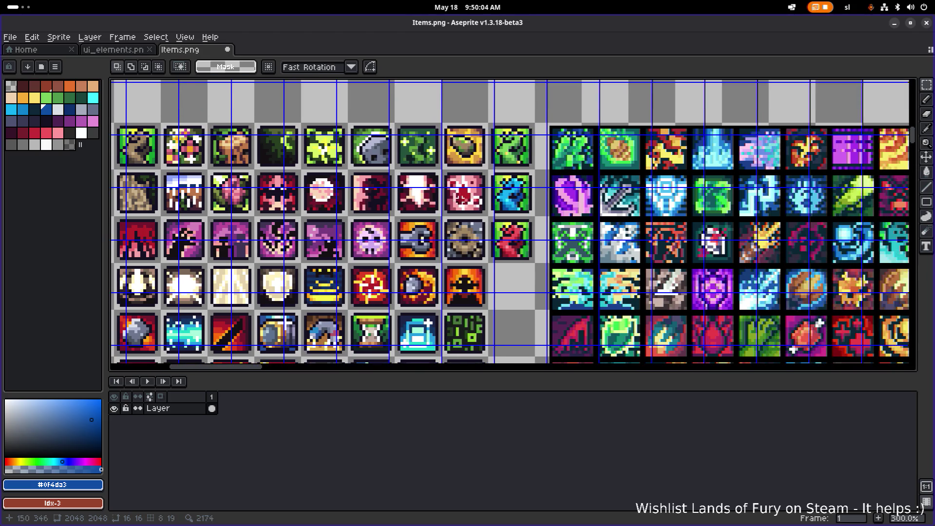
scroll(430, 214, up, 1)
scroll(430, 214, up, 1)
scroll(433, 214, down, 1)
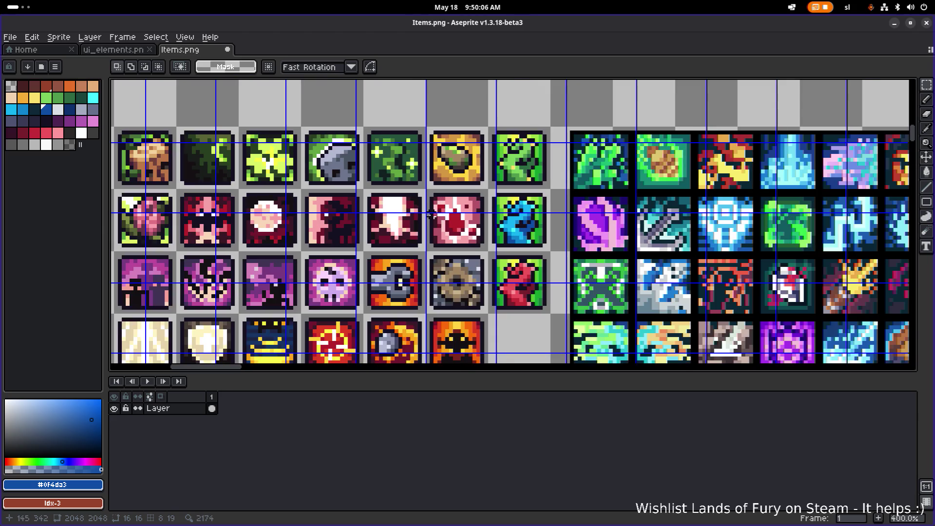
Bring the left icon columns into view and drag the pink tile into empty canvas
mouse_move(440, 210)
mouse_down()
mouse_move(535, 186)
mouse_move(568, 227)
mouse_up()
scroll(568, 227, down, 2)
drag(602, 310, 481, 185)
scroll(481, 185, down, 3)
scroll(481, 185, up, 2)
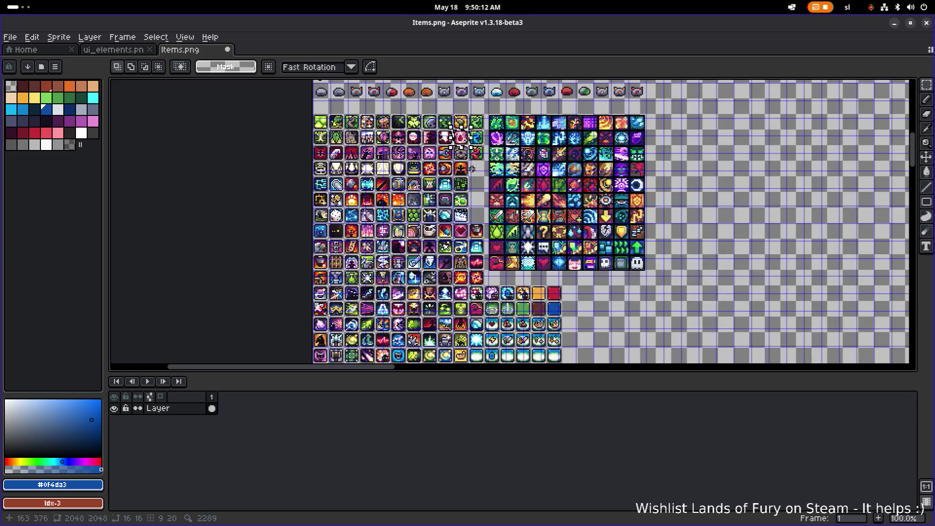
mouse_move(461, 141)
mouse_down()
mouse_move(643, 326)
mouse_move(550, 165)
mouse_move(535, 290)
mouse_up()
Try the floating pink tile beside the orange tiles below the sword, then discard it
scroll(535, 290, up, 2)
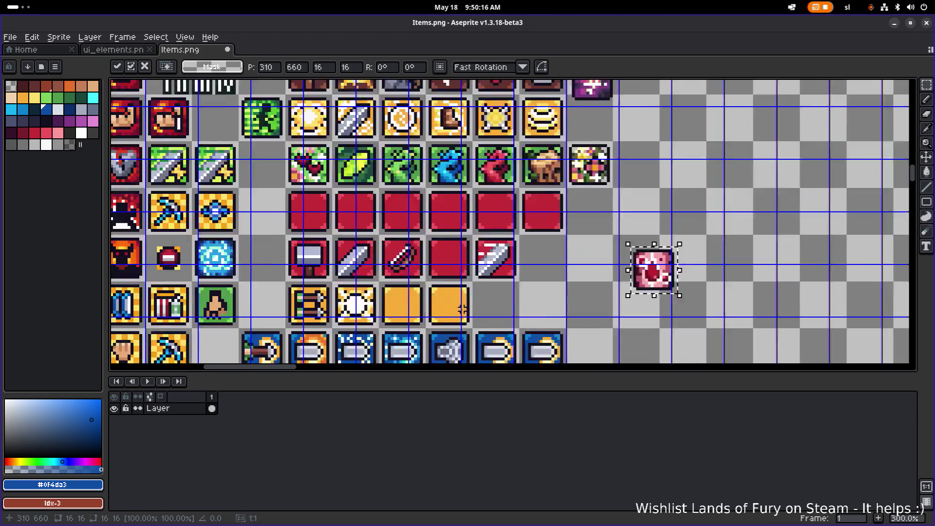
drag(535, 254, 572, 184)
scroll(618, 181, up, 1)
drag(779, 192, 519, 249)
scroll(518, 249, down, 3)
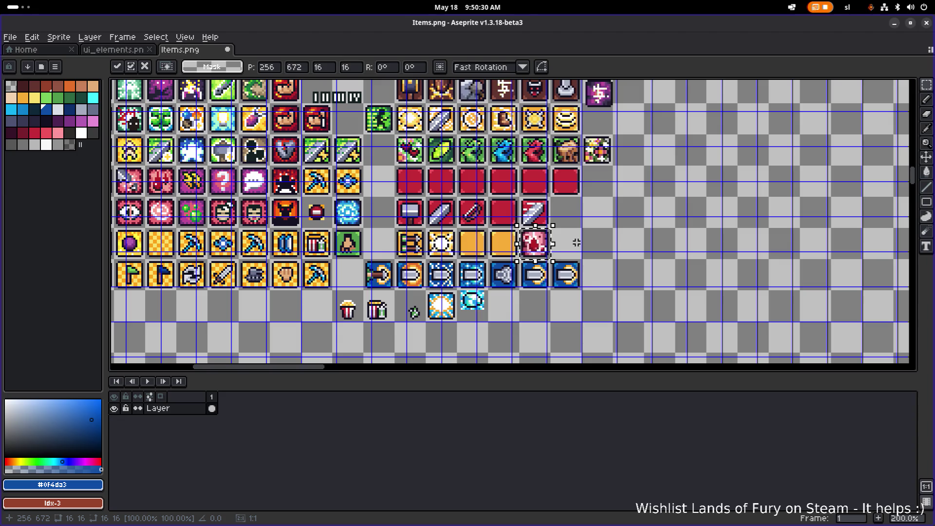
key(Escape)
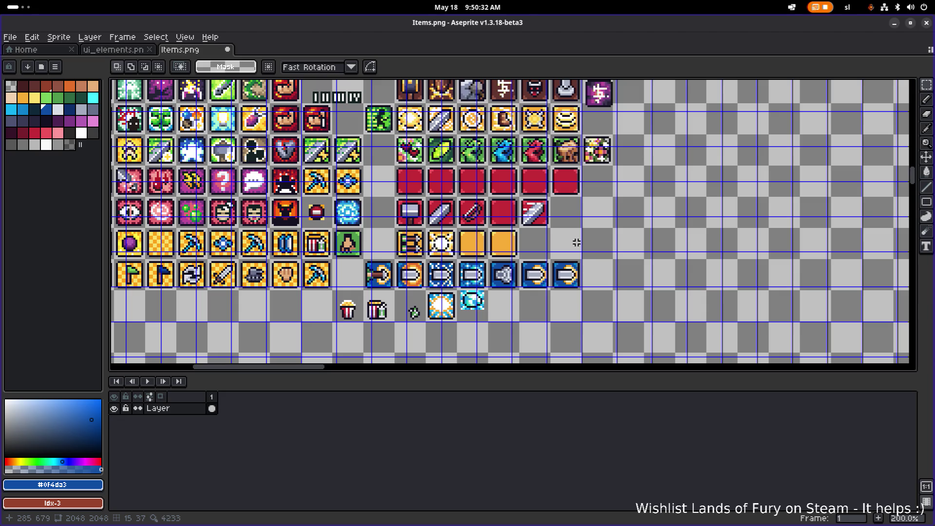
drag(220, 168, 406, 193)
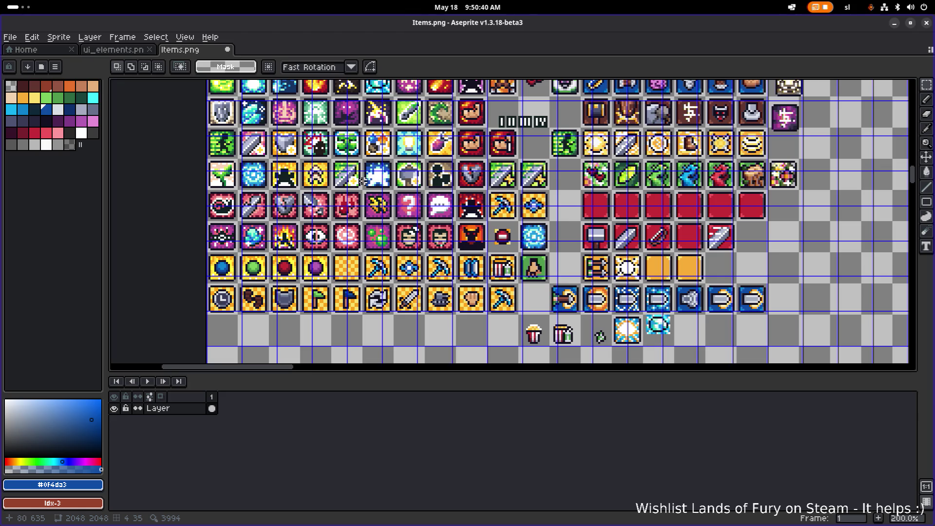
scroll(358, 187, up, 2)
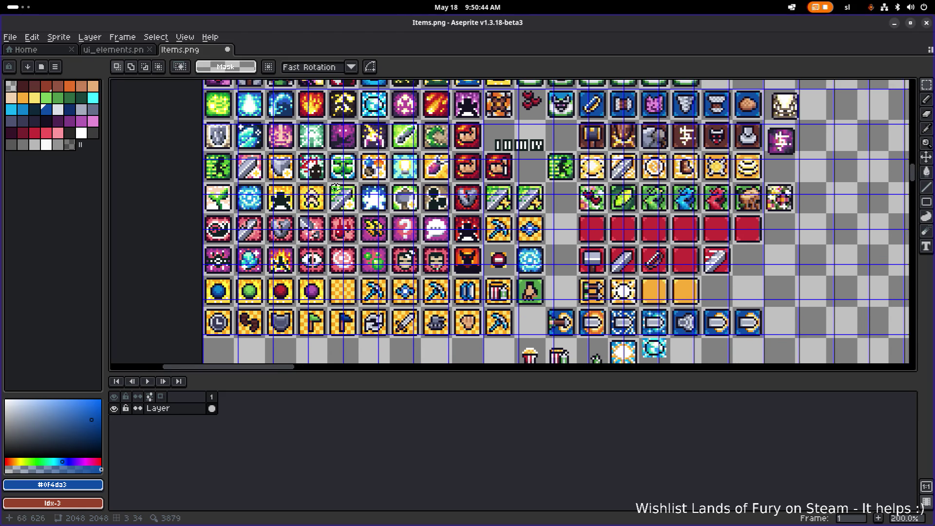
scroll(336, 193, up, 1)
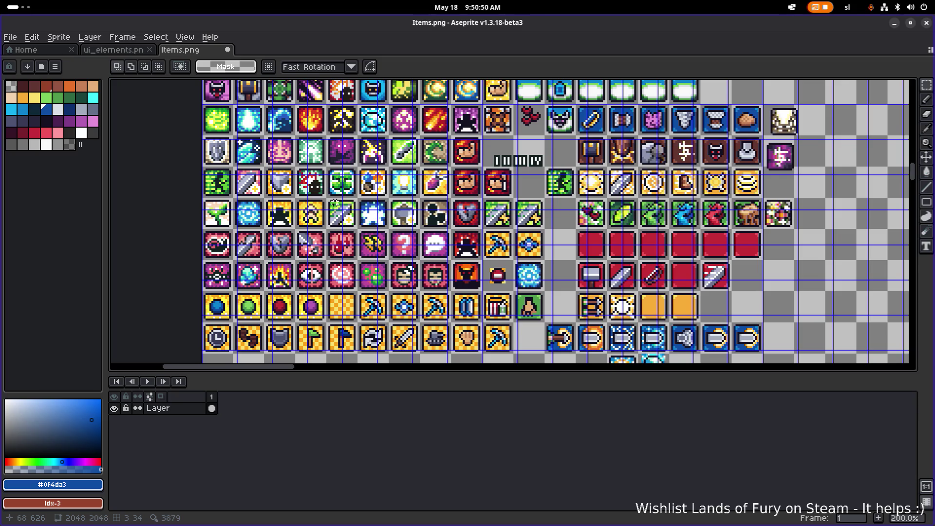
scroll(335, 203, up, 3)
scroll(317, 195, up, 3)
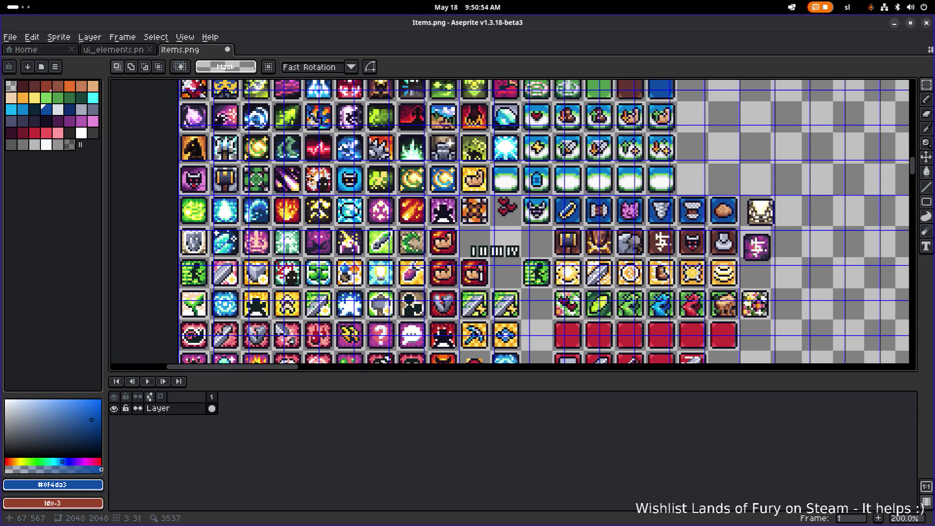
scroll(293, 187, up, 3)
scroll(293, 188, up, 1)
scroll(293, 187, up, 2)
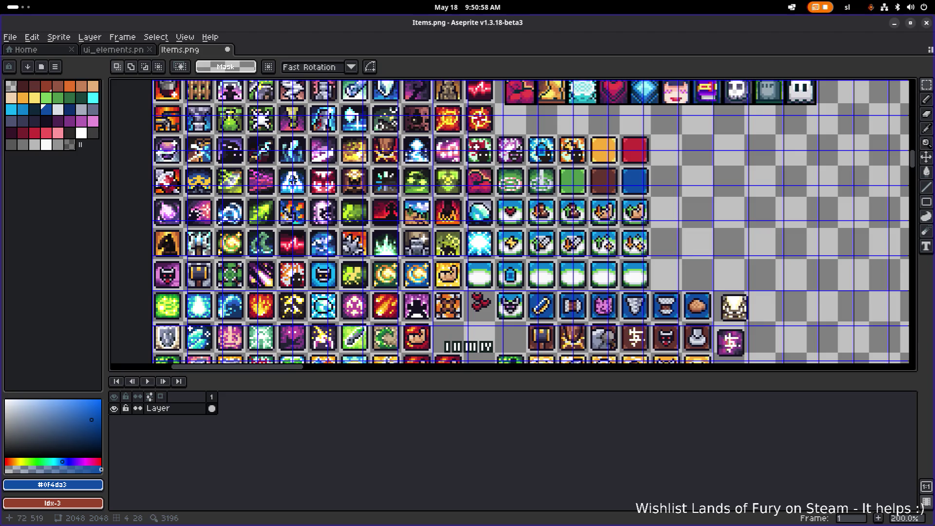
scroll(275, 158, left, 2)
scroll(275, 158, up, 2)
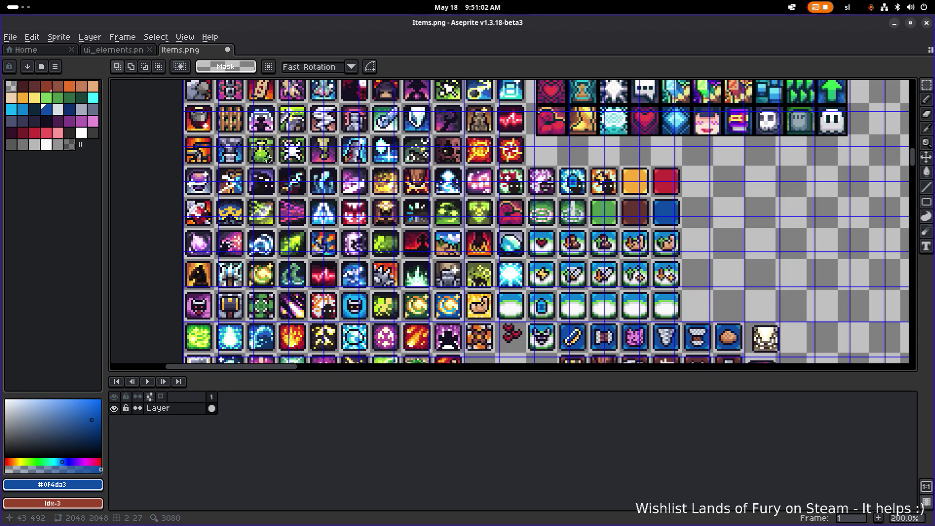
scroll(266, 166, up, 3)
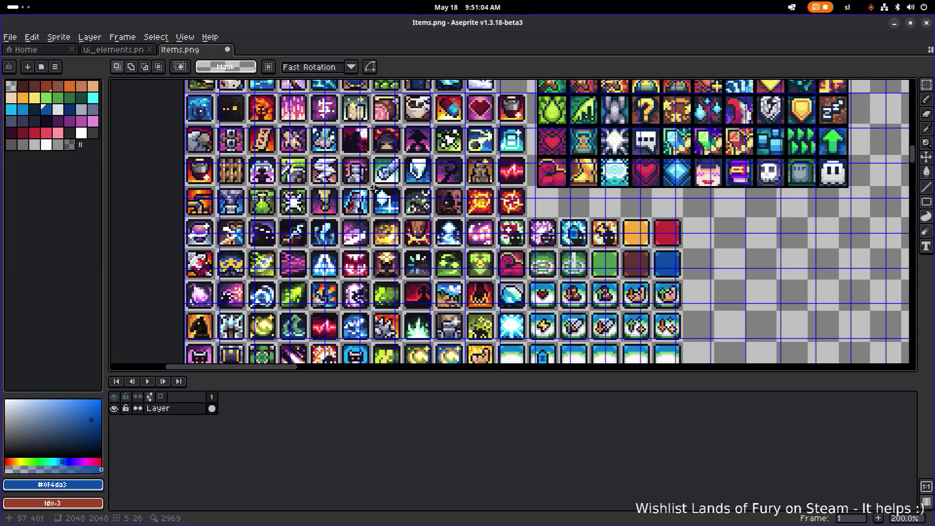
scroll(361, 183, up, 3)
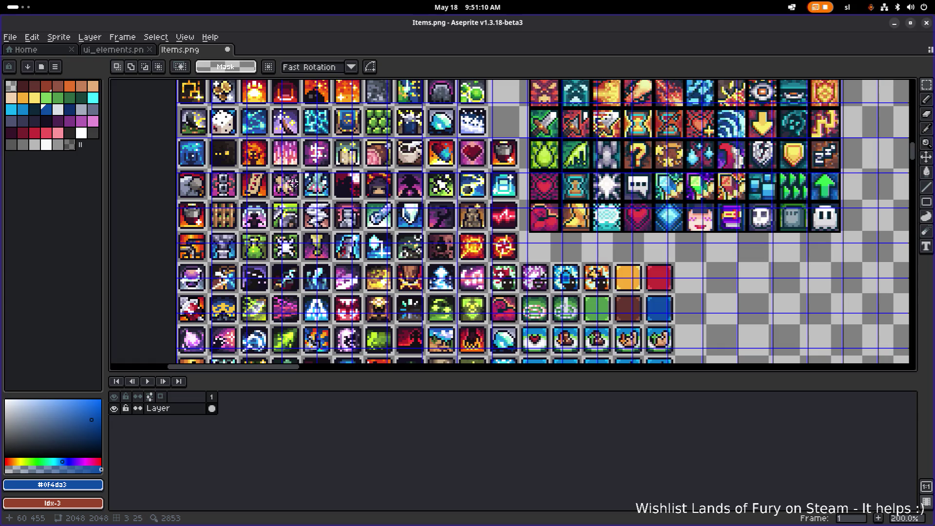
scroll(342, 187, up, 3)
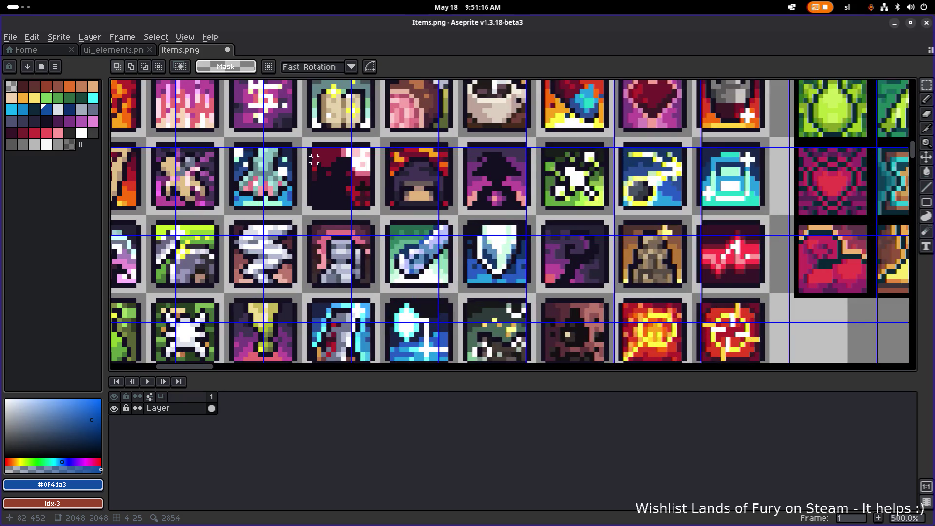
scroll(409, 172, down, 1)
scroll(409, 172, left, 2)
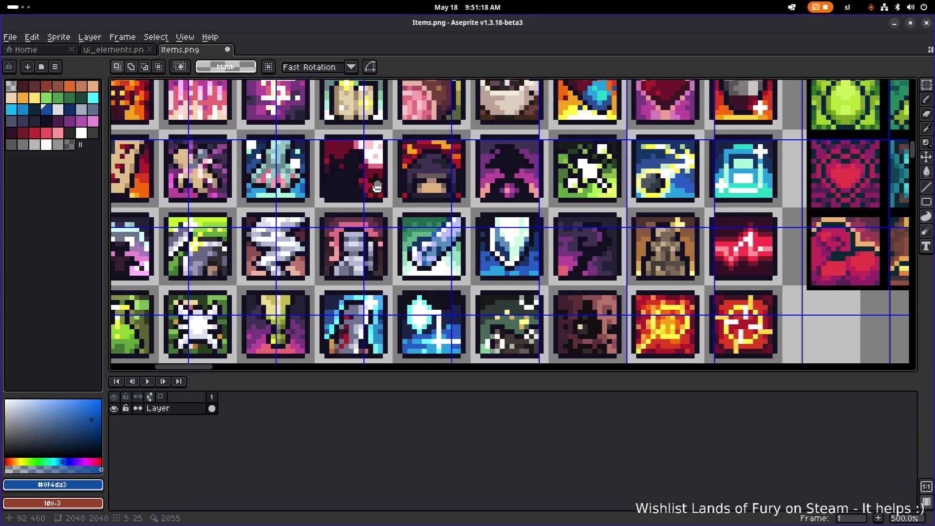
scroll(429, 167, down, 2)
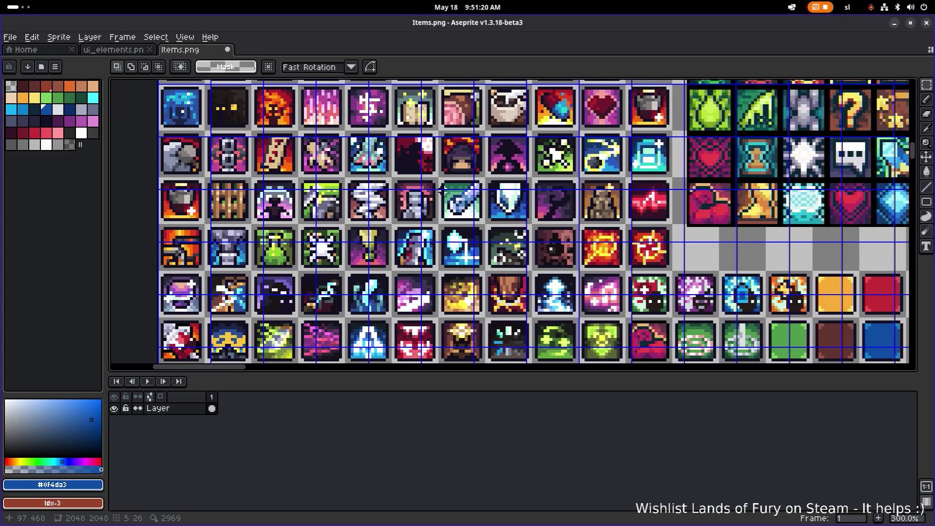
scroll(432, 171, down, 1)
scroll(433, 171, right, 2)
scroll(432, 170, up, 2)
scroll(433, 170, left, 1)
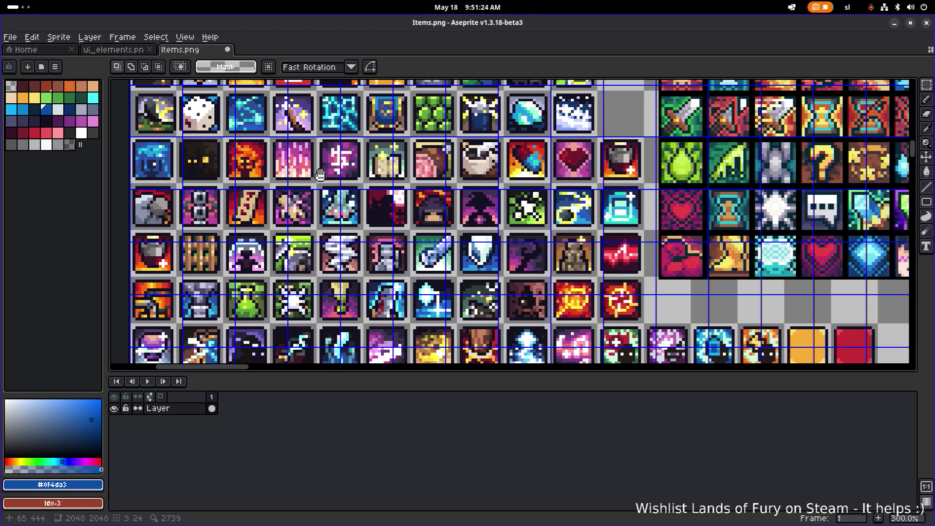
scroll(321, 175, up, 2)
scroll(328, 222, up, 1)
scroll(328, 221, left, 2)
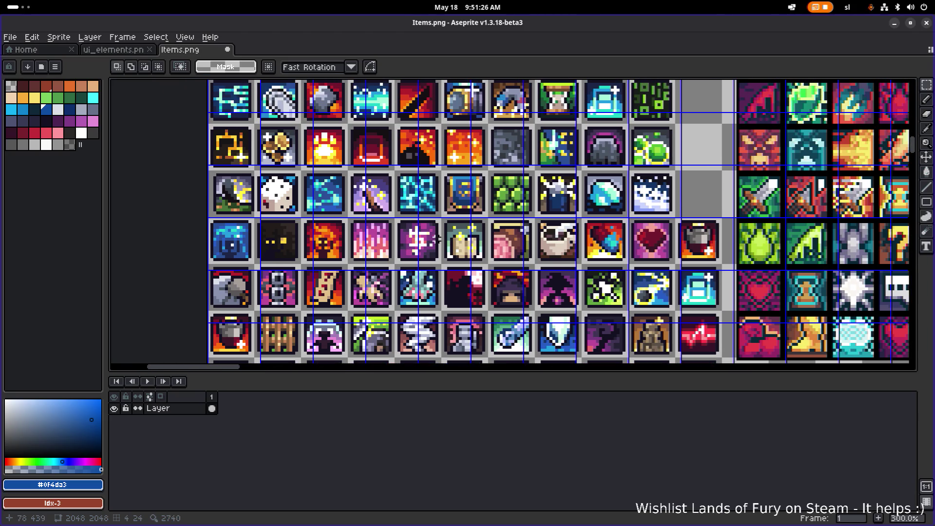
scroll(530, 224, down, 1)
scroll(530, 224, right, 2)
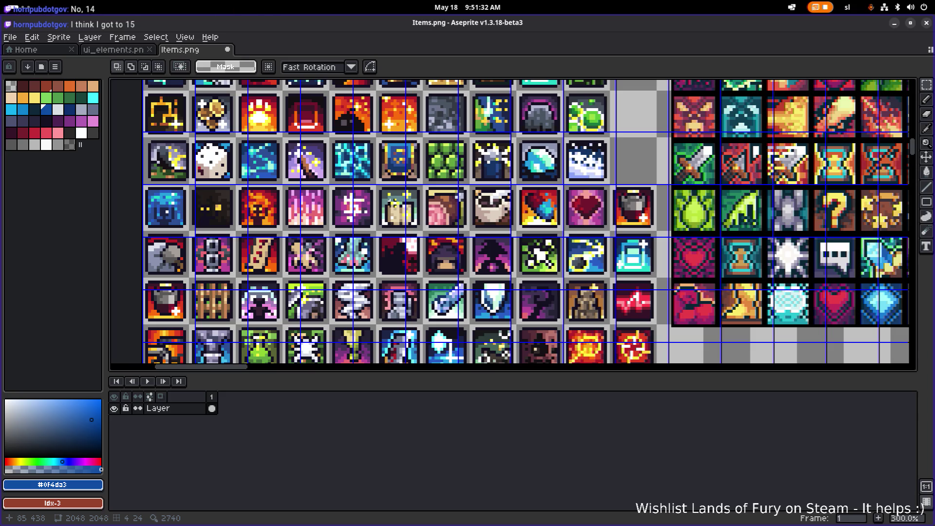
scroll(374, 191, up, 2)
scroll(374, 191, left, 1)
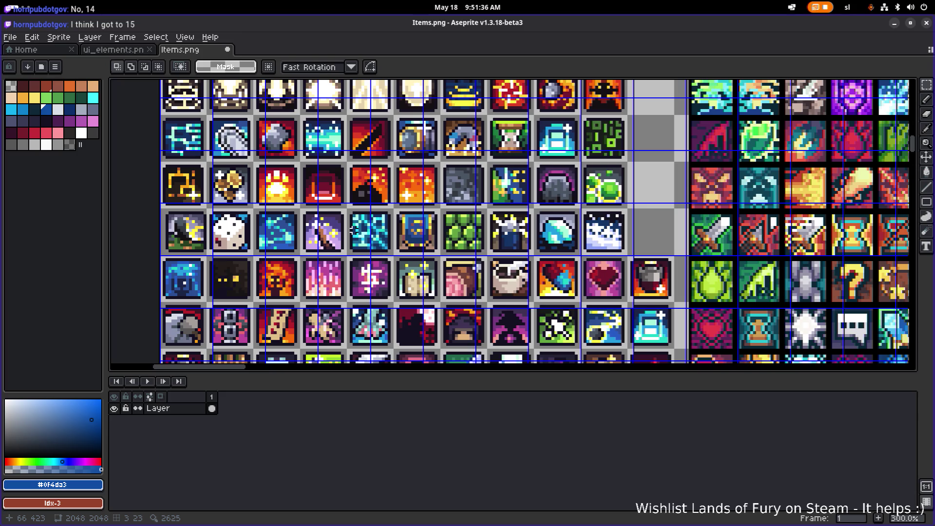
scroll(341, 214, up, 1)
scroll(309, 190, down, 1)
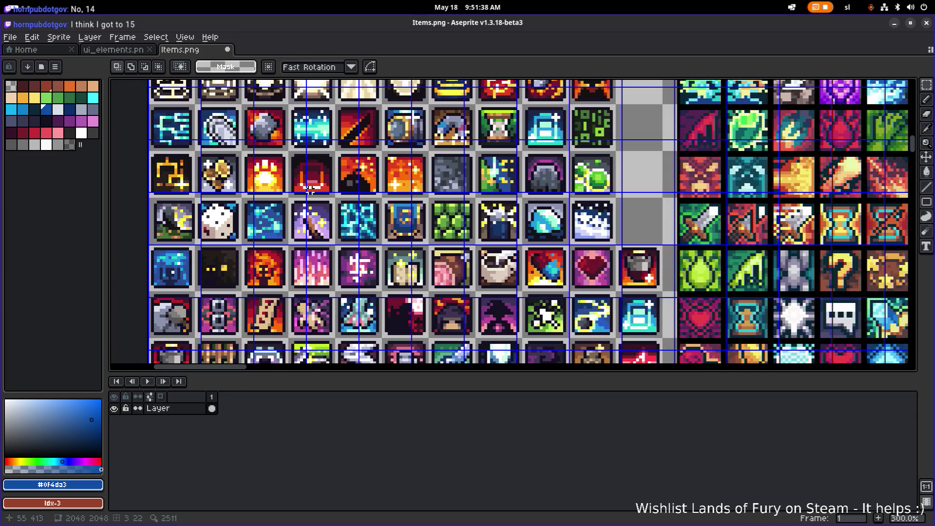
drag(319, 180, 320, 221)
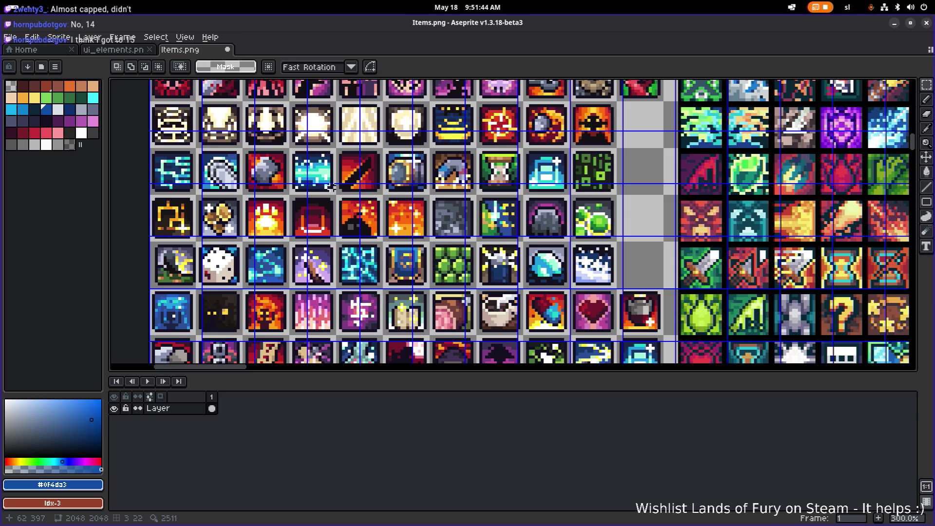
scroll(325, 188, down, 1)
scroll(344, 295, up, 2)
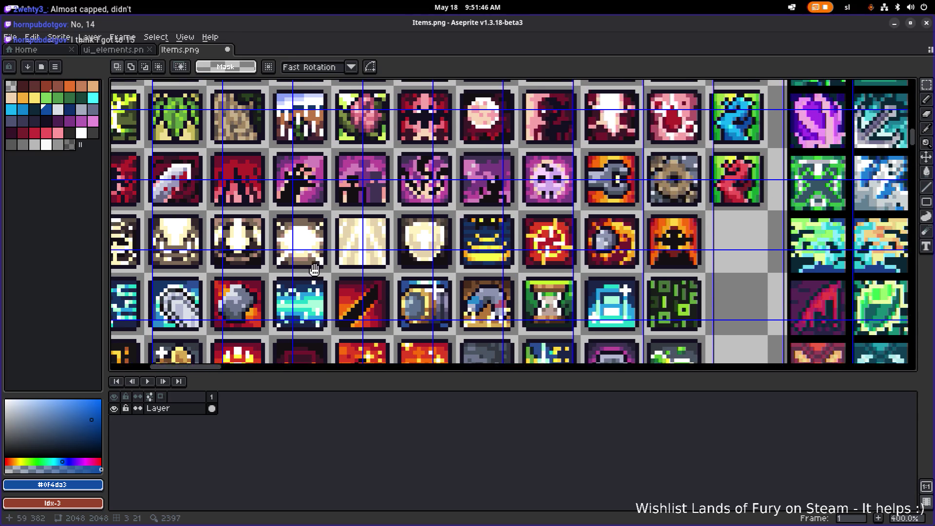
scroll(344, 296, down, 1)
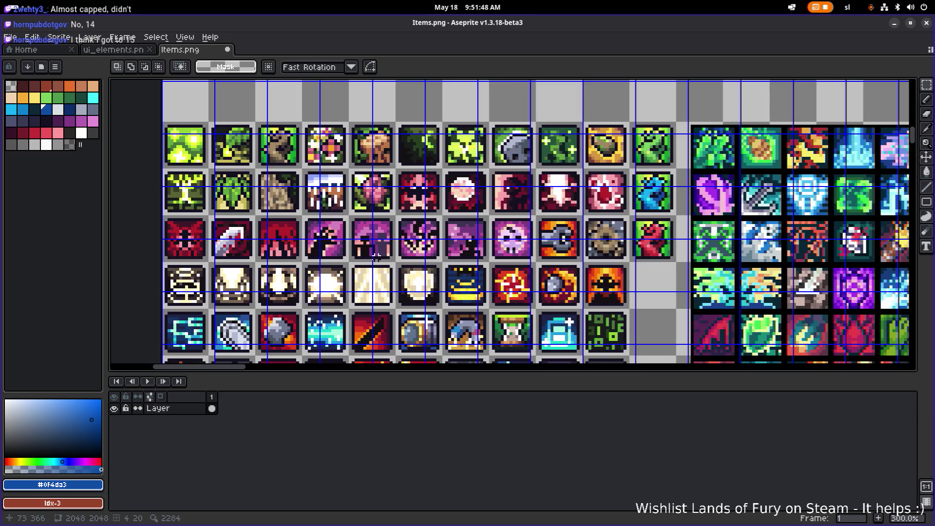
scroll(382, 292, down, 5)
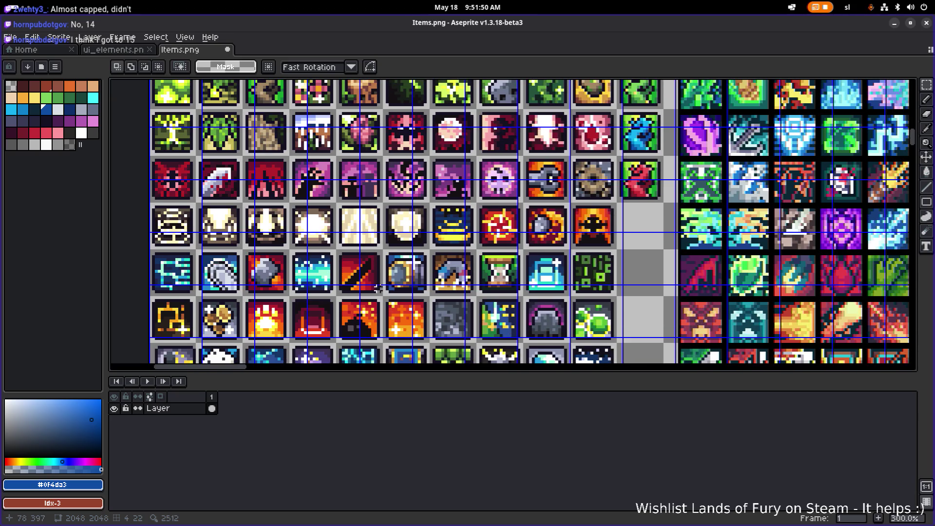
scroll(382, 235, up, 1)
scroll(382, 254, down, 2)
scroll(381, 270, down, 1)
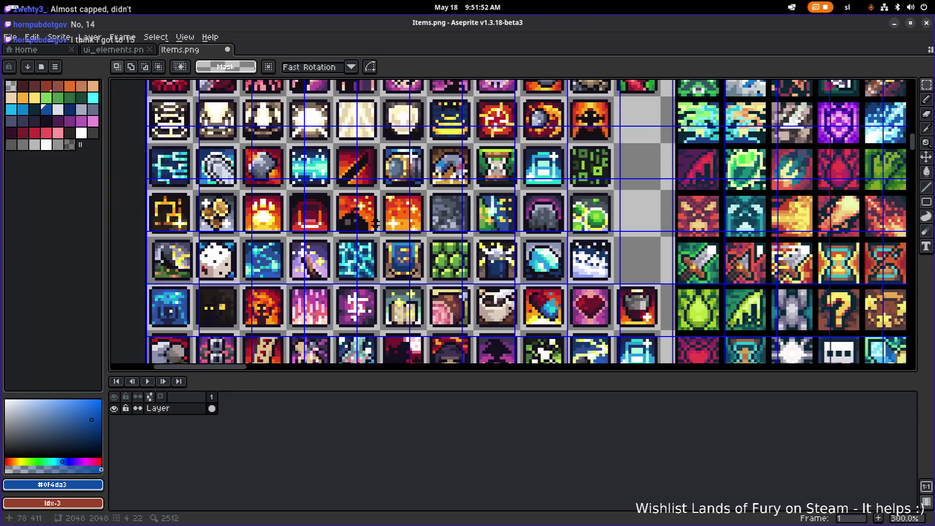
scroll(383, 253, down, 4)
scroll(403, 208, down, 1)
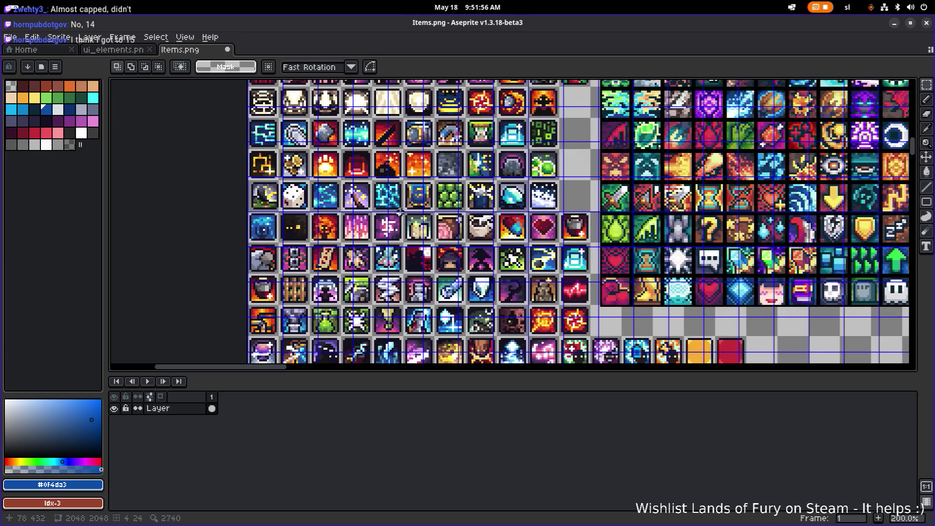
scroll(412, 200, down, 2)
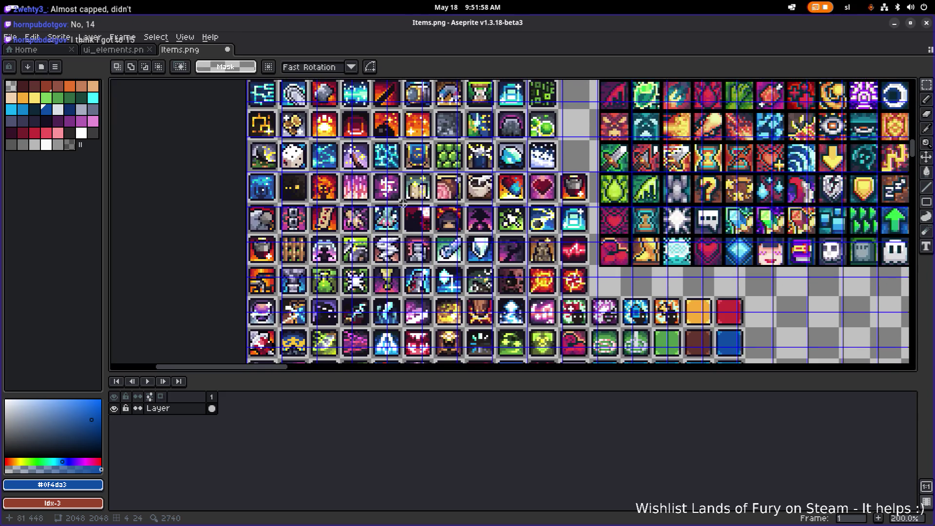
scroll(402, 219, down, 2)
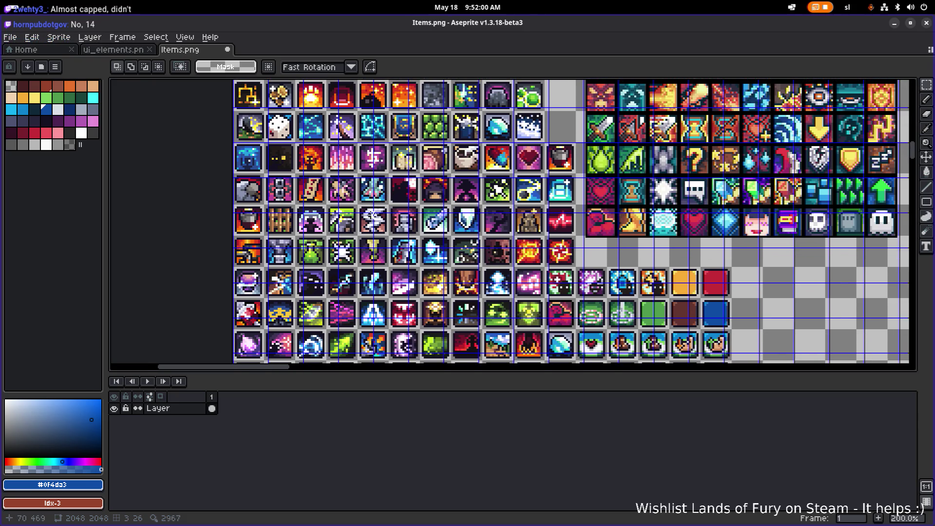
scroll(382, 202, down, 2)
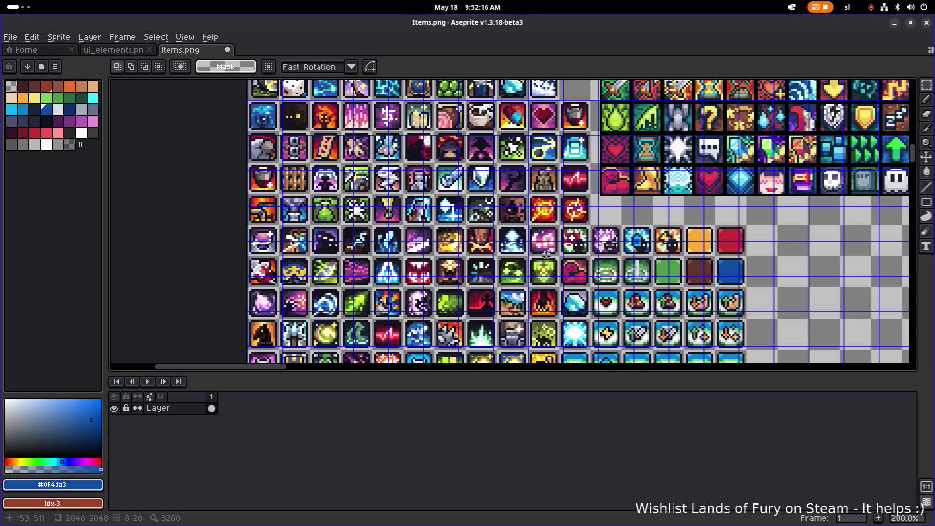
scroll(545, 256, down, 3)
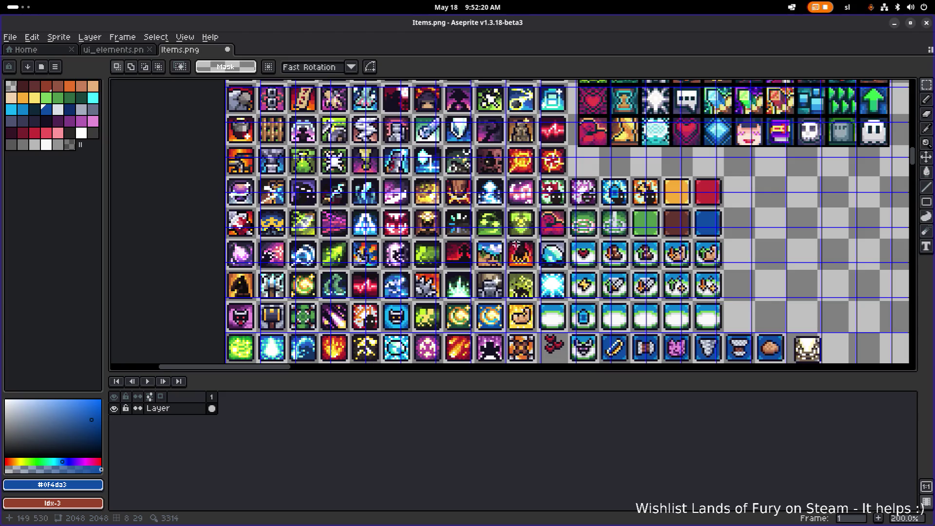
scroll(537, 268, up, 1)
scroll(537, 268, down, 5)
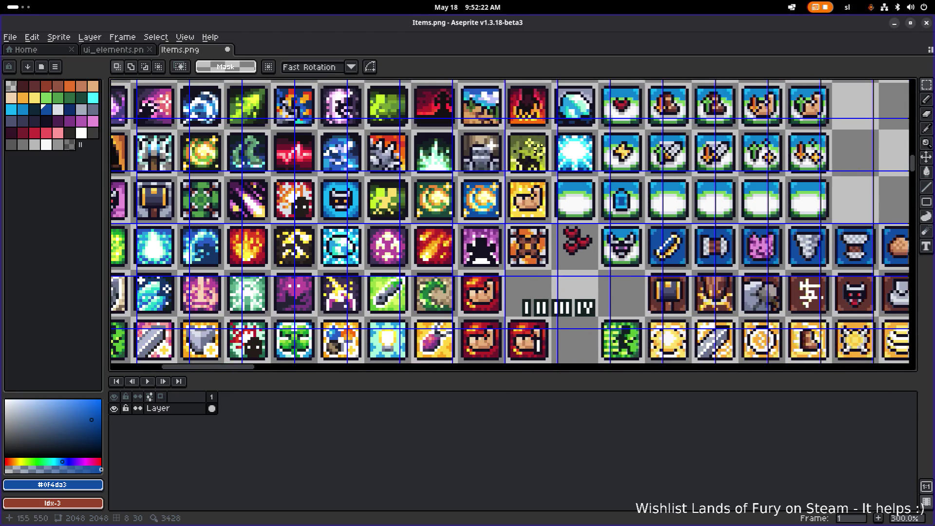
scroll(531, 152, down, 1)
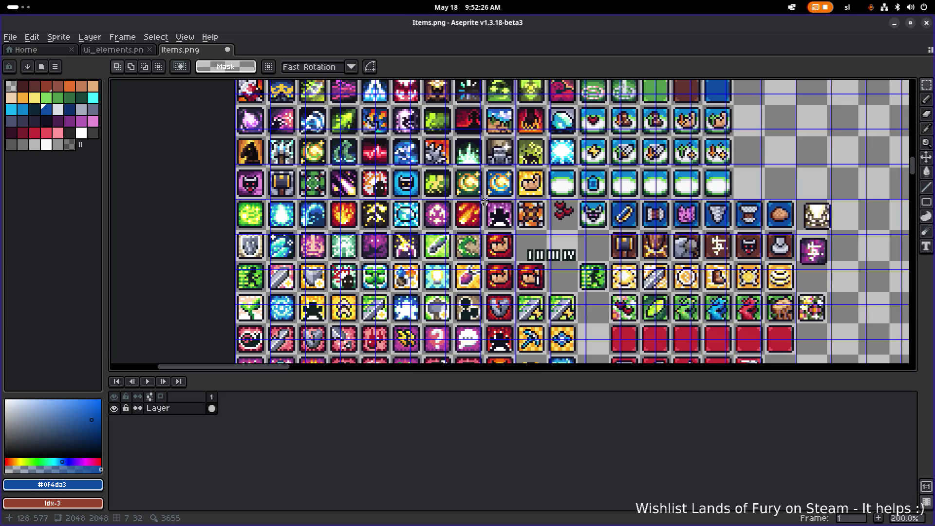
scroll(462, 259, up, 1)
scroll(463, 260, down, 1)
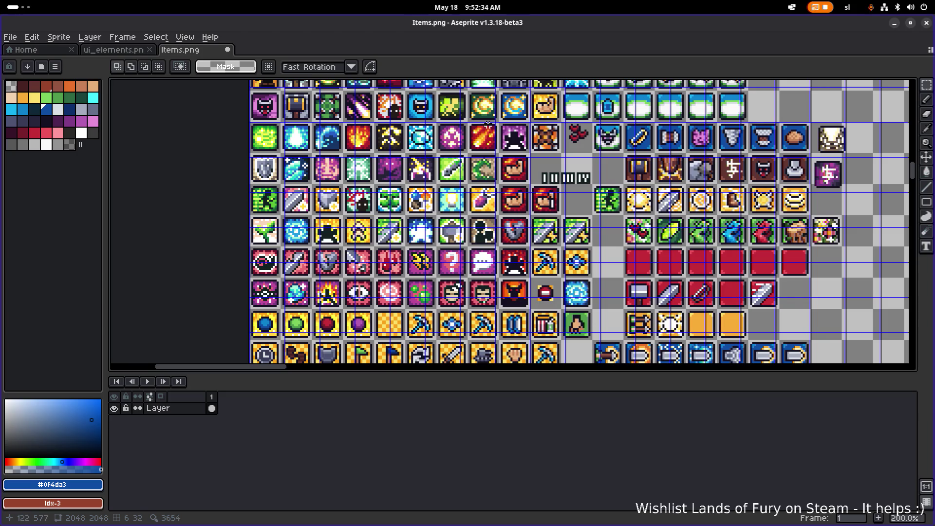
scroll(487, 123, down, 3)
scroll(475, 123, up, 3)
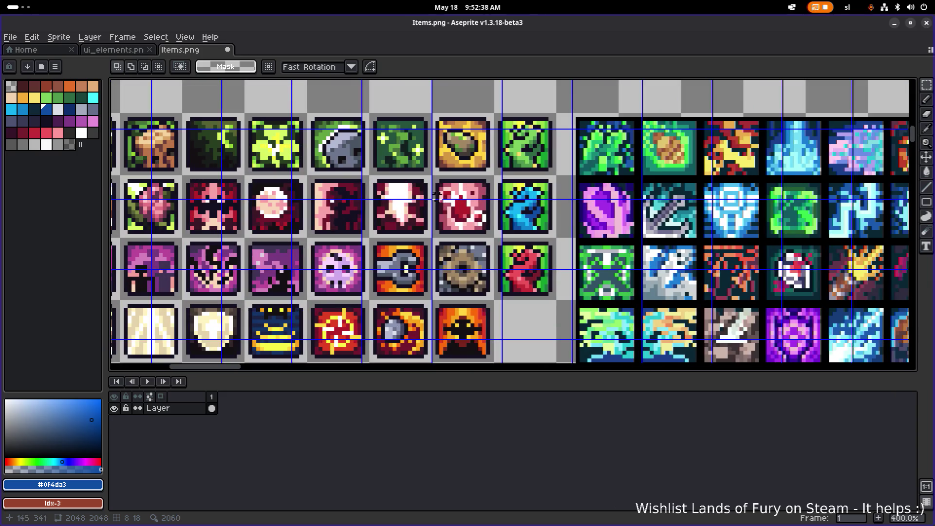
Select the pink mouth icon and drag it toward an empty slot
drag(434, 176, 494, 238)
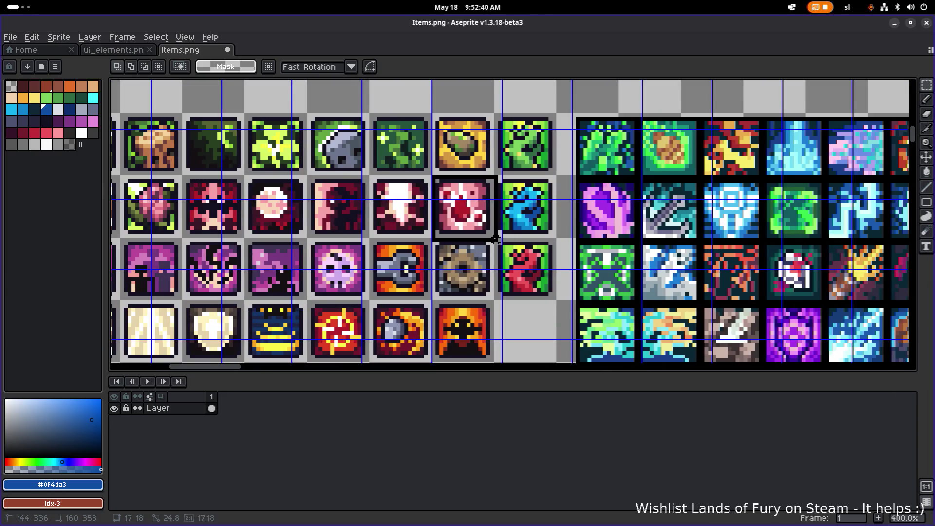
scroll(493, 161, down, 2)
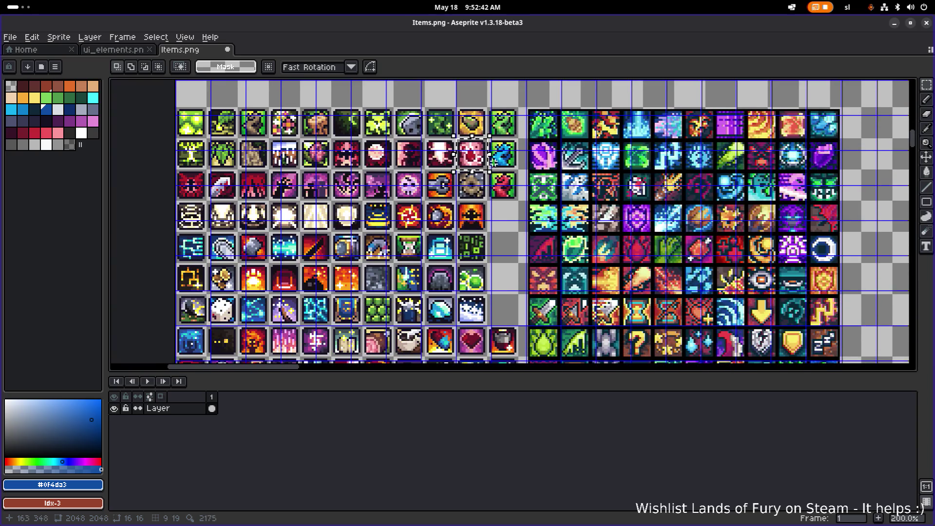
mouse_move(493, 160)
mouse_down()
mouse_move(906, 315)
mouse_move(638, 100)
mouse_move(687, 122)
mouse_move(696, 105)
mouse_move(670, 203)
mouse_move(674, 291)
mouse_move(663, 188)
mouse_move(671, 179)
mouse_move(597, 300)
mouse_move(528, 173)
mouse_move(520, 188)
mouse_move(487, 167)
mouse_move(605, 162)
mouse_move(625, 175)
mouse_move(612, 170)
mouse_move(542, 227)
mouse_move(663, 290)
mouse_move(618, 217)
mouse_up()
scroll(687, 122, down, 2)
scroll(672, 244, up, 1)
scroll(594, 300, up, 1)
scroll(597, 301, up, 1)
scroll(487, 166, left, 2)
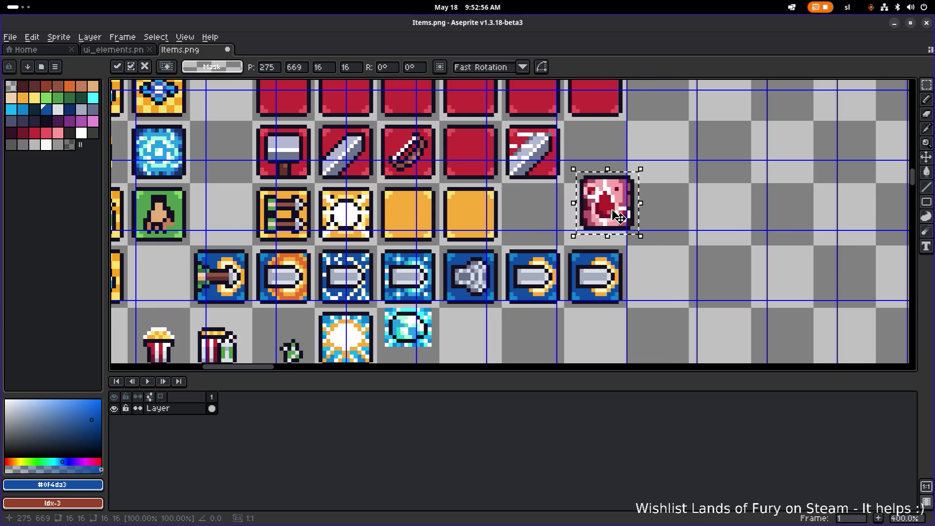
Cancel the pink icon move and save Items.png
scroll(618, 217, down, 1)
key(Delete)
key(ctrl+s)
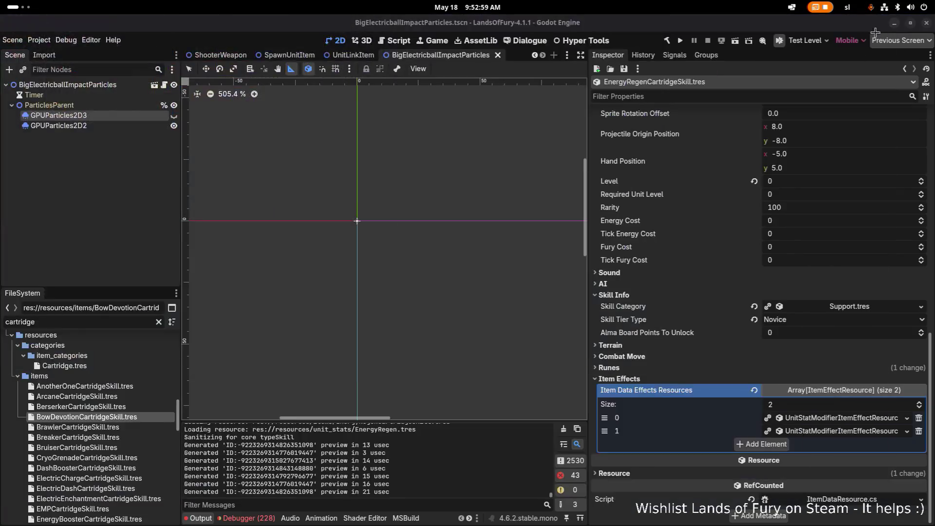
Switch to Godot and load BerserkerCartridgeSkill.tres in the Inspector to review its properties
click(891, 25)
click(136, 407)
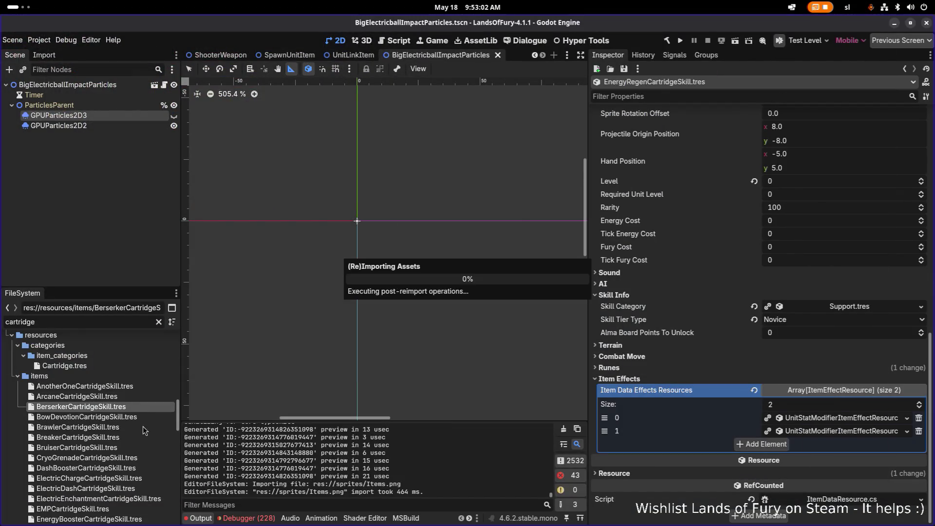
click(144, 417)
click(139, 398)
click(130, 408)
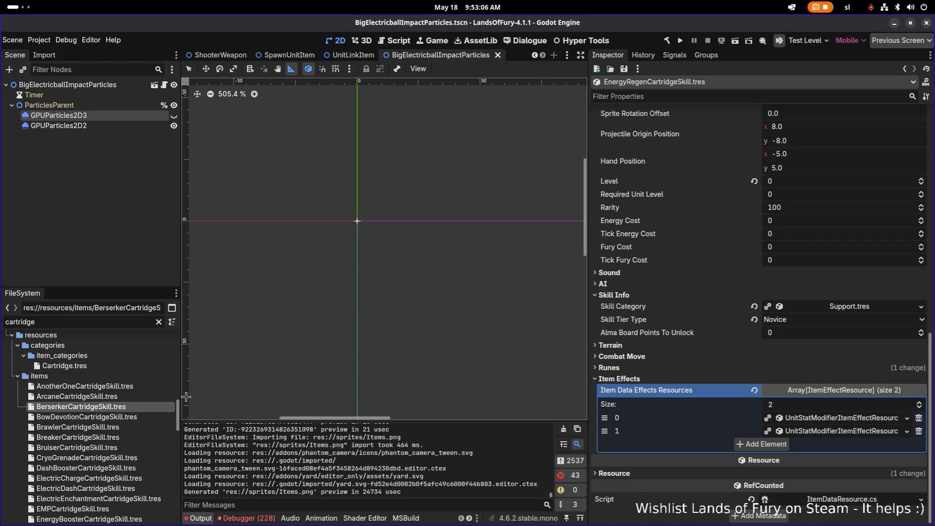
click(145, 408)
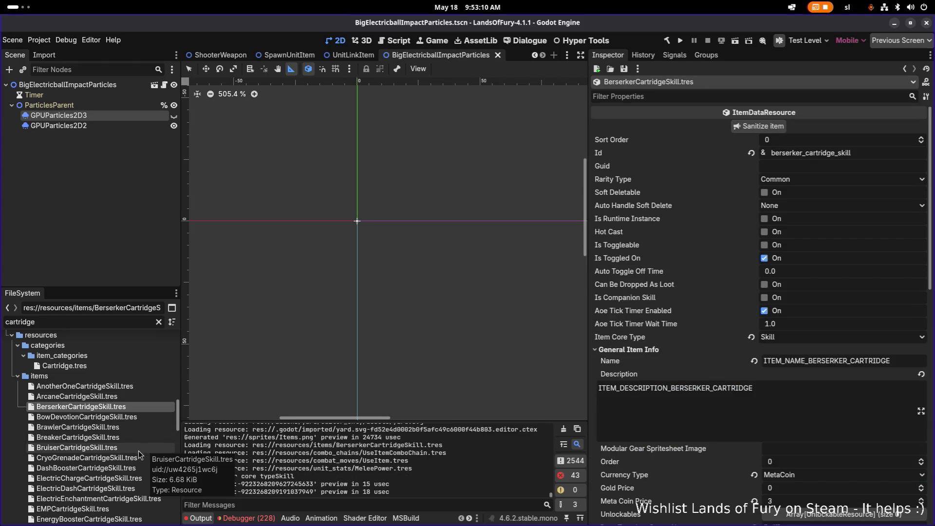
scroll(132, 459, down, 2)
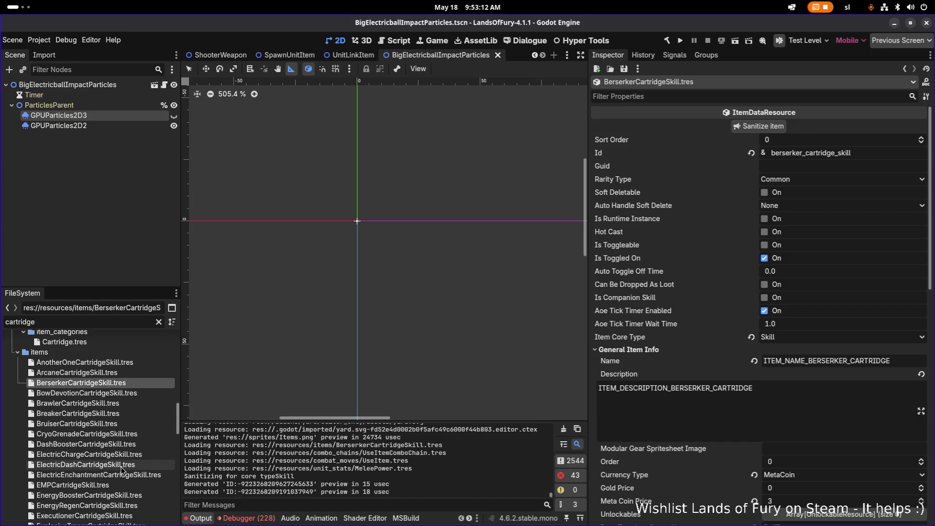
scroll(122, 484, down, 3)
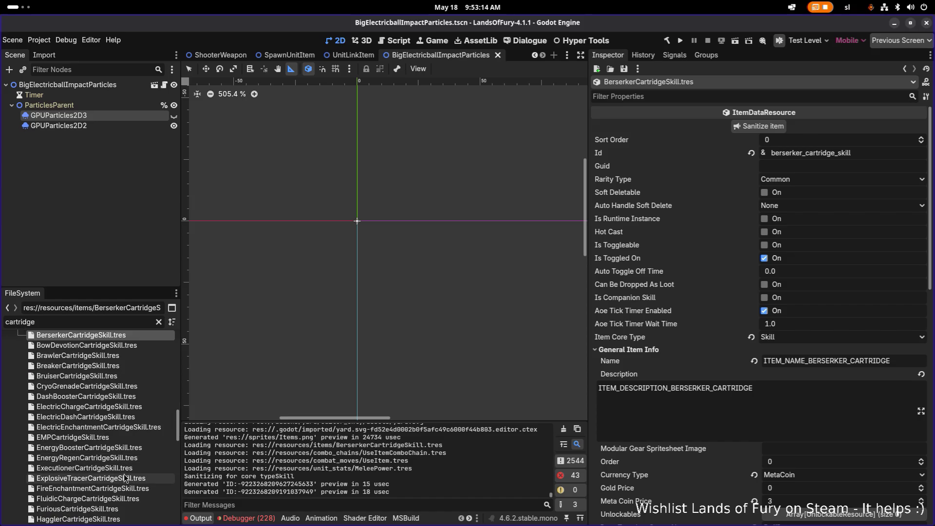
scroll(128, 460, down, 2)
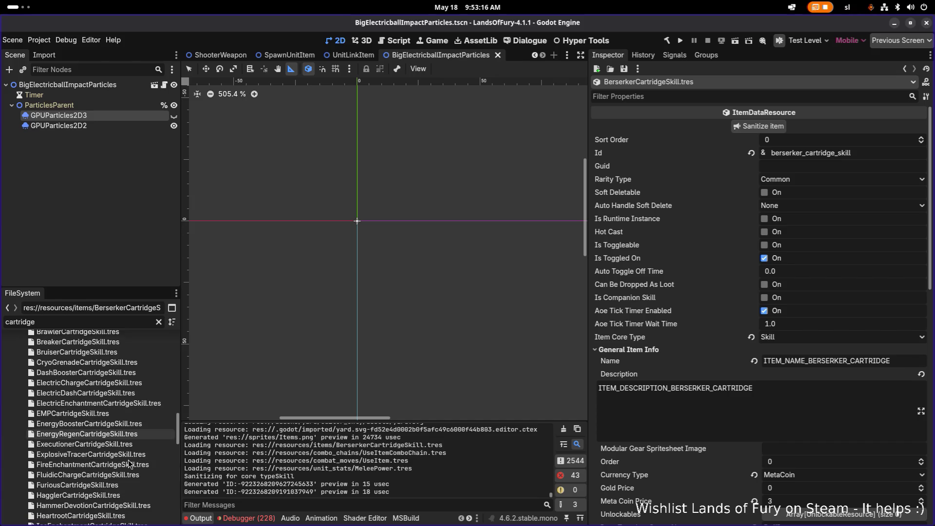
scroll(122, 404, down, 2)
scroll(122, 405, up, 5)
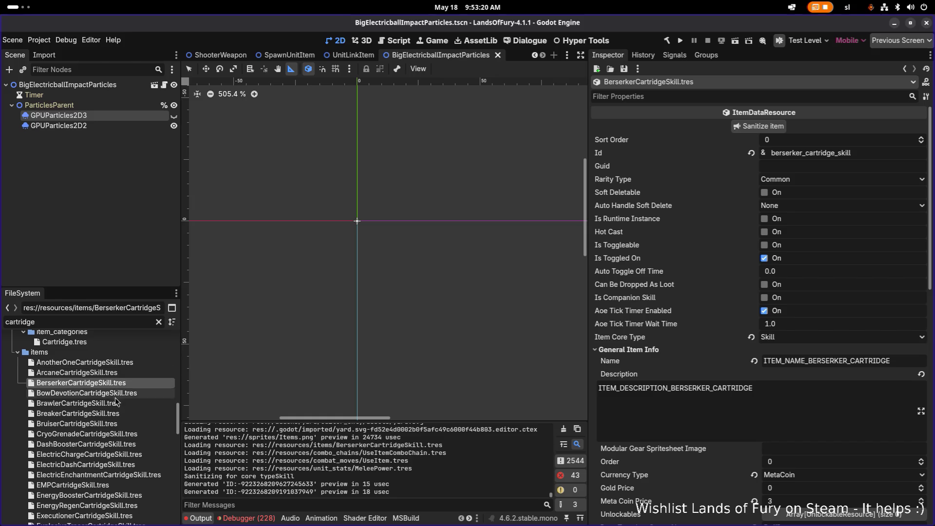
Duplicate BerserkerCartridgeSkill.tres, naming the copy LeechCartridgeSkill.tres
click(141, 382)
key(ctrl+d)
key(Right)
key(ctrl+shift+Right)
text(Leech)
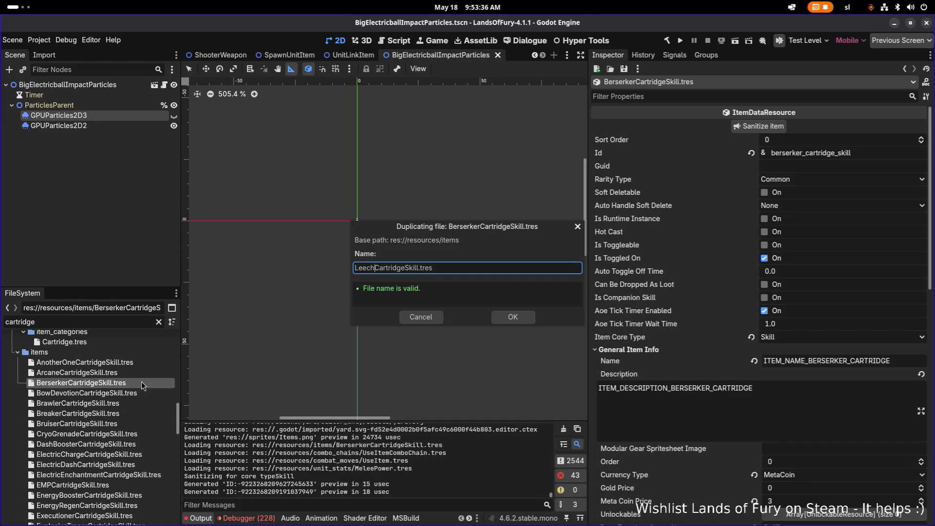
key(Return)
key(alt+Tab)
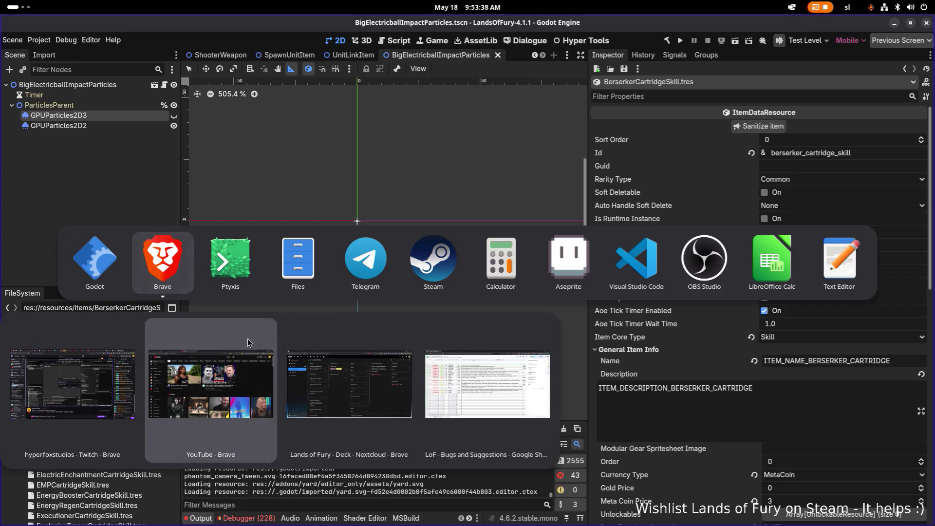
Return to Aseprite and pan the sheet to bring the pink mouth icon into view
key(Tab)
key(Tab)
key(Tab)
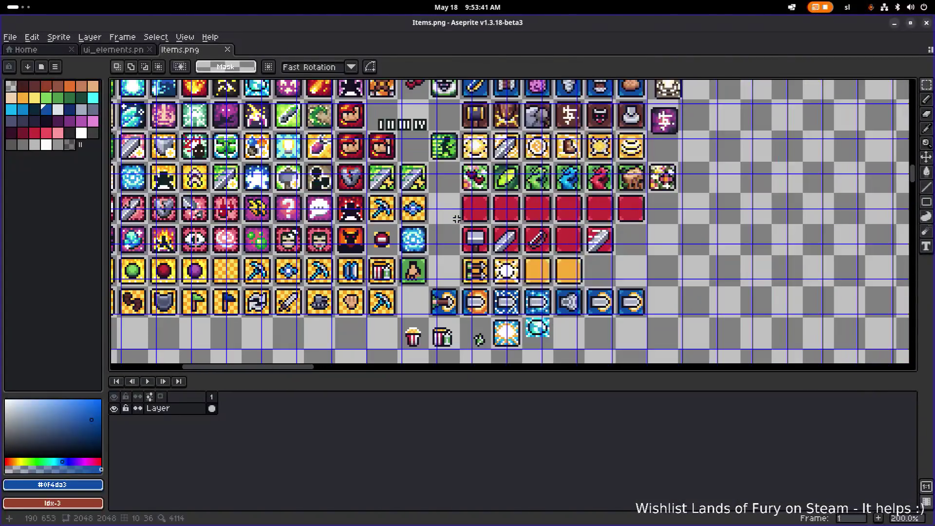
mouse_move(456, 217)
mouse_down()
mouse_move(438, 302)
mouse_move(389, 311)
mouse_move(365, 296)
mouse_move(373, 351)
mouse_up()
mouse_move(297, 85)
mouse_down()
mouse_move(312, 187)
mouse_move(403, 191)
mouse_up()
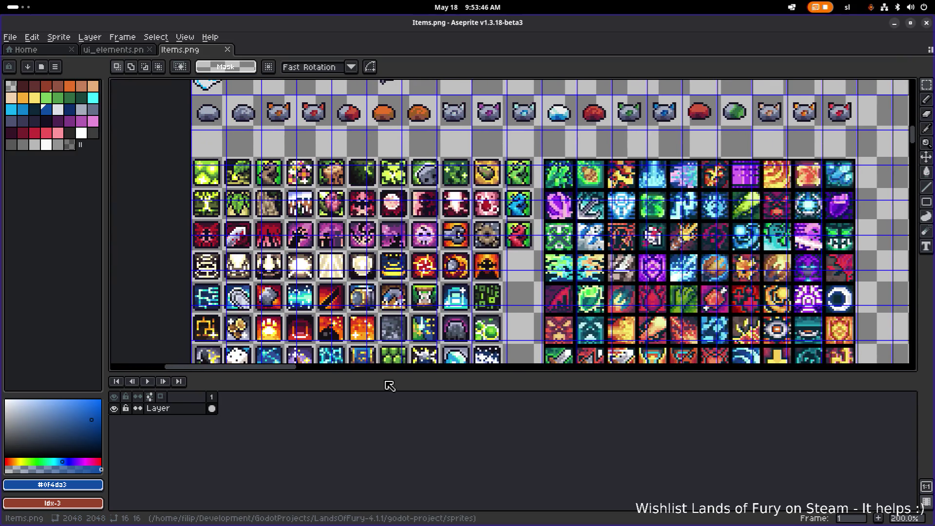
scroll(330, 220, down, 2)
scroll(341, 224, up, 2)
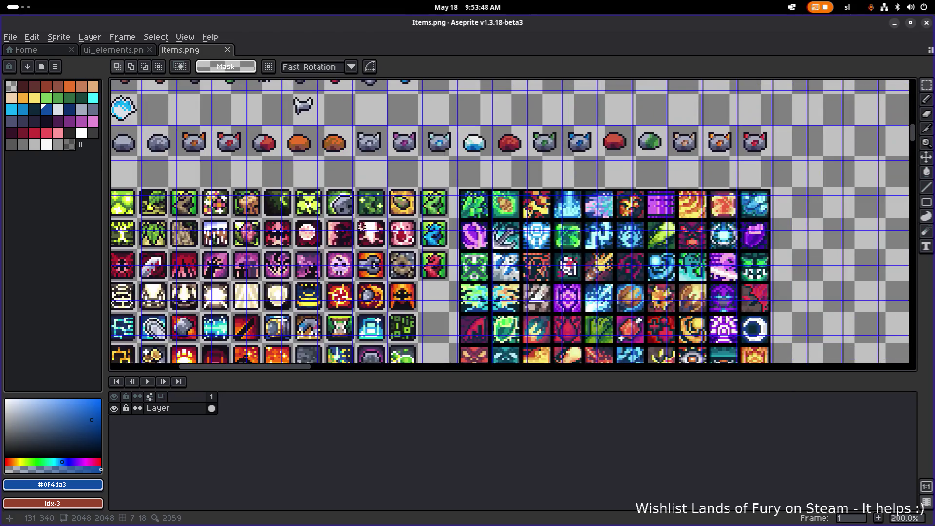
mouse_move(452, 229)
mouse_down()
mouse_move(494, 155)
mouse_move(491, 138)
mouse_move(526, 190)
mouse_up()
scroll(502, 158, up, 3)
scroll(456, 119, down, 1)
scroll(511, 289, down, 2)
Move the pink mouth icon into the empty slot below the sun-burst icon and drop it
drag(511, 289, 472, 214)
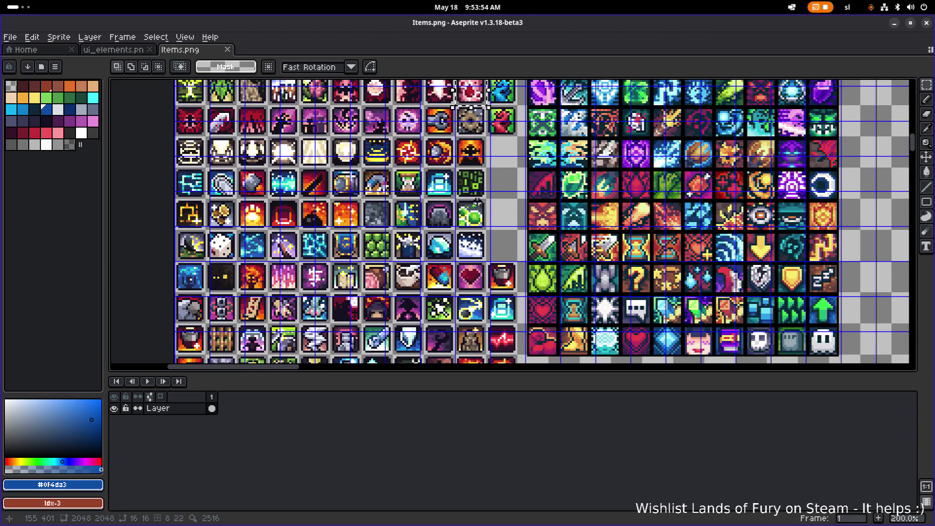
mouse_move(481, 109)
mouse_down()
mouse_move(558, 307)
mouse_move(846, 323)
mouse_move(668, 261)
mouse_move(717, 171)
mouse_move(732, 179)
mouse_move(787, 273)
mouse_move(658, 329)
mouse_move(599, 217)
mouse_move(624, 161)
mouse_move(611, 153)
mouse_move(565, 256)
mouse_up()
scroll(846, 323, down, 1)
scroll(732, 179, up, 1)
scroll(658, 330, down, 1)
scroll(567, 255, up, 8)
scroll(695, 225, left, 3)
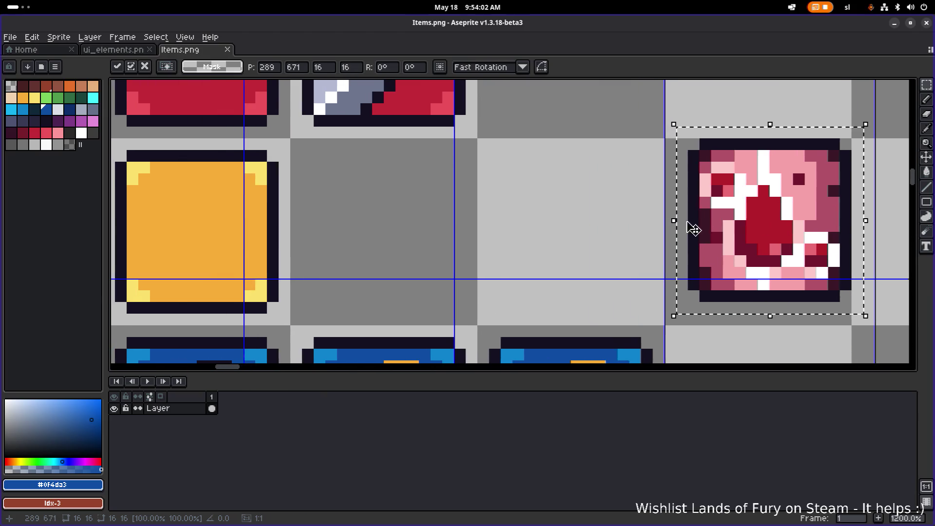
scroll(722, 221, down, 2)
mouse_move(723, 221)
mouse_down()
mouse_move(516, 228)
mouse_move(587, 218)
mouse_move(607, 276)
mouse_move(529, 326)
mouse_move(450, 336)
mouse_up()
scroll(587, 217, down, 5)
scroll(579, 239, up, 1)
key(ctrl+d)
Sample the deep red #b4202a and the white from the pink icon
scroll(456, 342, up, 4)
scroll(456, 343, up, 1)
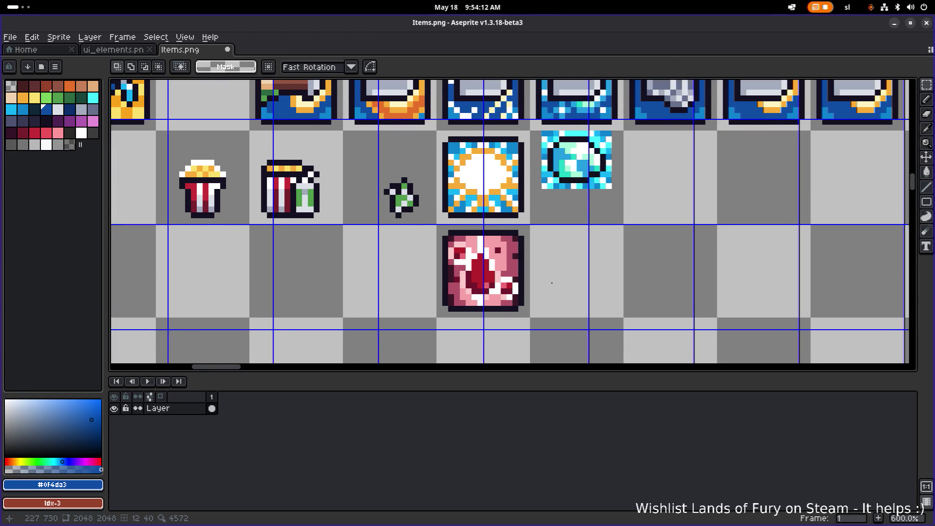
scroll(536, 263, up, 3)
scroll(505, 261, down, 3)
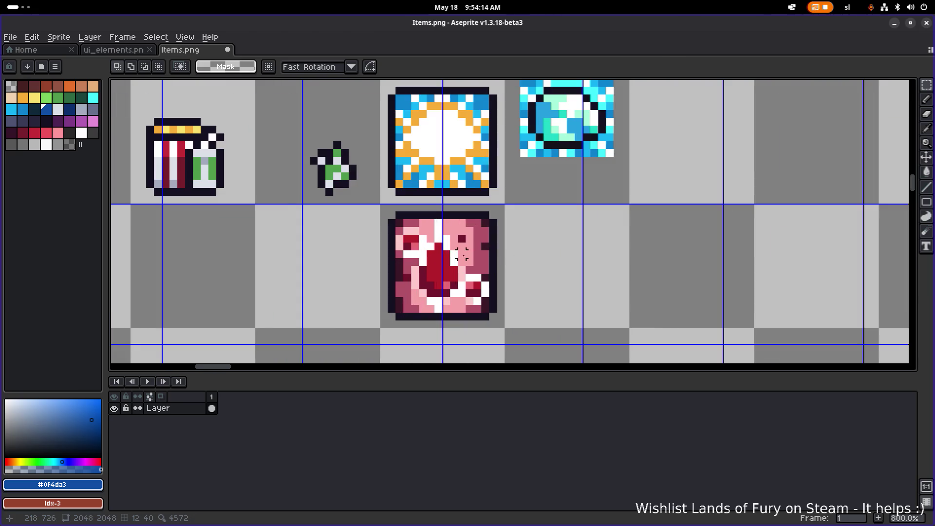
alt+click(430, 245)
scroll(430, 245, up, 3)
alt+click(433, 245)
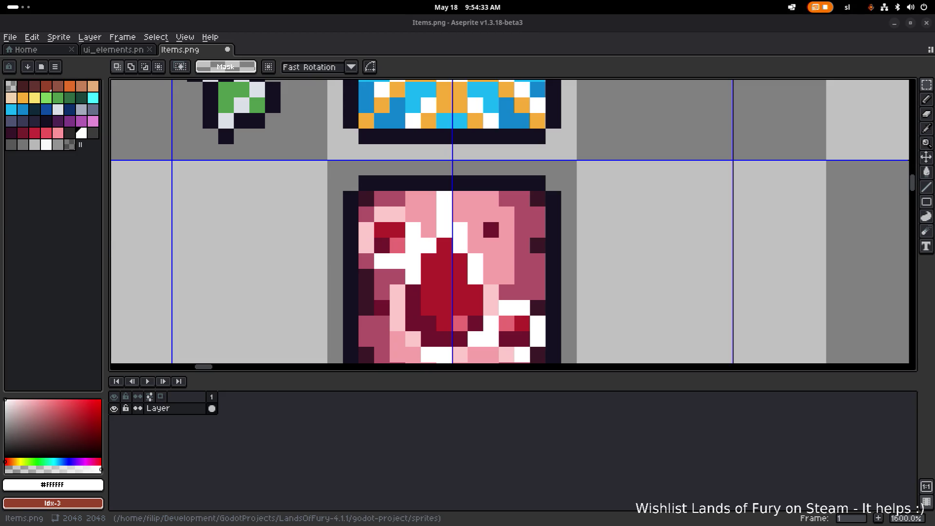
scroll(468, 219, down, 2)
Draw a dark #141020 outline around the pink icon's round mouth with the Pencil
alt+click(385, 185)
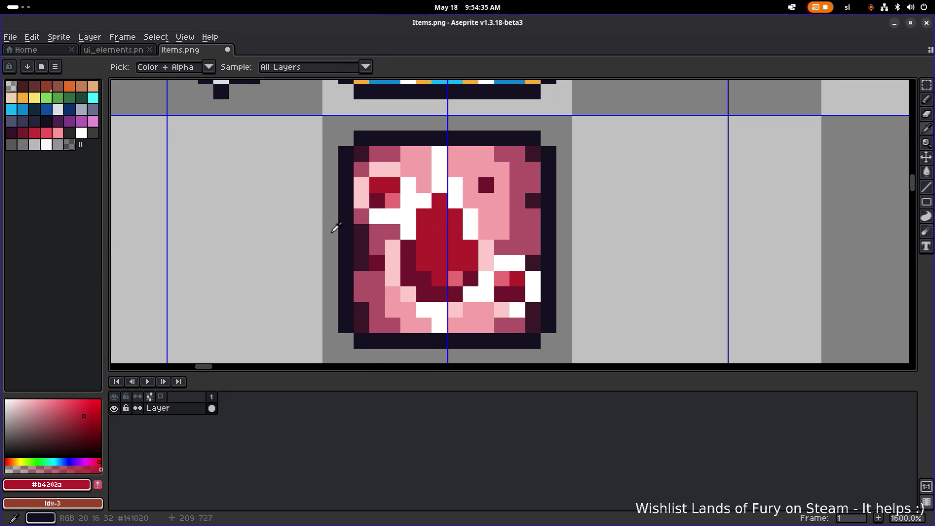
alt+click(335, 228)
click(413, 195)
drag(423, 185, 439, 185)
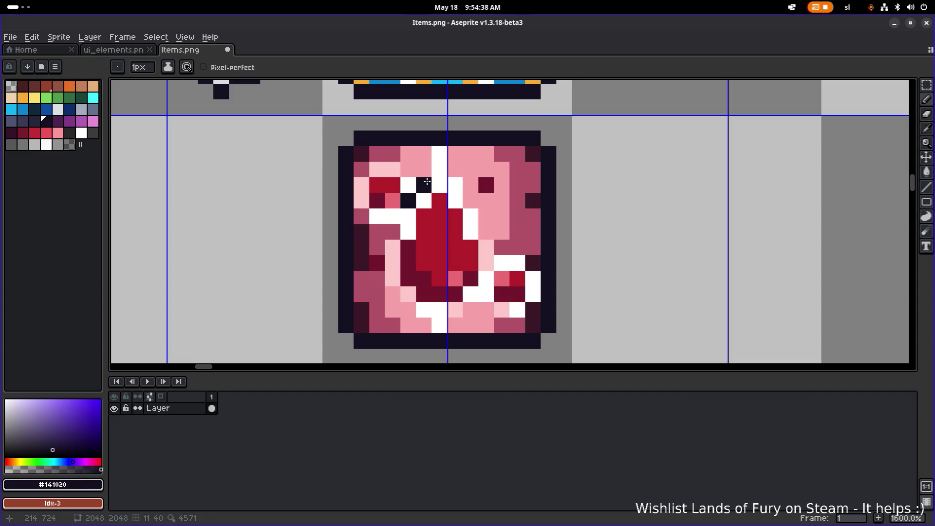
click(457, 185)
click(487, 201)
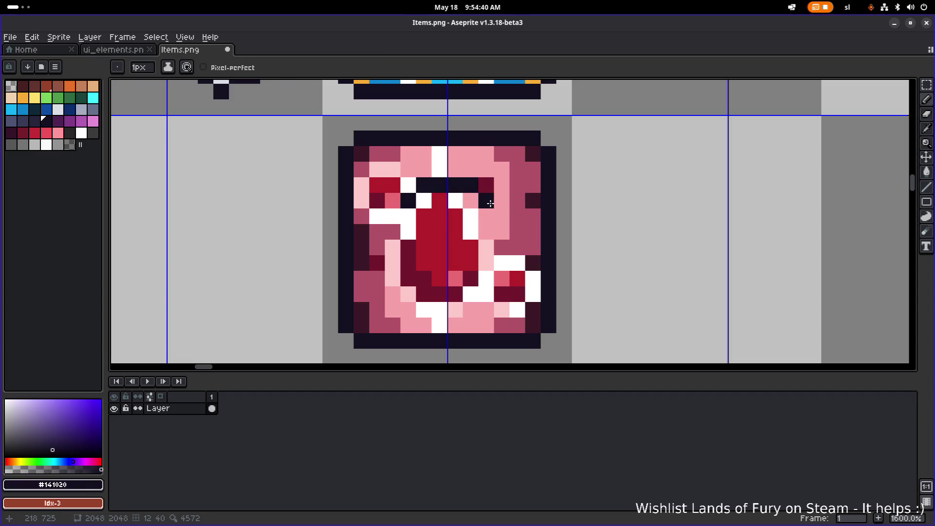
click(500, 215)
click(501, 231)
click(501, 247)
click(486, 263)
click(502, 263)
click(486, 278)
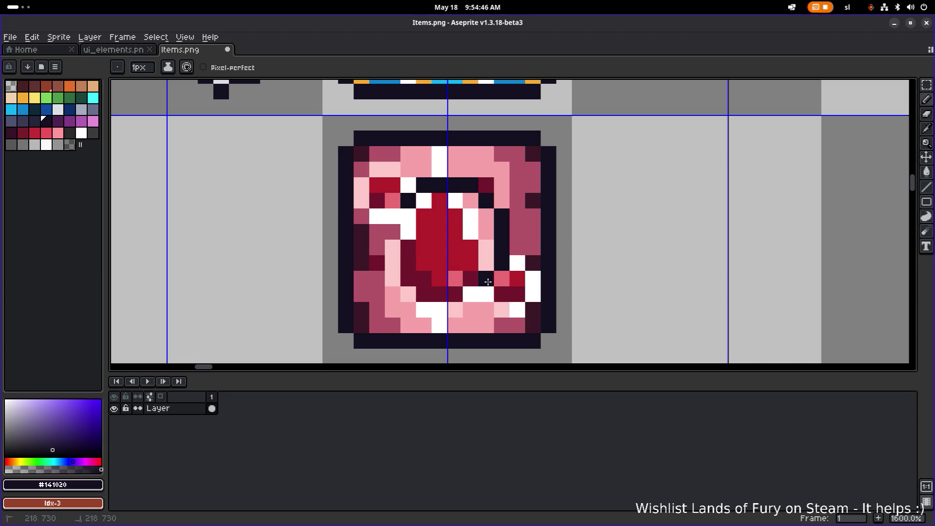
drag(474, 294, 418, 294)
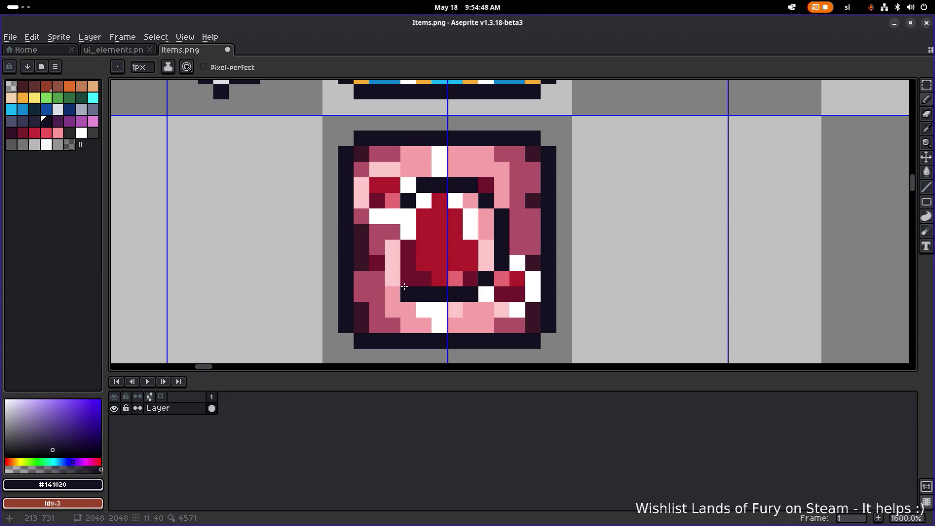
drag(393, 265, 392, 210)
Fix the outline's upper-left corner, undoing two misplaced dark pixels
scroll(392, 211, down, 3)
scroll(392, 211, up, 3)
click(406, 213)
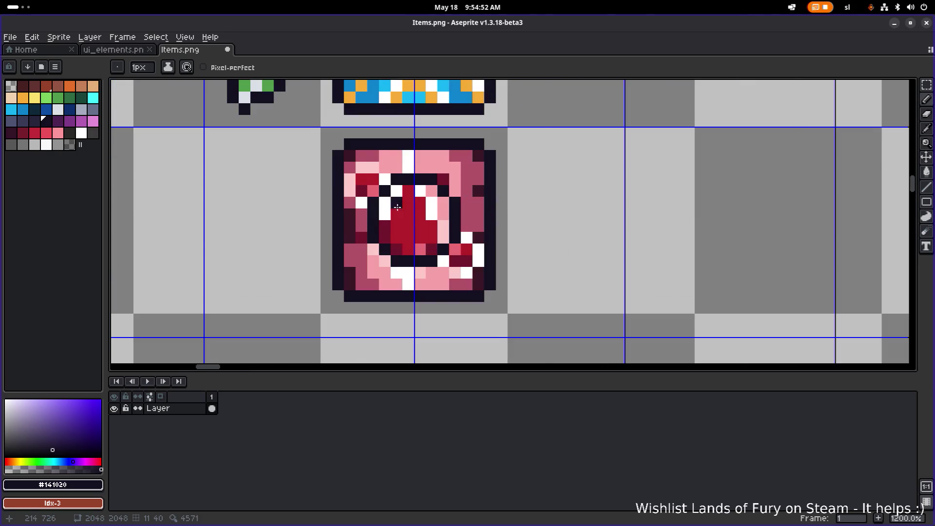
key(ctrl+z)
click(408, 203)
key(ctrl+z)
click(420, 190)
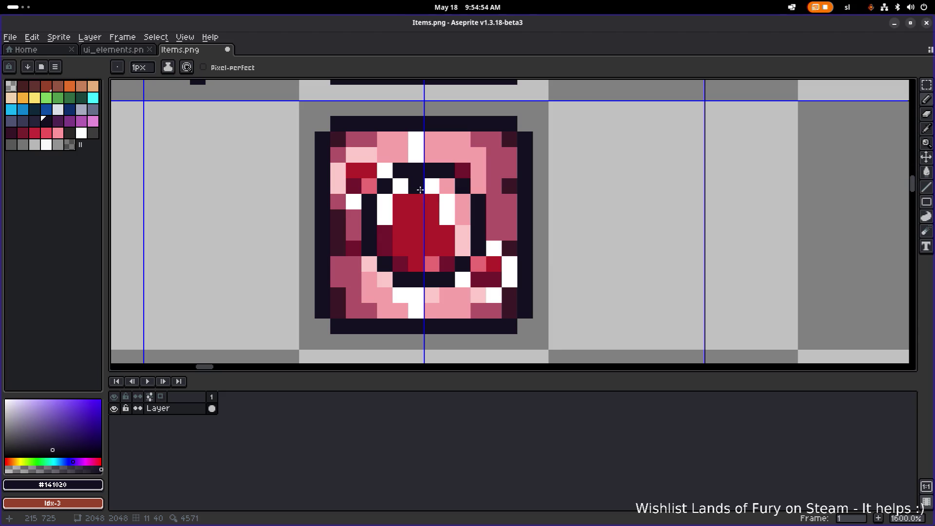
Paint the mouth's red interior white
alt+click(404, 181)
click(416, 186)
click(446, 186)
click(369, 249)
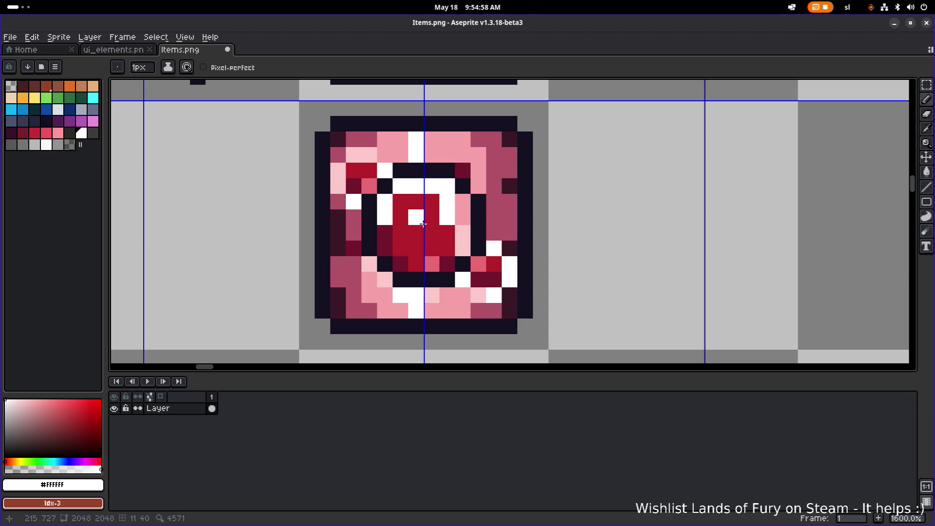
mouse_move(394, 236)
mouse_down()
mouse_move(387, 249)
mouse_move(414, 265)
mouse_move(448, 255)
mouse_move(414, 243)
mouse_move(444, 226)
mouse_move(444, 211)
mouse_move(456, 243)
mouse_up()
key(alt)
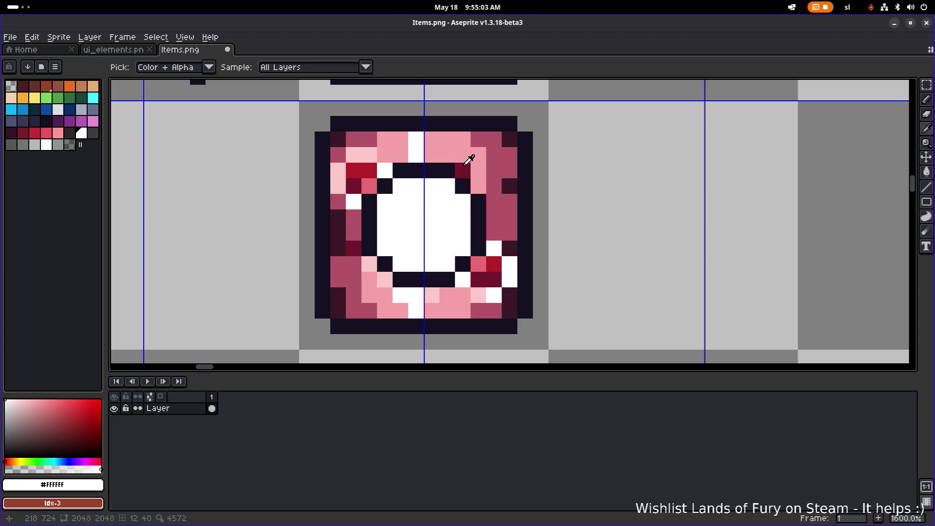
Eyedrop the dark maroon and fill the upper interior of the mouth with it
alt+click(468, 168)
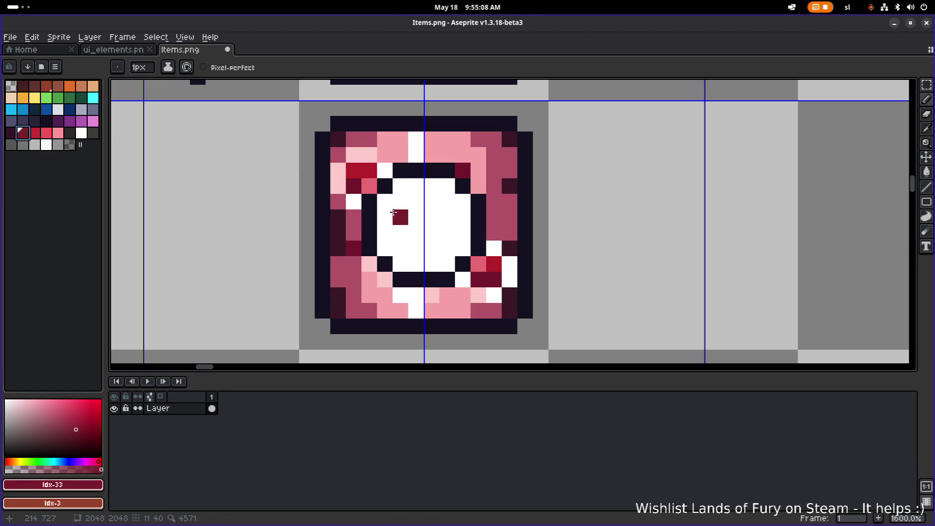
drag(385, 202, 403, 206)
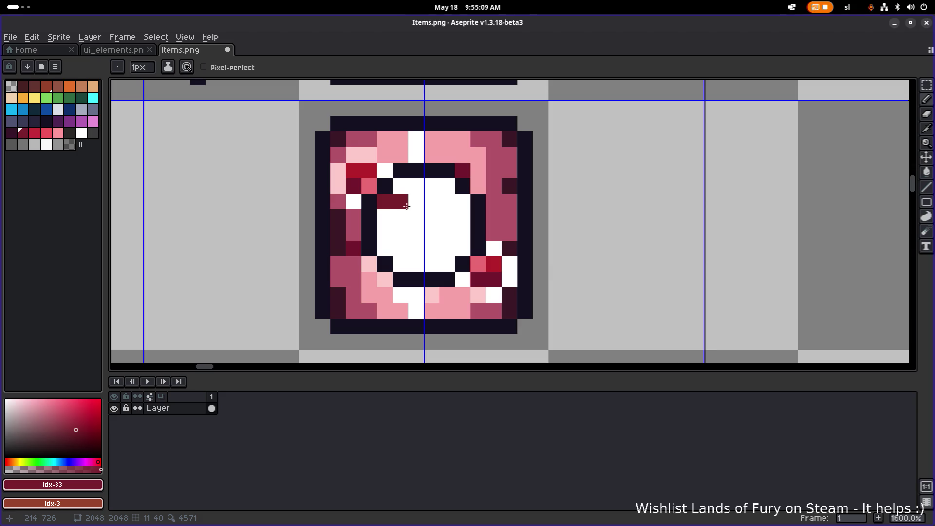
click(401, 217)
click(418, 186)
click(433, 187)
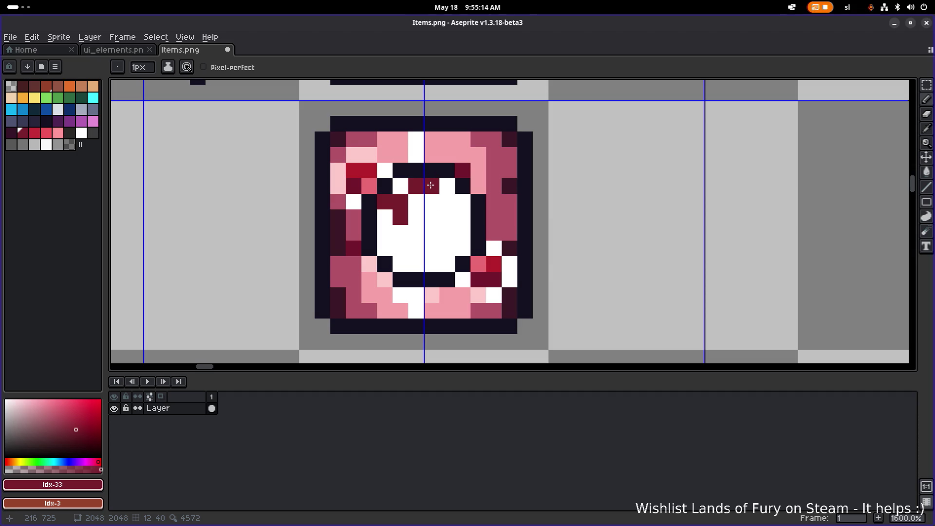
click(462, 202)
click(447, 217)
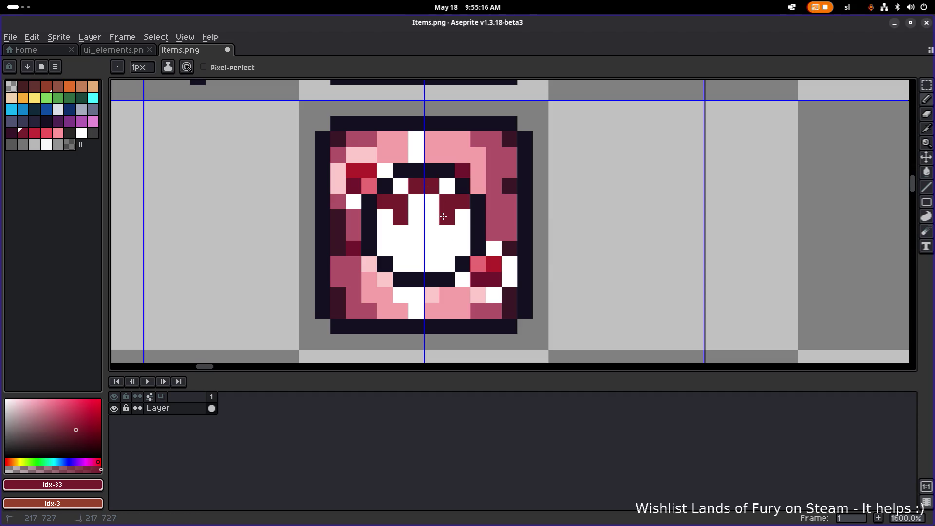
click(416, 218)
click(416, 202)
click(432, 202)
click(432, 217)
click(400, 233)
Extend maroon #781f2c across the mouth's lower rows and the bottoms of both white pillars
mouse_move(397, 234)
mouse_down()
mouse_move(384, 247)
mouse_move(441, 235)
mouse_move(428, 247)
mouse_up()
click(415, 264)
click(431, 264)
click(459, 245)
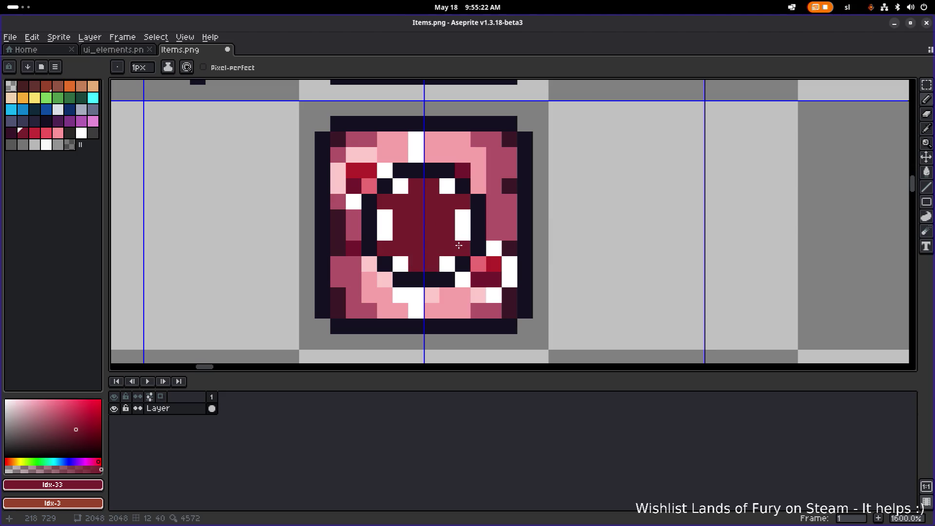
scroll(474, 230, left, 1)
click(475, 230)
alt+click(469, 205)
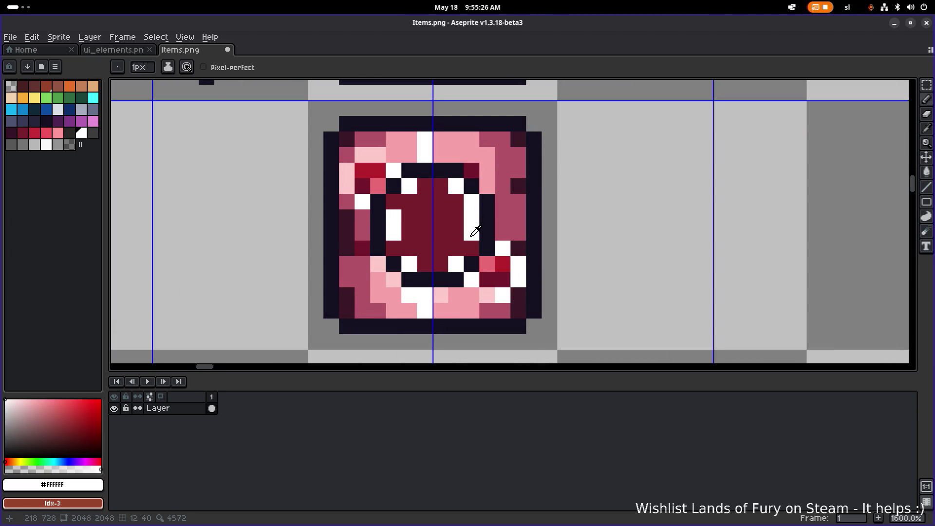
key(alt)
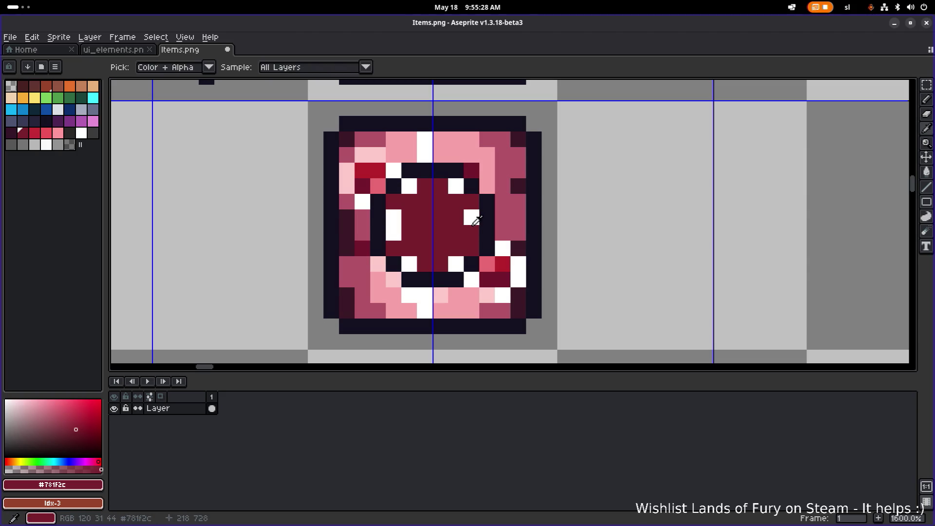
click(472, 217)
drag(395, 214, 395, 234)
Repaint white tooth pixels around the mouth's rim
alt+click(409, 185)
click(394, 249)
click(471, 249)
click(472, 204)
scroll(481, 208, down, 2)
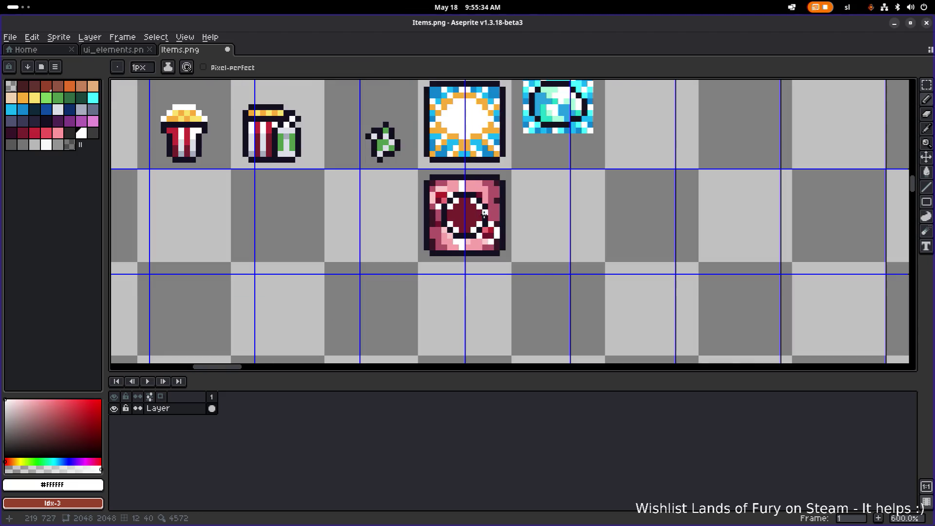
Add white tooth pixels near the centre of the mouth
scroll(481, 215, up, 2)
alt+click(480, 190)
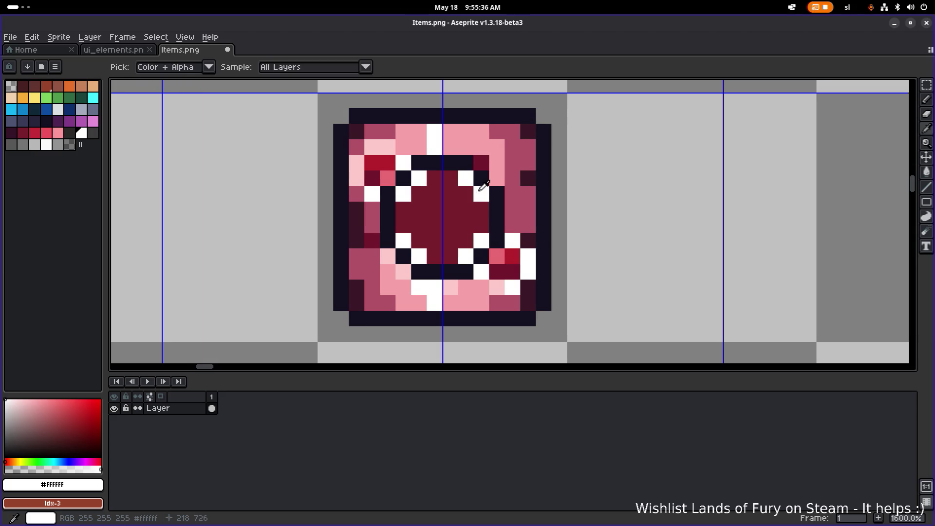
click(434, 209)
click(435, 225)
click(450, 225)
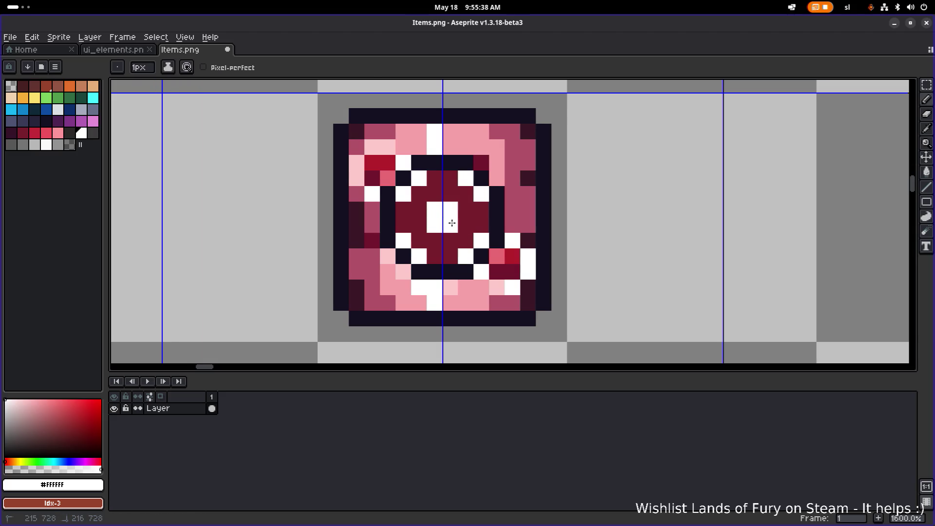
scroll(466, 218, down, 5)
scroll(500, 224, up, 6)
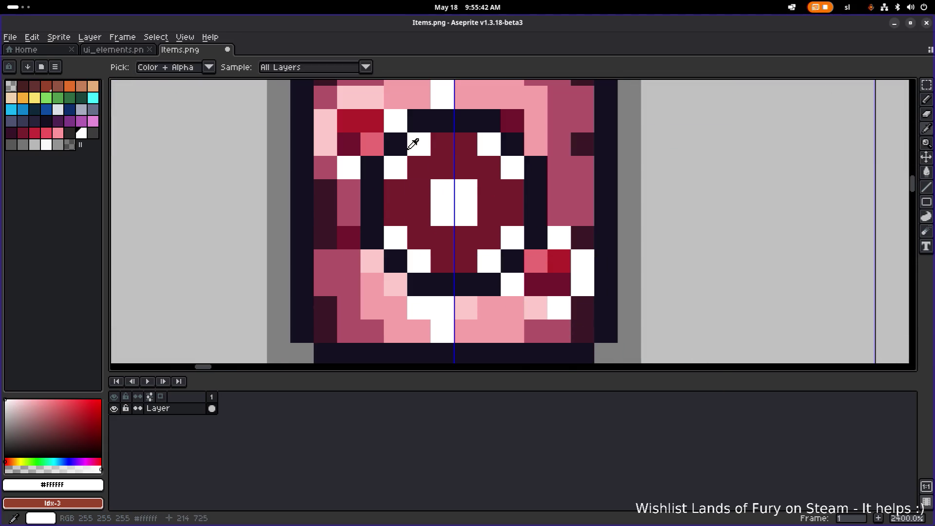
Paint dark #141020 pixels in the mouth centre and darken the mouth's left edge
alt+click(418, 167)
click(489, 237)
click(419, 237)
scroll(513, 230, down, 8)
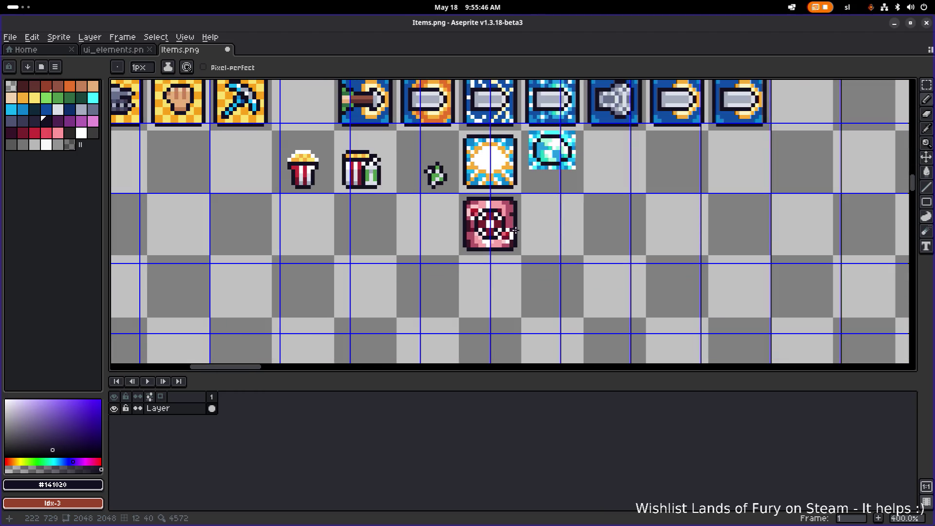
scroll(515, 229, up, 6)
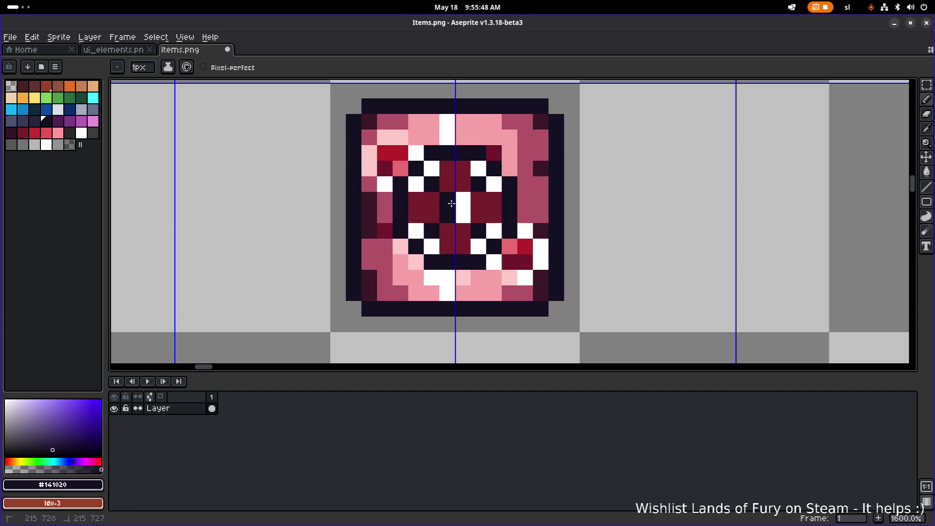
scroll(464, 217, down, 2)
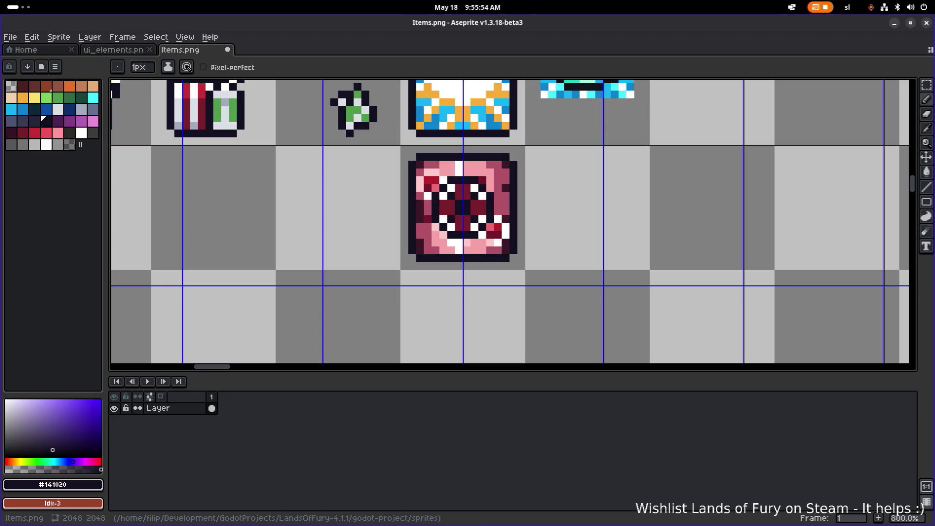
key(alt)
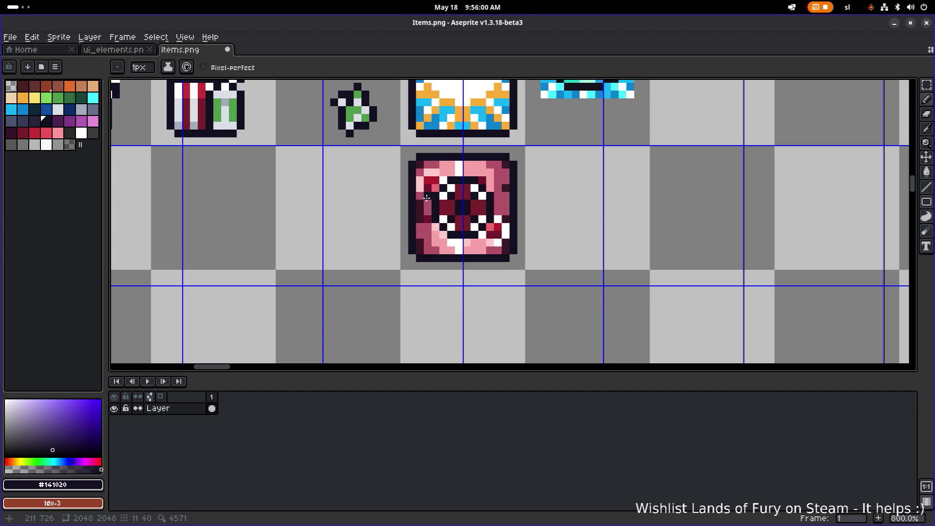
drag(427, 205, 422, 228)
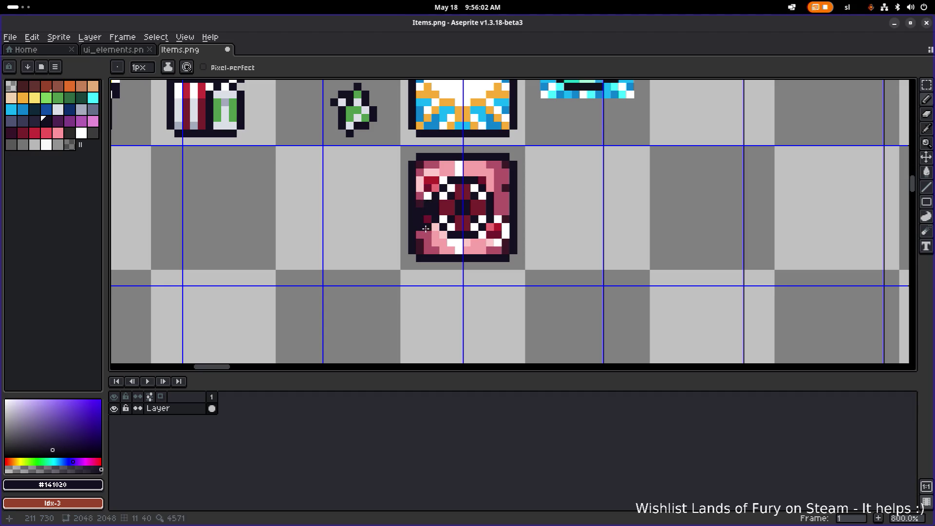
scroll(460, 223, down, 1)
scroll(462, 221, up, 1)
Select the mouth's centre and nudge it one pixel to the right
key(m)
mouse_move(414, 174)
mouse_down()
mouse_move(496, 241)
mouse_move(484, 228)
mouse_up()
click(568, 203)
scroll(482, 199, up, 3)
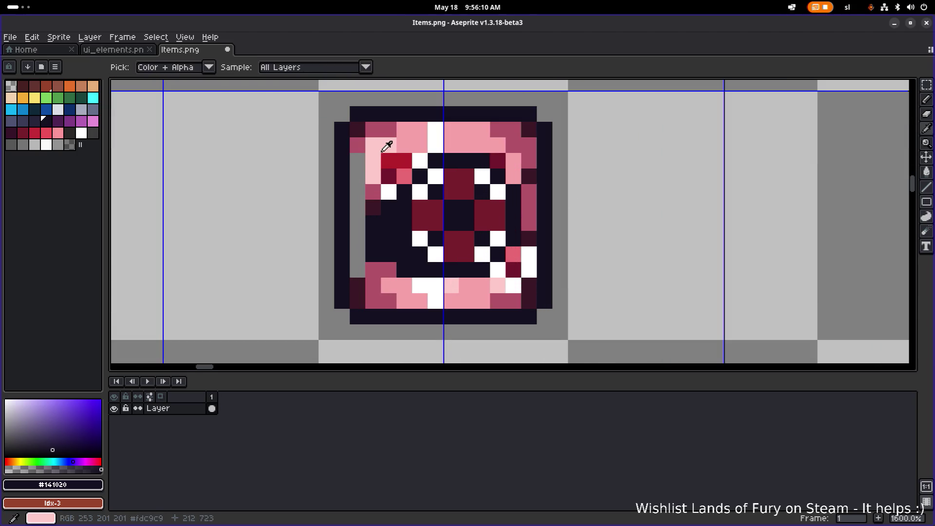
scroll(417, 174, down, 3)
scroll(439, 219, down, 2)
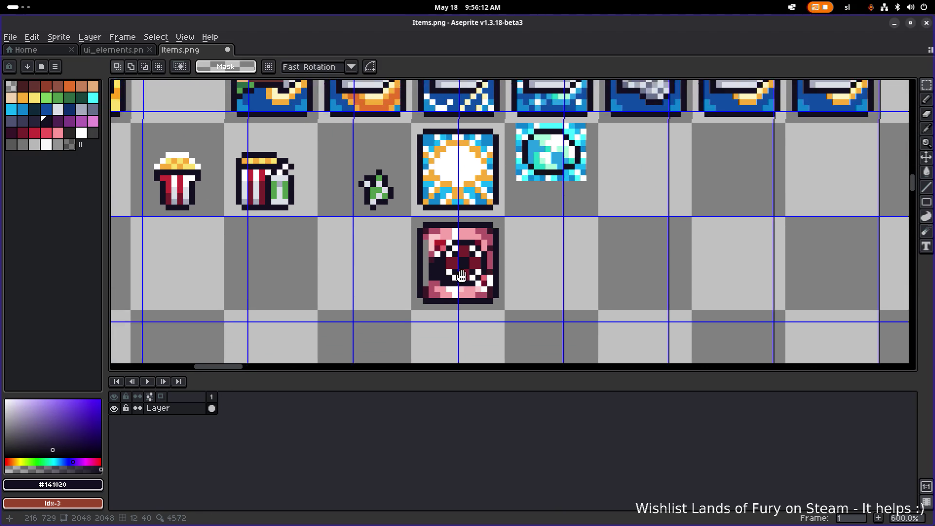
Pick orange from an existing tile and bucket-fill the ring's left and top-left areas
scroll(465, 265, down, 3)
scroll(443, 248, up, 3)
drag(534, 176, 499, 280)
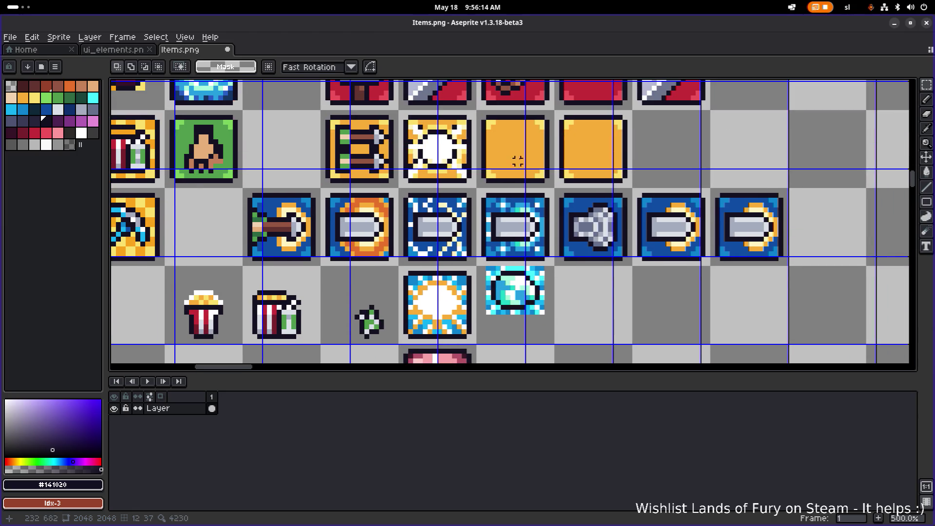
alt+click(516, 156)
scroll(474, 221, up, 2)
key(g)
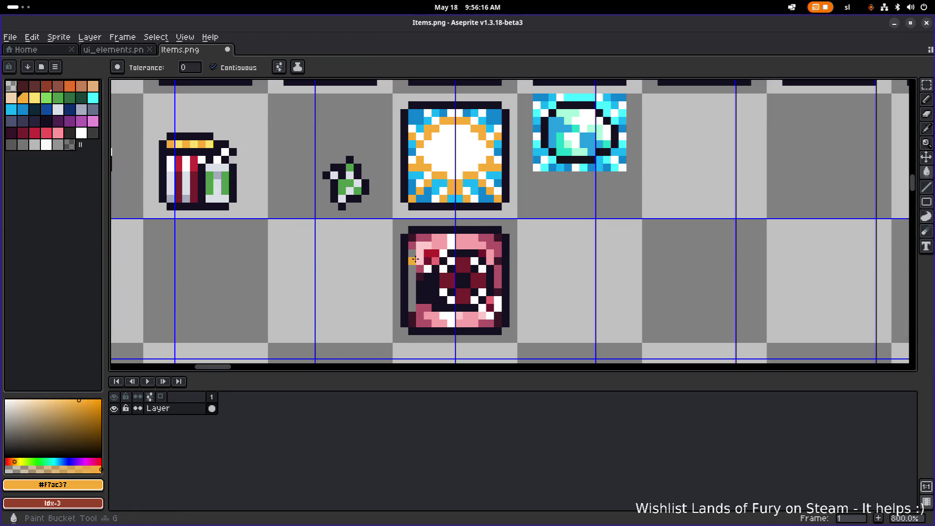
click(412, 253)
click(424, 244)
Pencil the ring's remaining pink edge and bottom-row pixels orange #f7ac37
key(b)
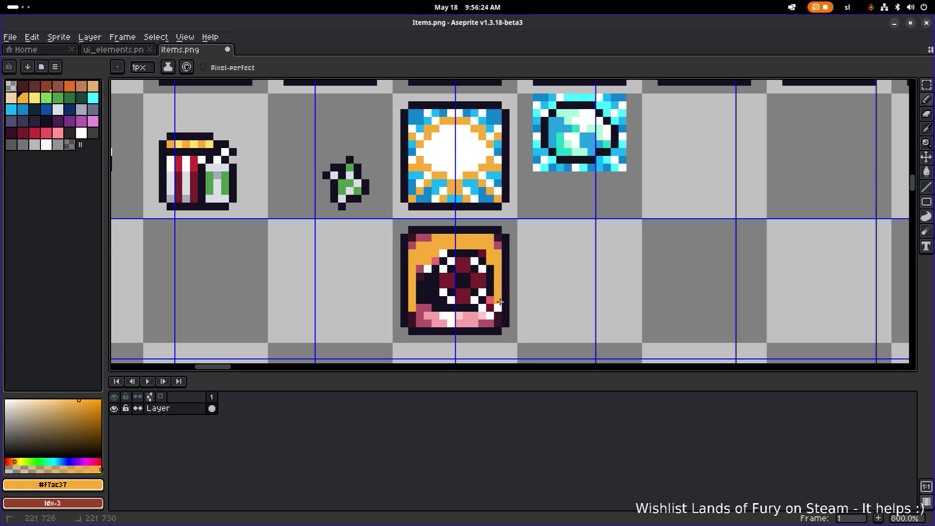
drag(491, 301, 495, 320)
drag(420, 321, 468, 318)
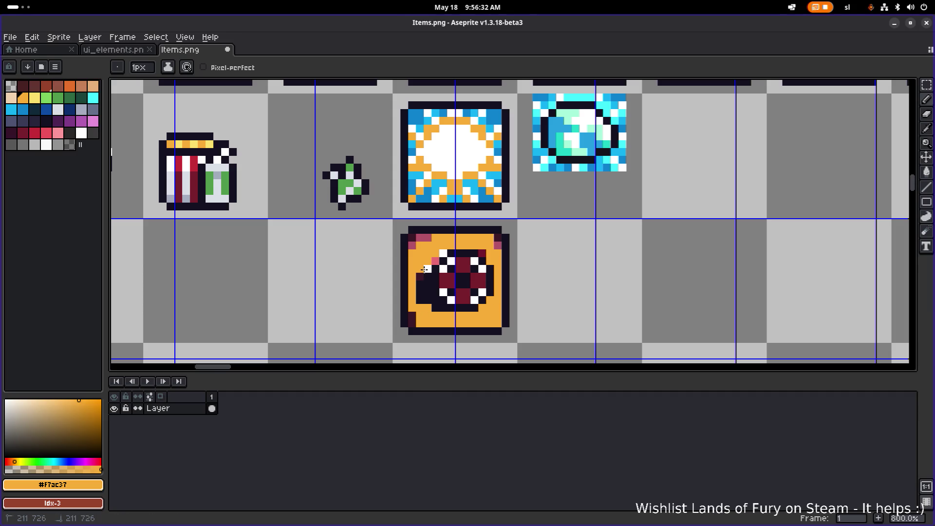
click(433, 263)
click(479, 251)
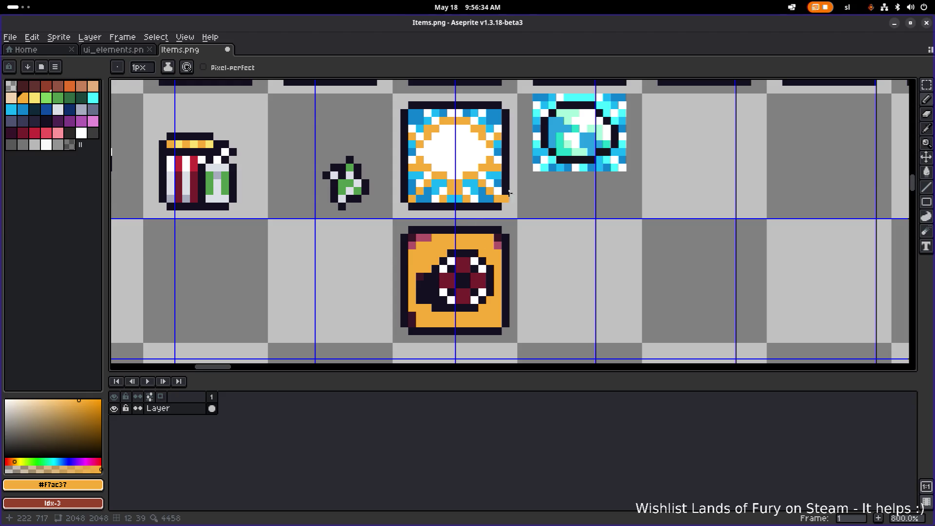
scroll(510, 175, down, 1)
scroll(438, 228, down, 2)
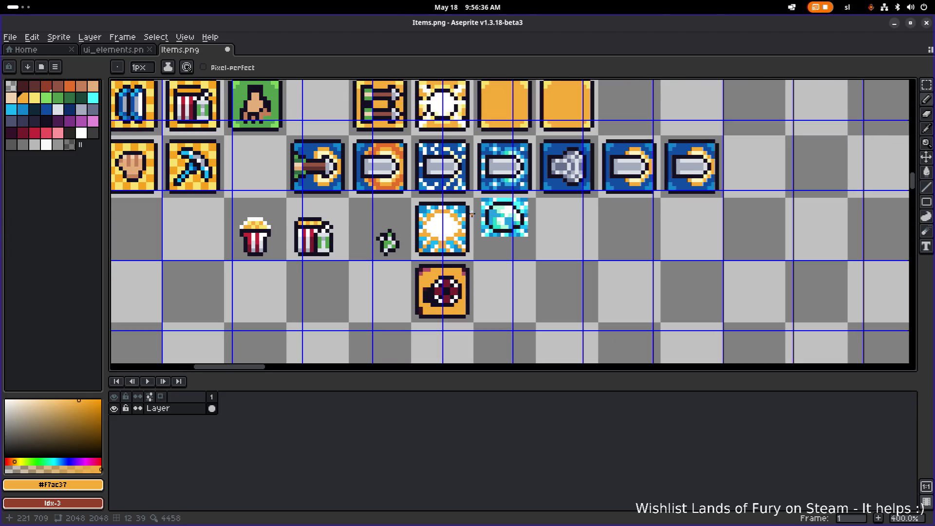
Add light-yellow #fbdf6b corner highlights, then turn one pixel left of centre orange
alt+click(529, 117)
scroll(453, 286, up, 3)
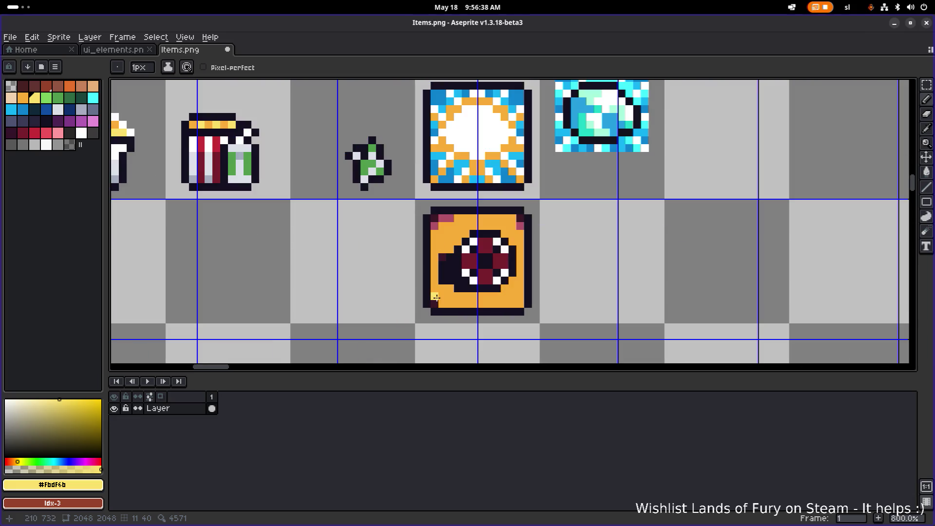
click(441, 302)
click(520, 298)
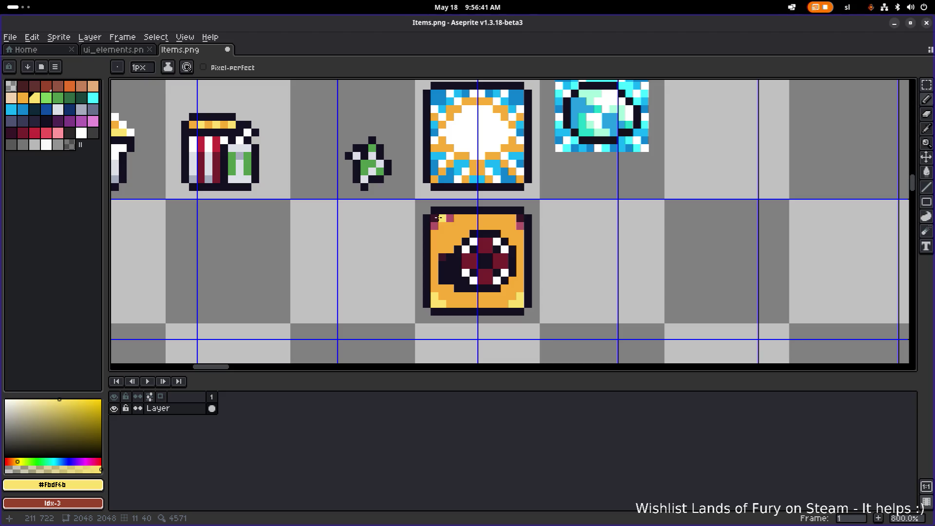
drag(513, 218, 520, 226)
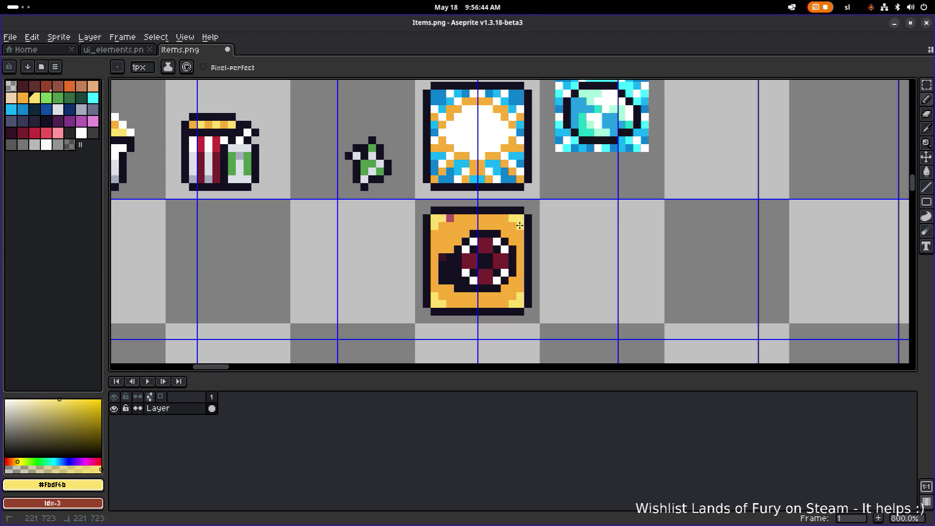
alt+click(459, 216)
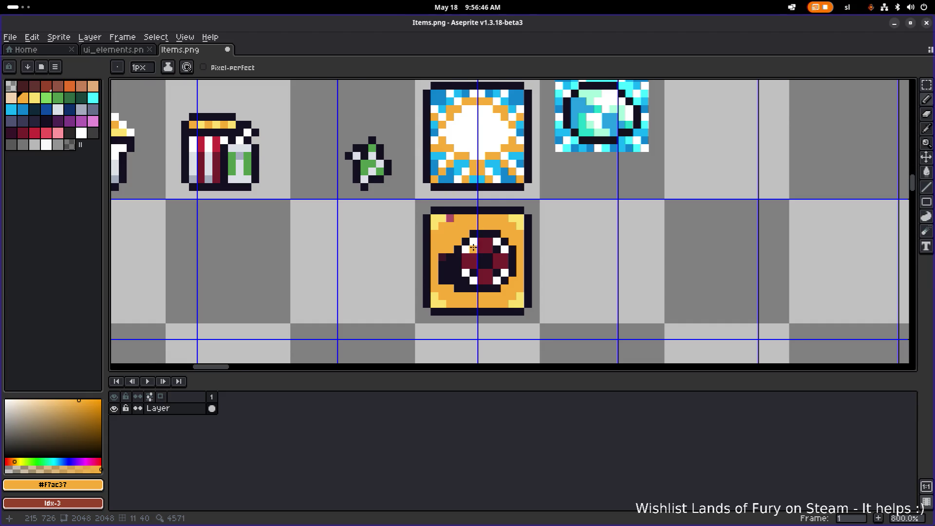
scroll(473, 248, up, 3)
click(430, 246)
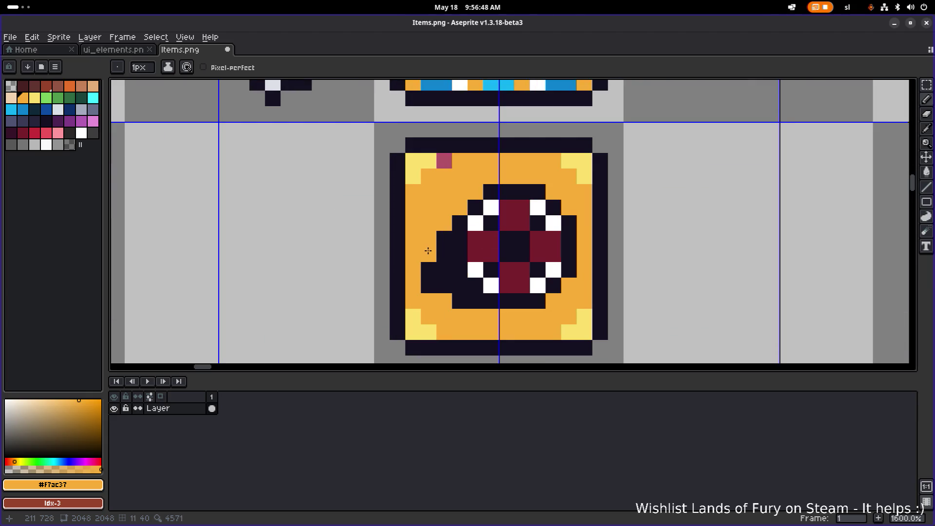
Undo the misplaced orange pixel and paint stray orange pixels on the left edge back to dark
key(ctrl+z)
click(441, 287)
key(ctrl+z)
alt+click(445, 288)
drag(428, 301, 444, 298)
click(414, 287)
click(414, 270)
scroll(438, 278, down, 5)
scroll(472, 275, up, 2)
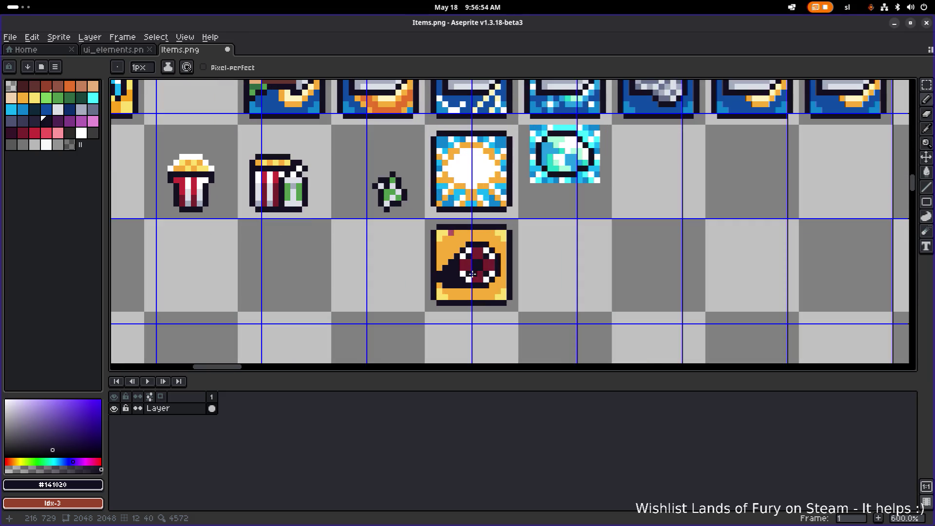
scroll(472, 274, up, 4)
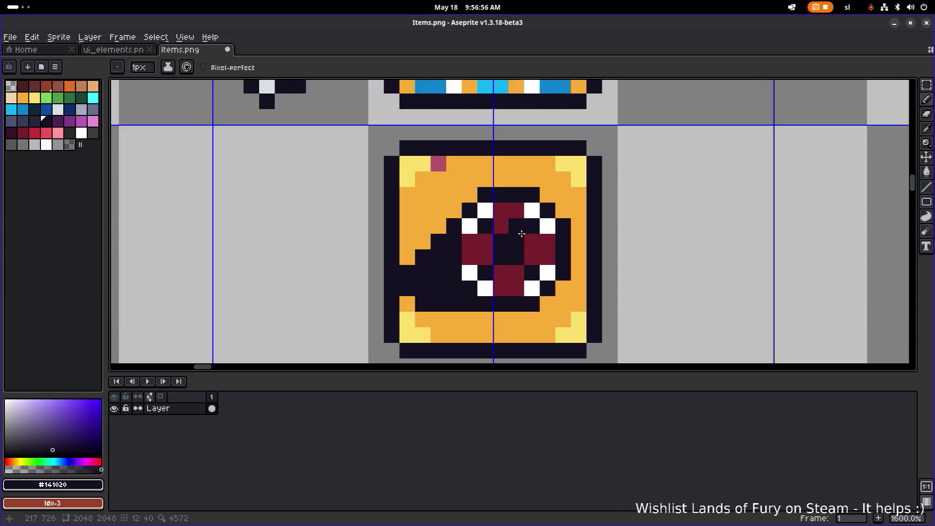
scroll(521, 234, down, 5)
scroll(548, 237, up, 2)
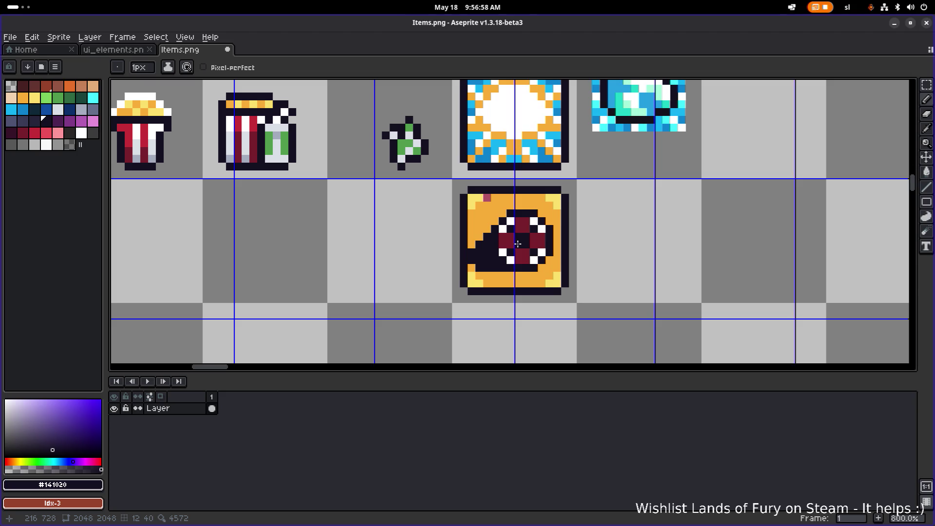
scroll(524, 242, up, 5)
Repaint several dark pixels around the eye in maroon
click(498, 229)
key(ctrl+z)
alt+click(501, 224)
click(507, 195)
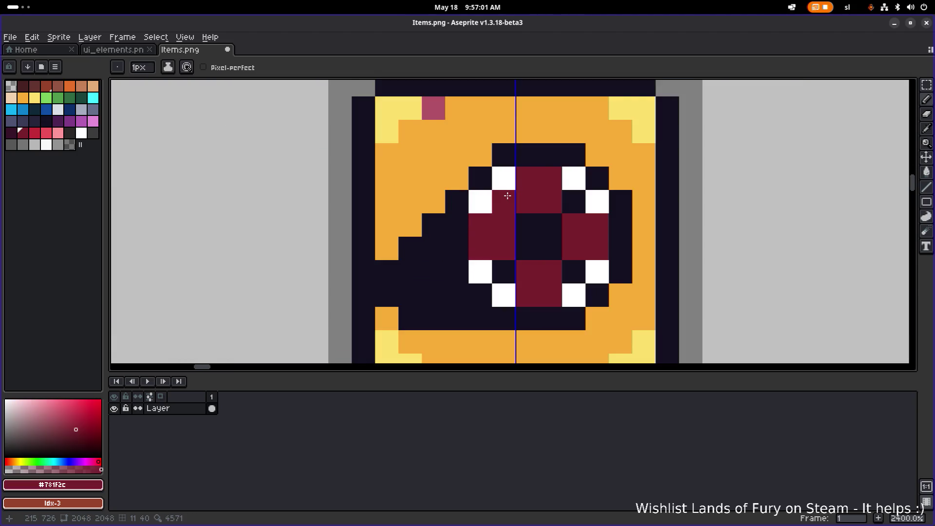
click(572, 203)
click(568, 267)
click(507, 267)
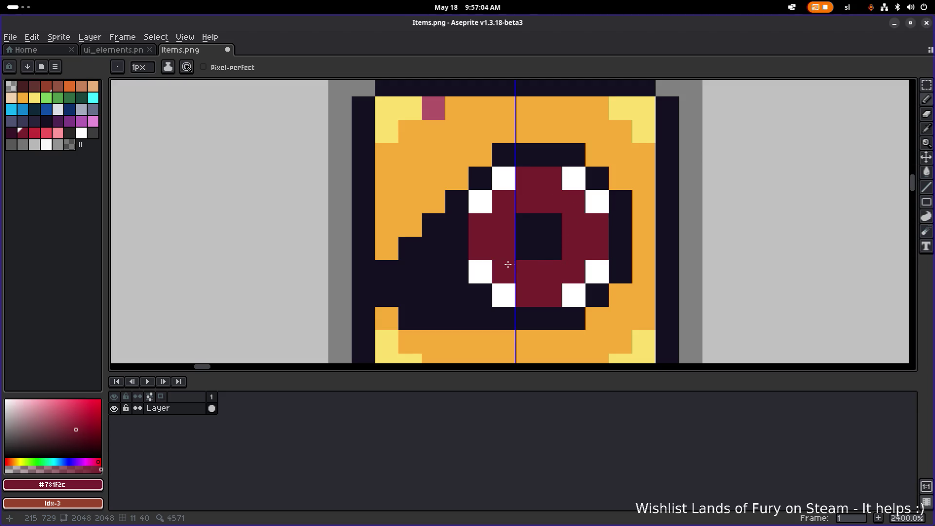
scroll(566, 252, down, 5)
scroll(584, 253, down, 2)
scroll(631, 255, up, 4)
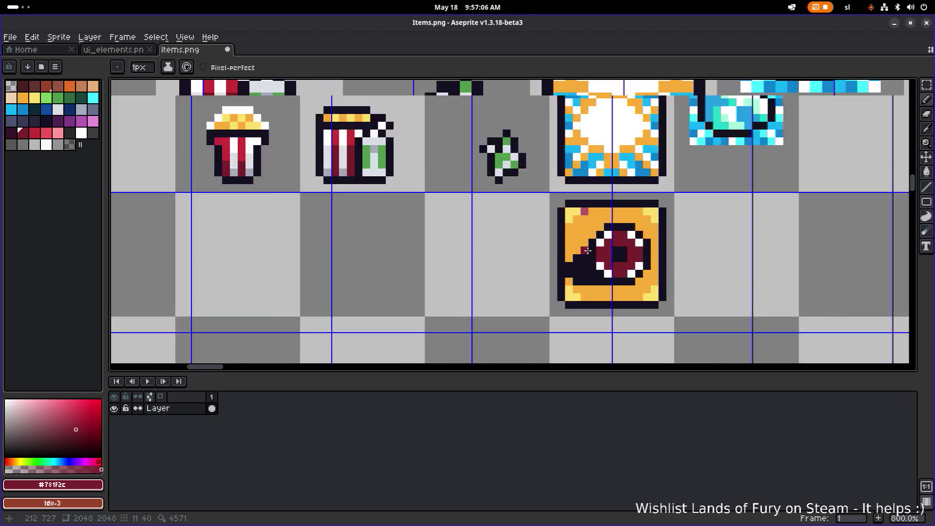
Sample white from the teeth and paint a maroon eye pixel white
key(0)
alt+click(618, 227)
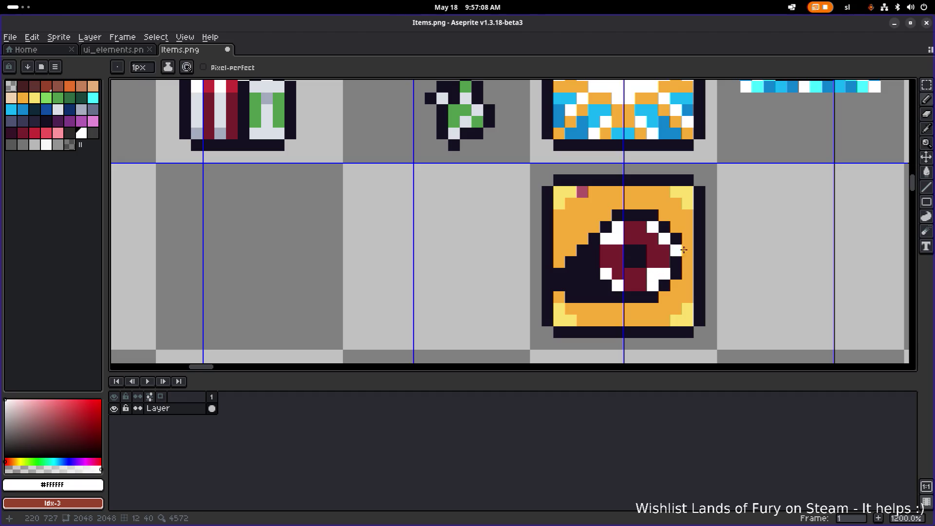
scroll(691, 250, down, 6)
scroll(701, 253, up, 4)
scroll(542, 247, up, 2)
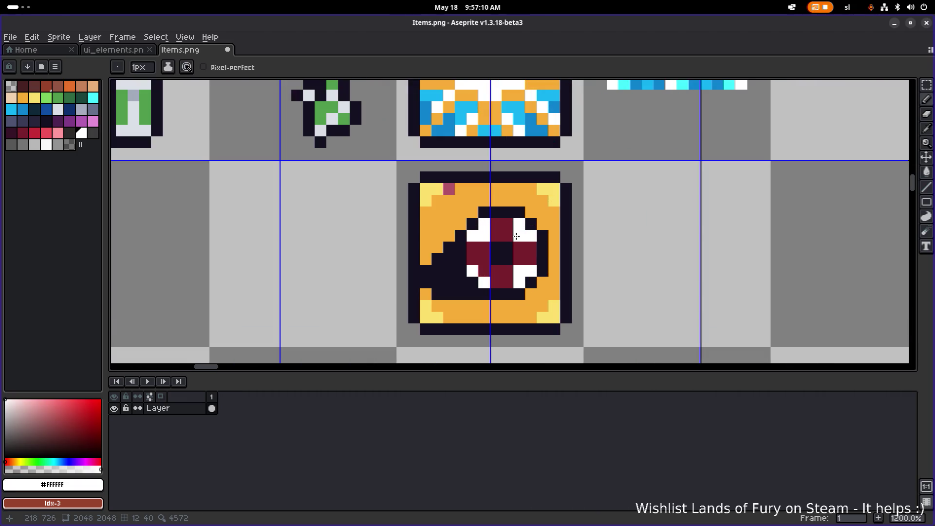
scroll(567, 264, down, 4)
scroll(582, 267, up, 4)
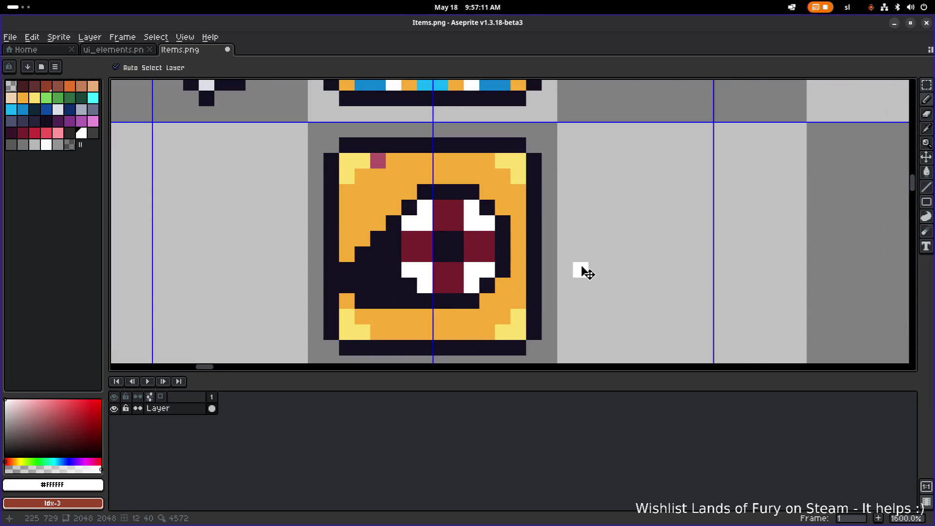
key(ctrl+z)
key(ctrl+z)
key(b)
scroll(428, 244, up, 5)
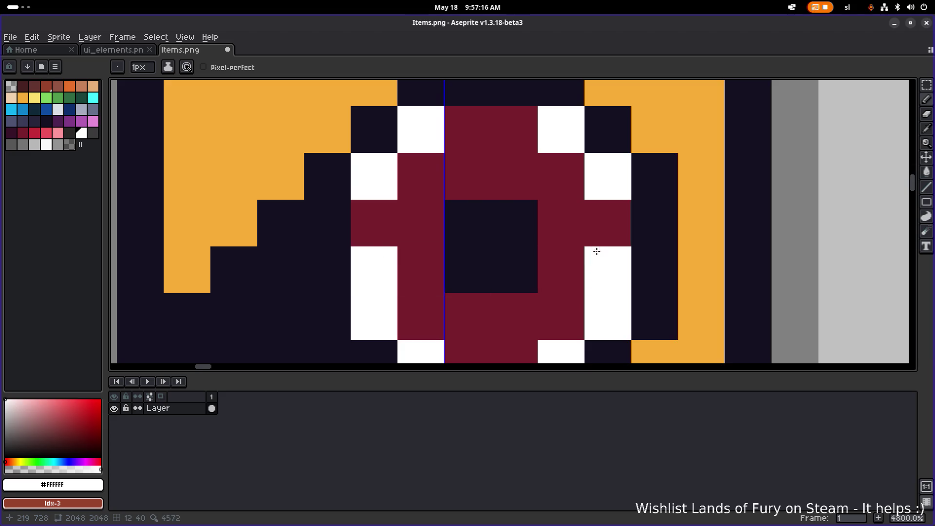
click(595, 236)
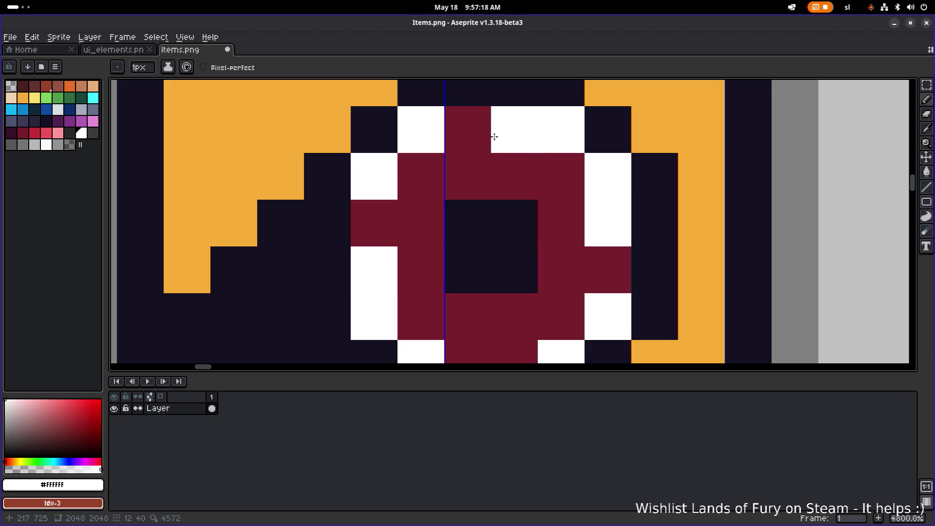
scroll(494, 136, down, 4)
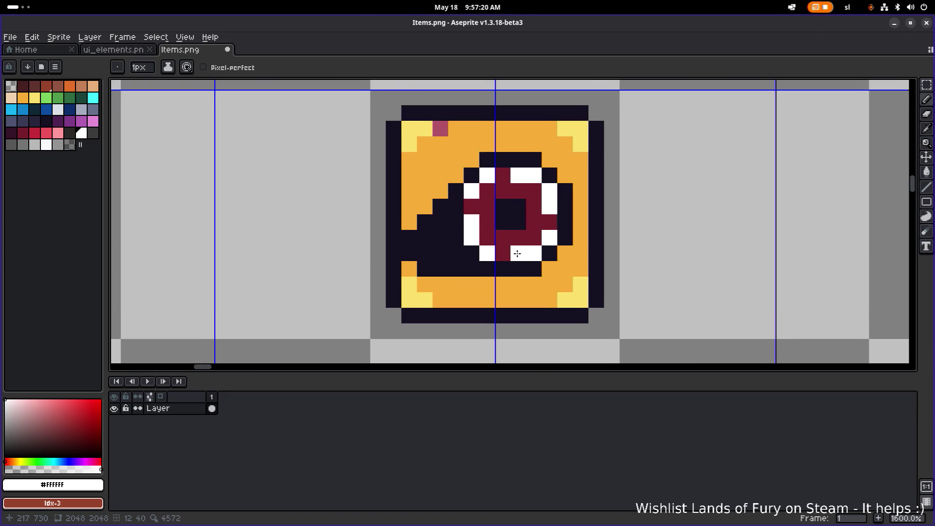
scroll(497, 252, down, 5)
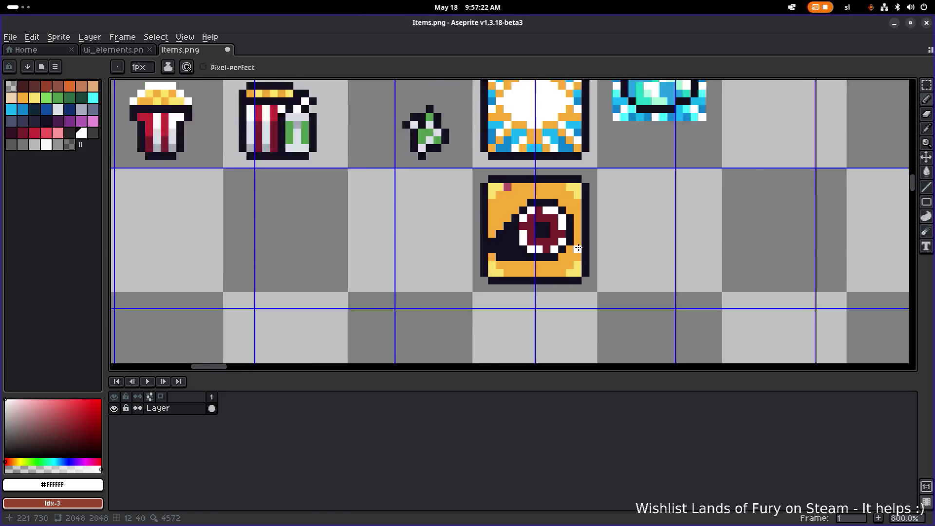
scroll(535, 224, up, 5)
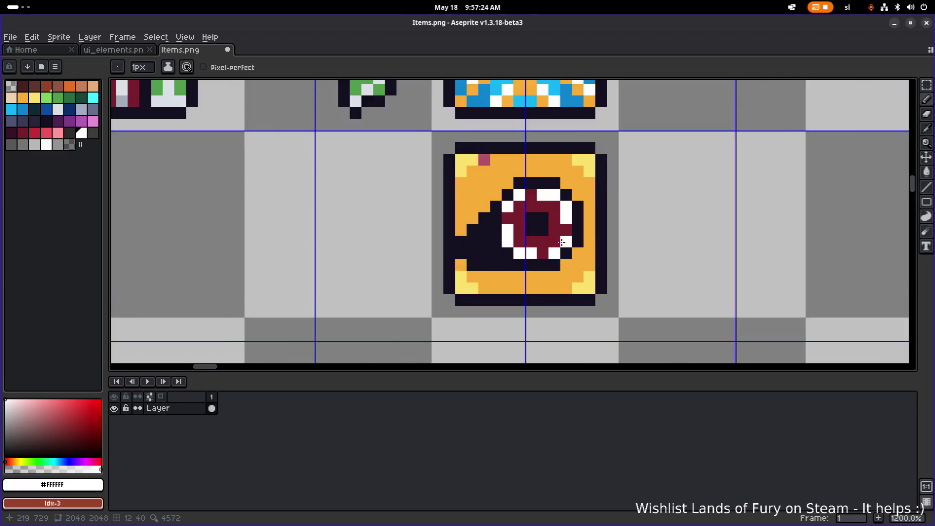
Recolour the eye's centre with the darker maroon Idx-32 from the palette
key(i)
click(547, 193)
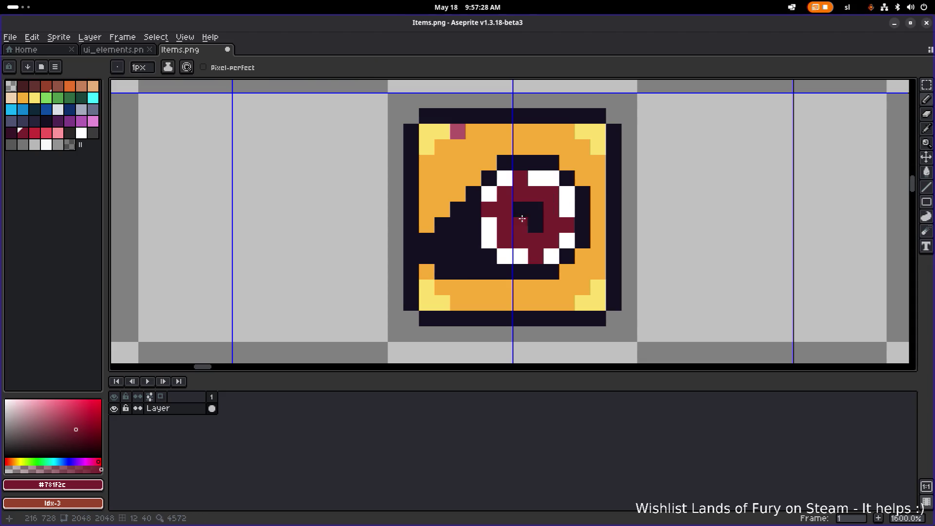
alt+click(530, 213)
click(12, 132)
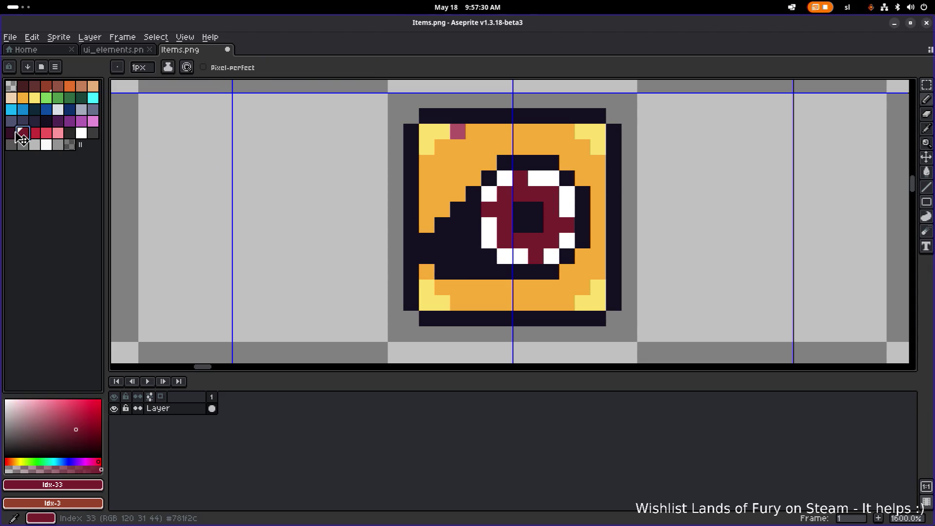
click(519, 210)
scroll(521, 221, down, 5)
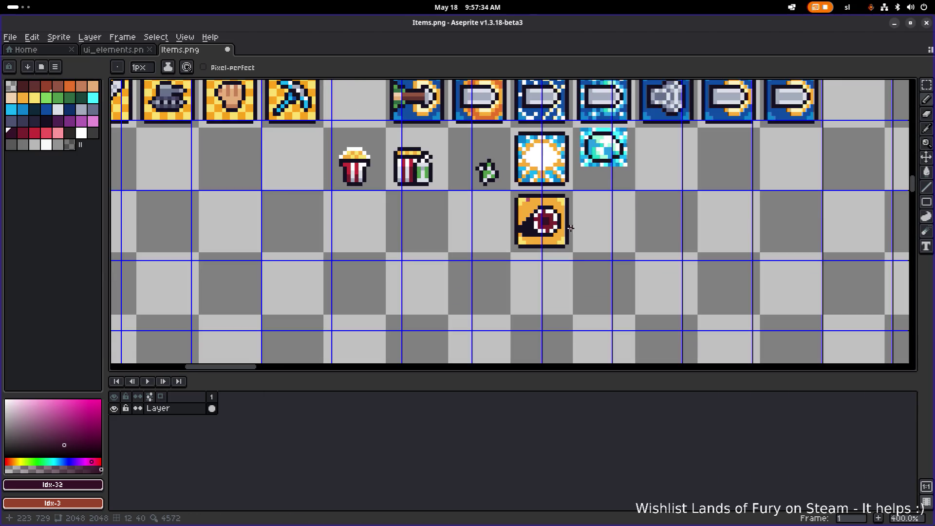
scroll(519, 217, up, 5)
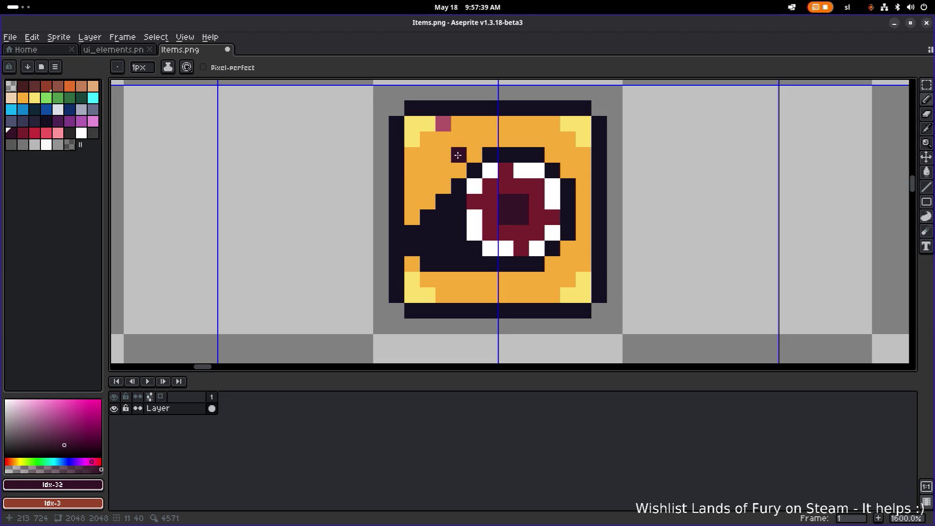
Add white tooth pixels along the mouth's top, bordered by dark accent pixels
alt+click(489, 168)
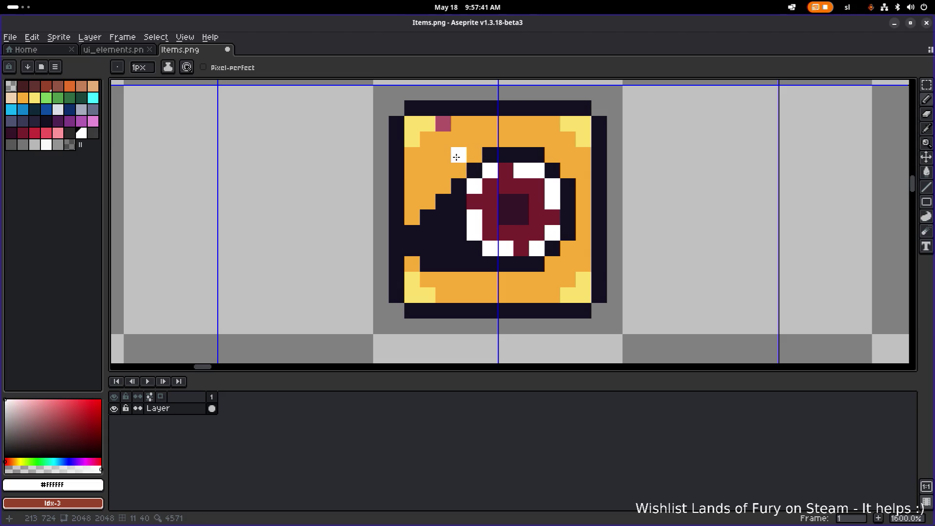
click(456, 156)
click(565, 155)
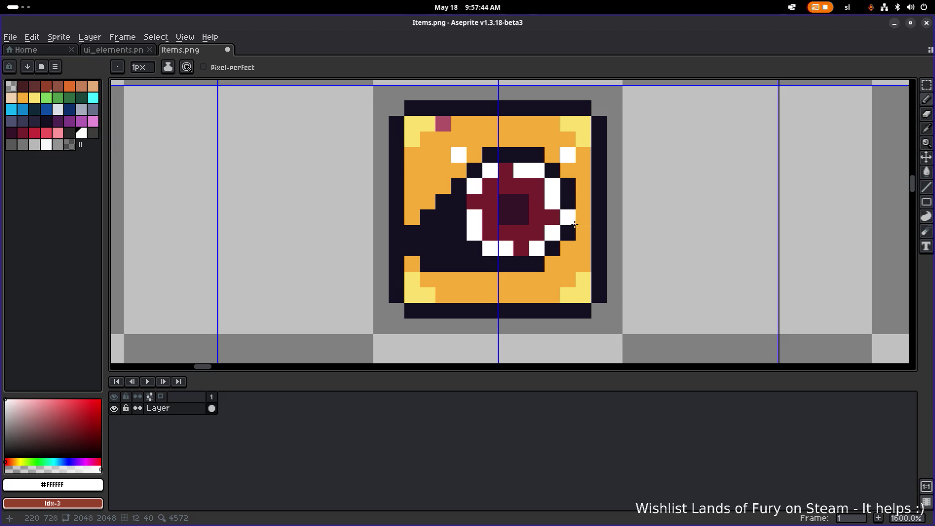
alt+click(456, 177)
click(459, 139)
click(474, 155)
click(567, 139)
click(567, 171)
Pan across the icon sheet and save Items.png
scroll(584, 175, down, 4)
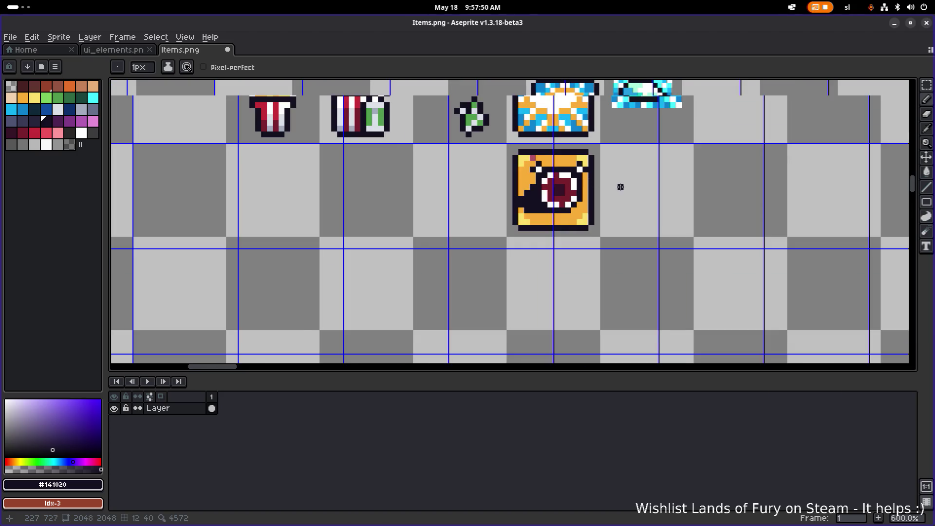
scroll(620, 187, down, 1)
drag(615, 203, 515, 236)
key(ctrl+s)
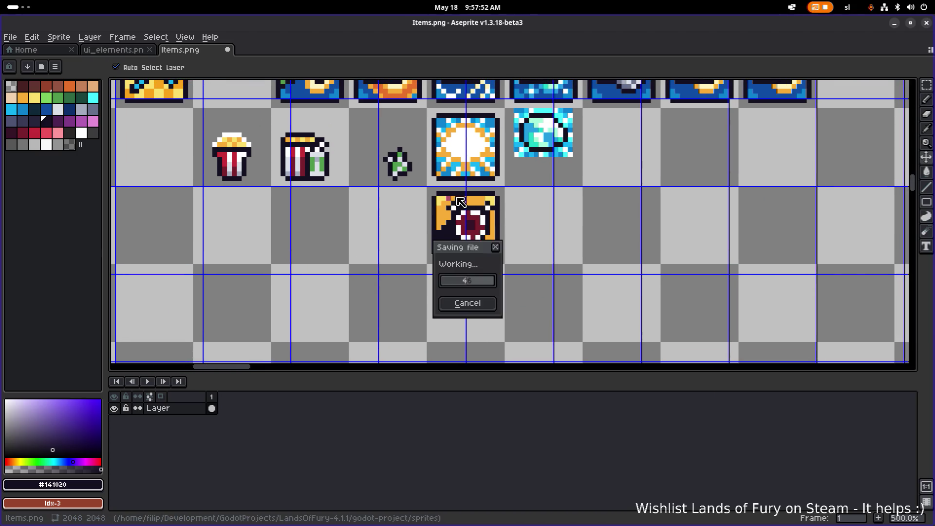
Paint the chest sprite's two white corners cyan and save Items.png
scroll(460, 201, up, 2)
alt+click(451, 202)
scroll(487, 209, down, 3)
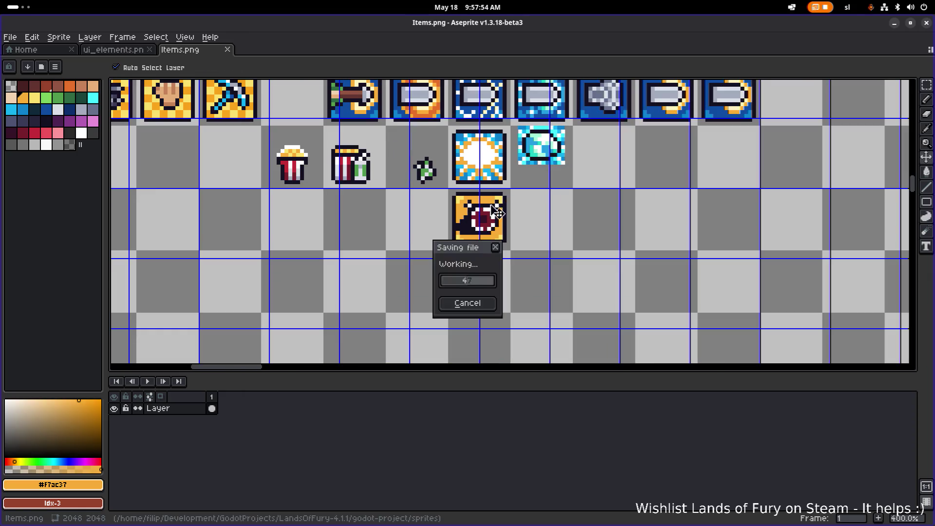
scroll(496, 214, up, 5)
scroll(497, 219, down, 2)
scroll(497, 222, up, 3)
scroll(498, 227, down, 1)
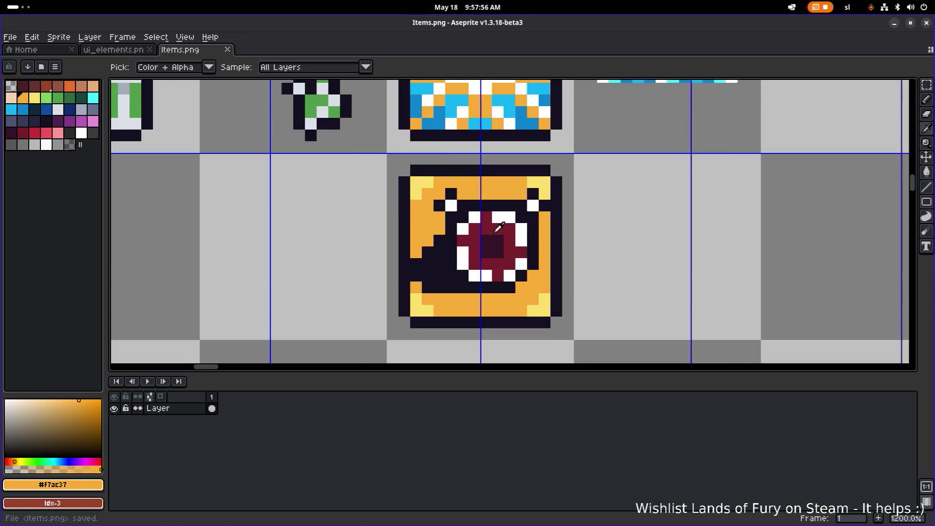
click(11, 109)
click(450, 206)
click(533, 205)
scroll(562, 209, down, 3)
scroll(589, 209, down, 1)
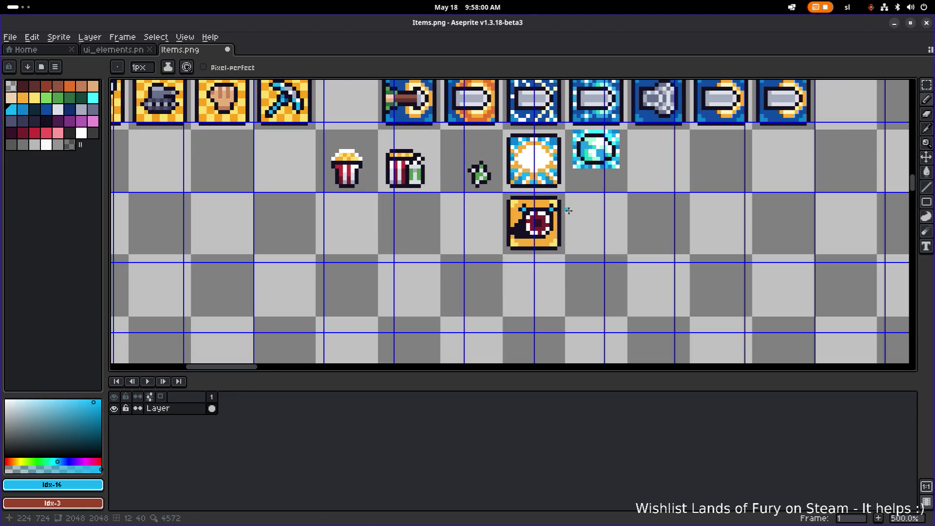
key(ctrl+s)
Repaint outline pixels at the mouth's left edge and beside the eye orange
scroll(589, 209, up, 1)
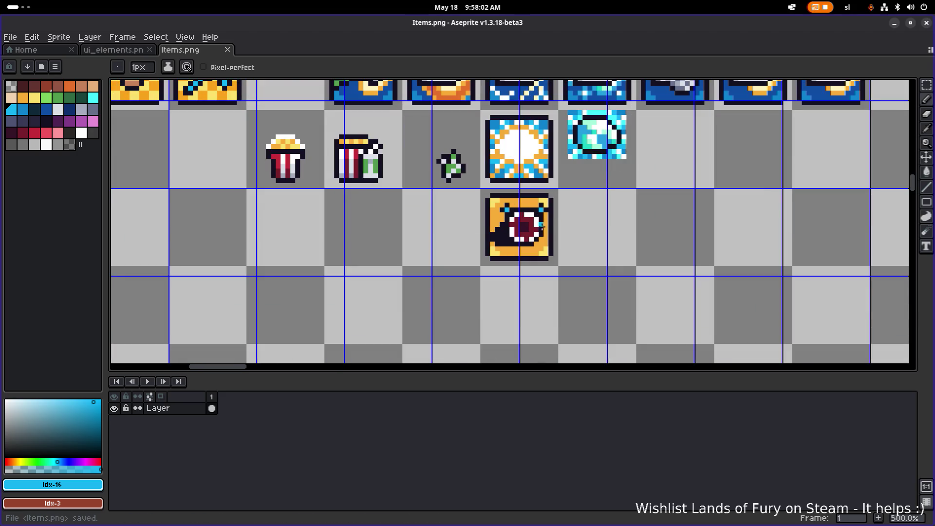
scroll(516, 242, up, 4)
alt+click(492, 251)
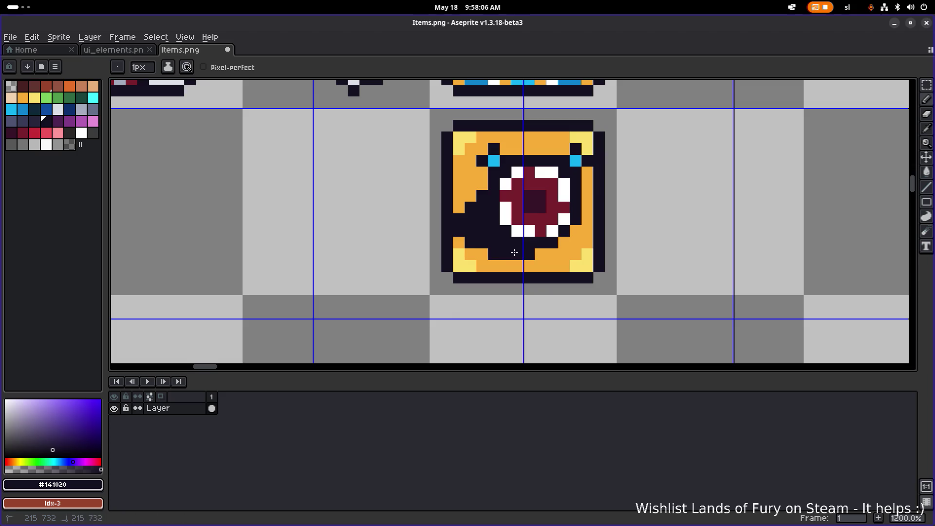
scroll(617, 263, down, 3)
scroll(628, 270, up, 2)
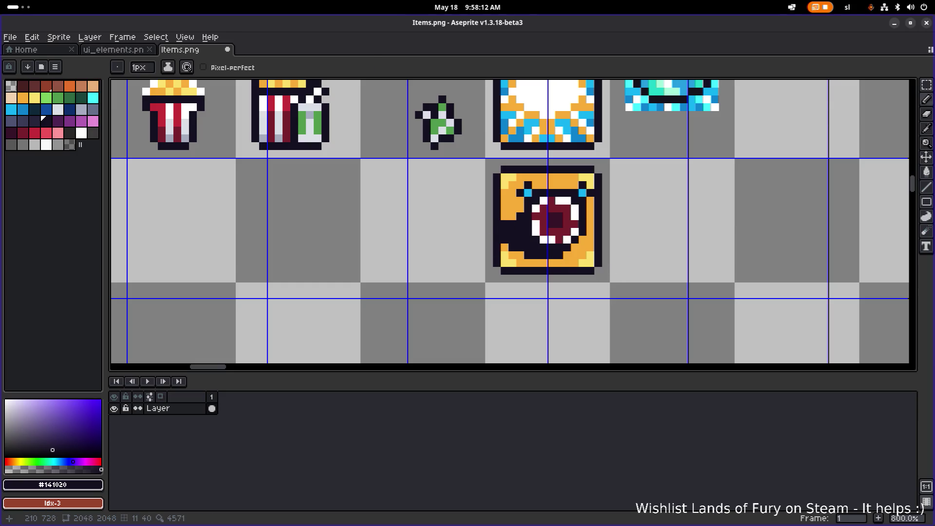
alt+click(504, 229)
click(511, 247)
click(511, 224)
scroll(603, 224, down, 2)
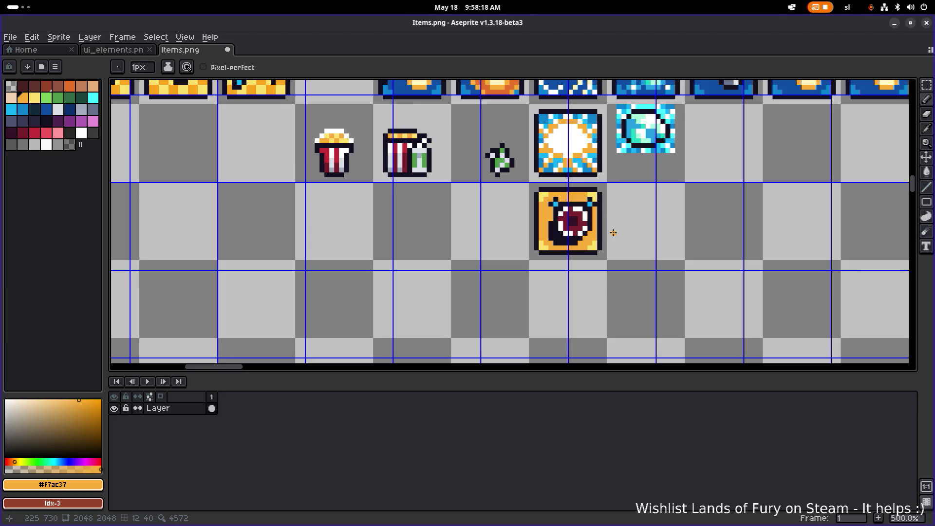
scroll(583, 232, up, 4)
click(549, 227)
Revert the shifted inner-area selection and the lower-left orange touch-ups
key(m)
mouse_move(504, 154)
mouse_down()
mouse_move(594, 217)
mouse_move(612, 262)
mouse_move(583, 239)
mouse_up()
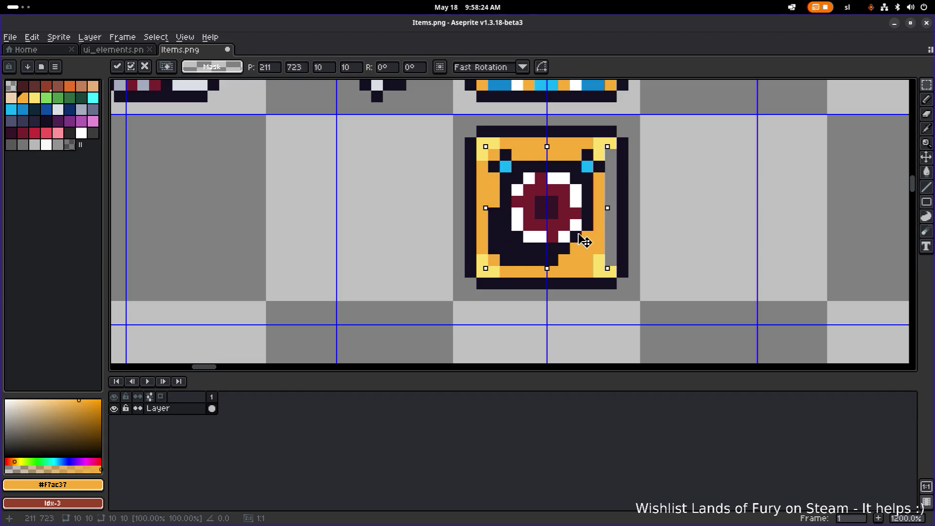
key(Escape)
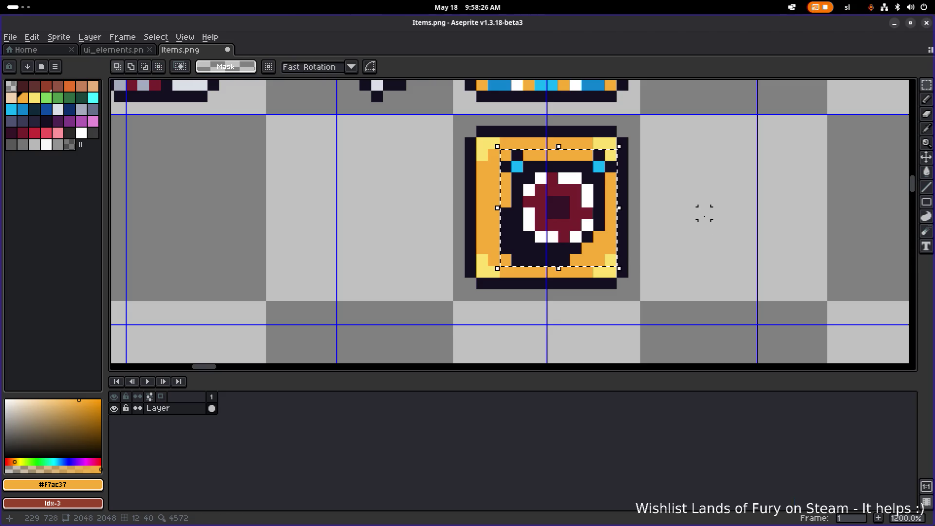
key(ctrl+z)
key(ctrl+z)
key(ctrl+z)
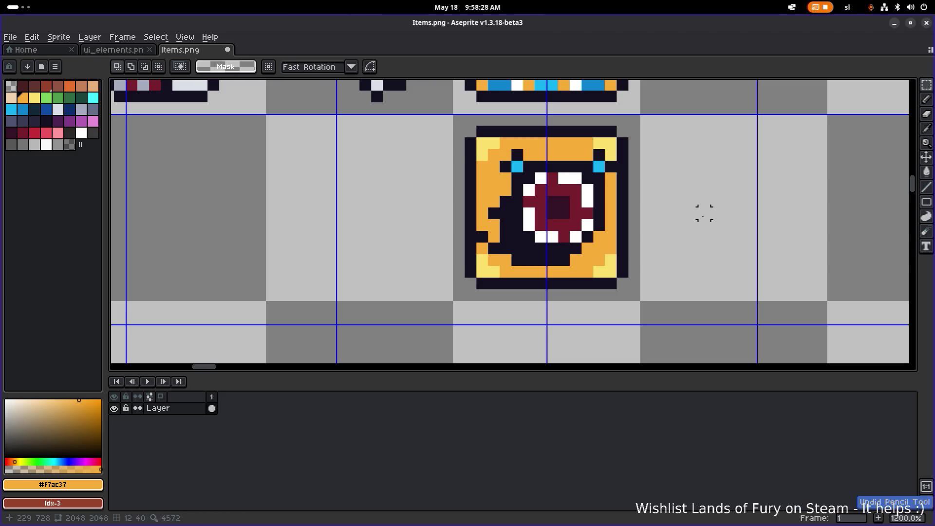
key(ctrl+z)
key(ctrl+z)
Try a dark pixel at the upper right, revert it, and save Items.png
scroll(691, 211, down, 1)
scroll(573, 202, up, 1)
scroll(565, 195, up, 1)
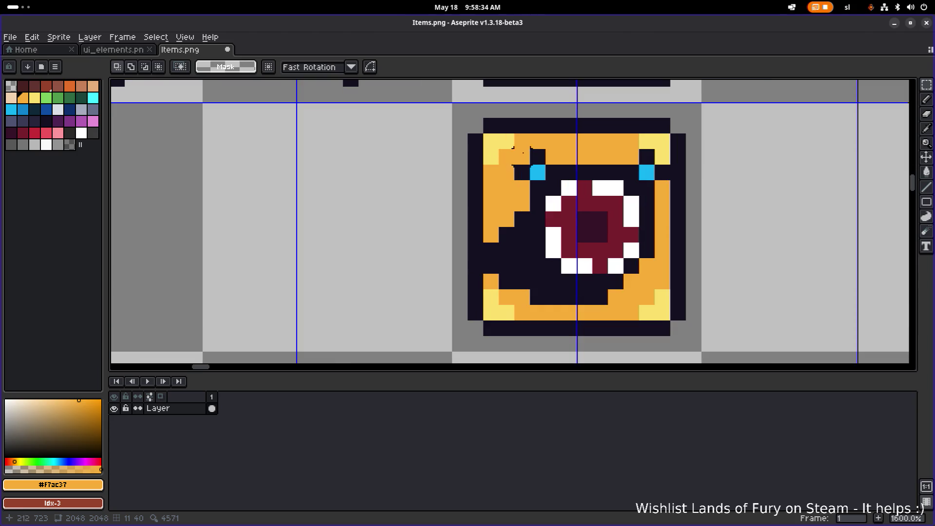
key(i)
click(528, 154)
key(b)
click(664, 156)
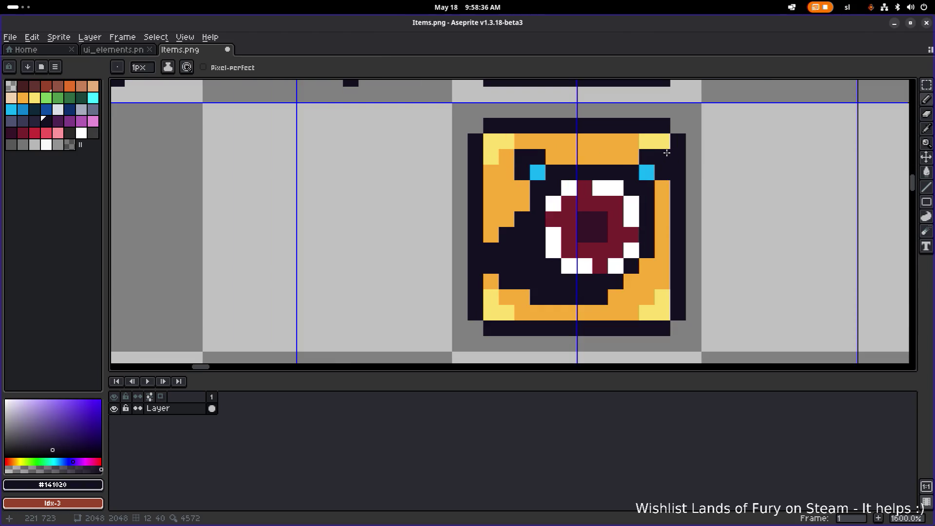
key(ctrl+z)
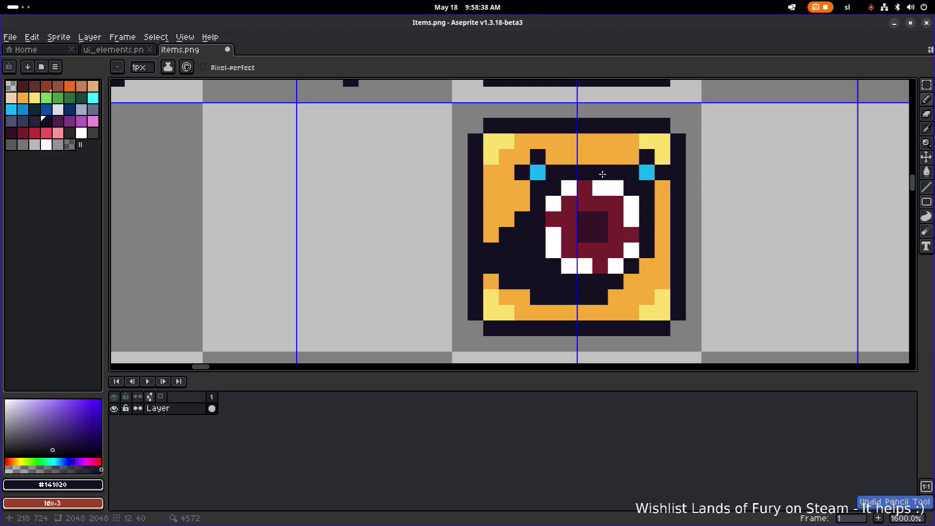
scroll(557, 182, down, 3)
key(ctrl+s)
drag(629, 185, 579, 195)
scroll(543, 208, up, 3)
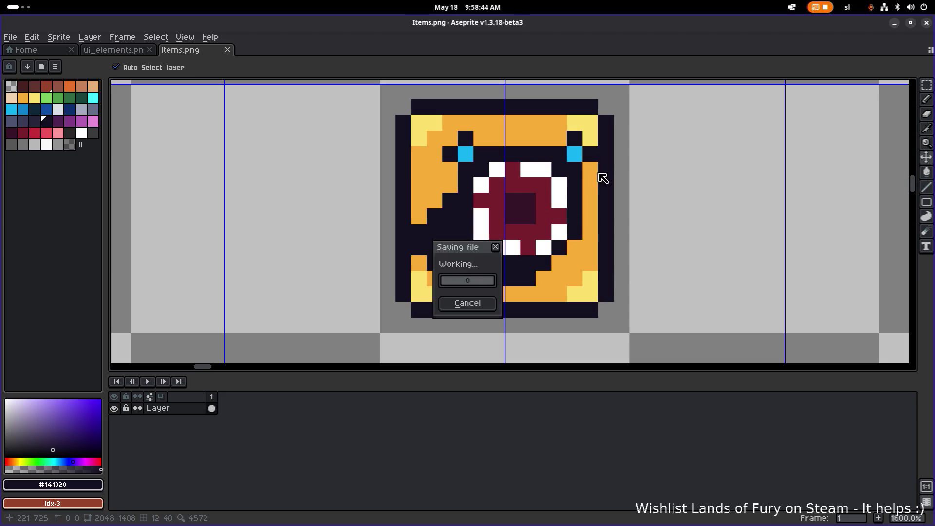
Undo the stray dark line on the cartridge
scroll(575, 183, down, 4)
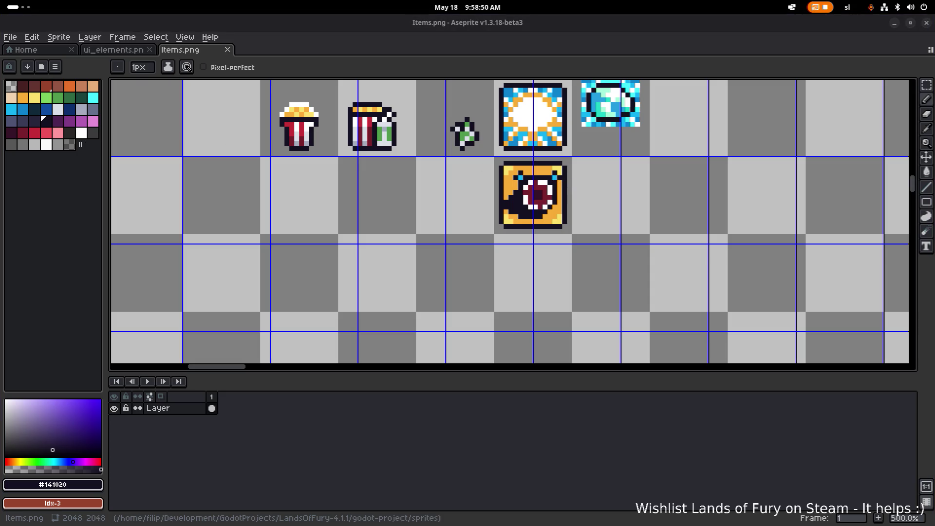
scroll(501, 217, up, 3)
scroll(501, 217, right, 2)
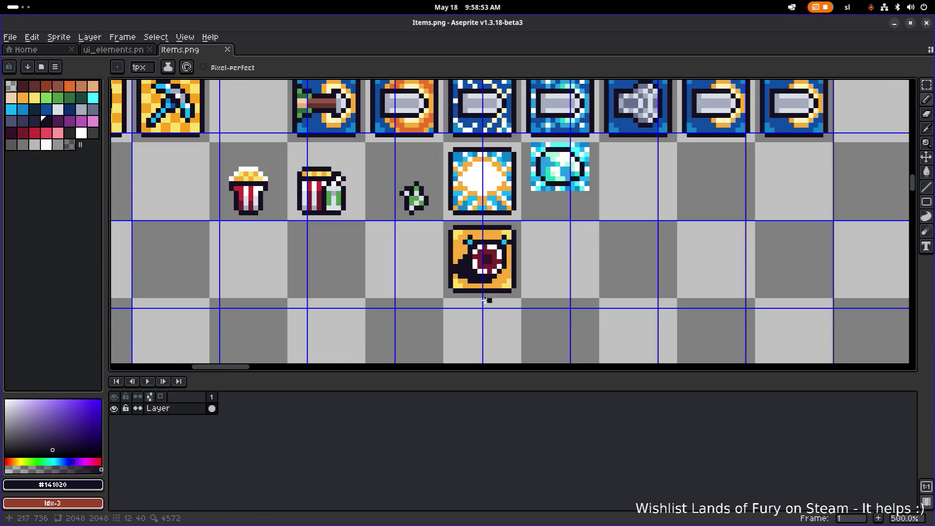
shift+click(533, 228)
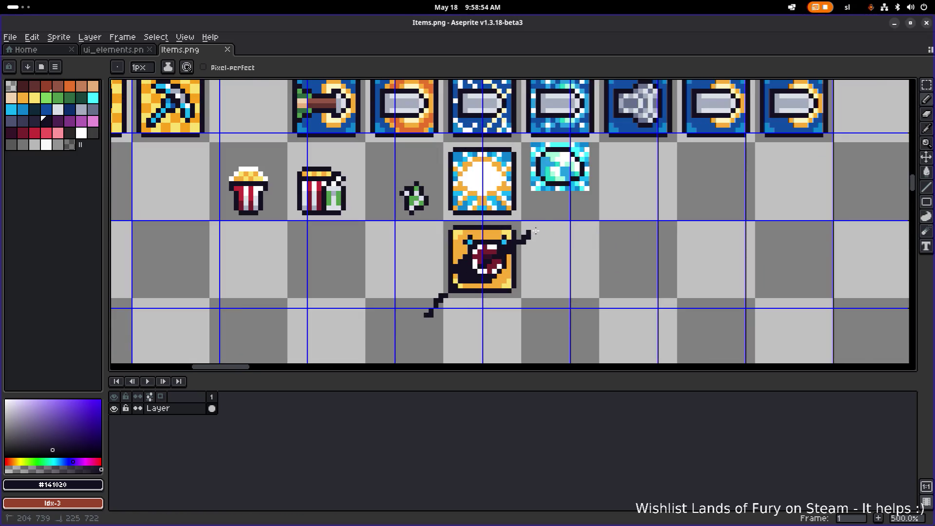
key(ctrl+z)
Move the Leech icon into the orange row's empty cell and save Items.png
key(m)
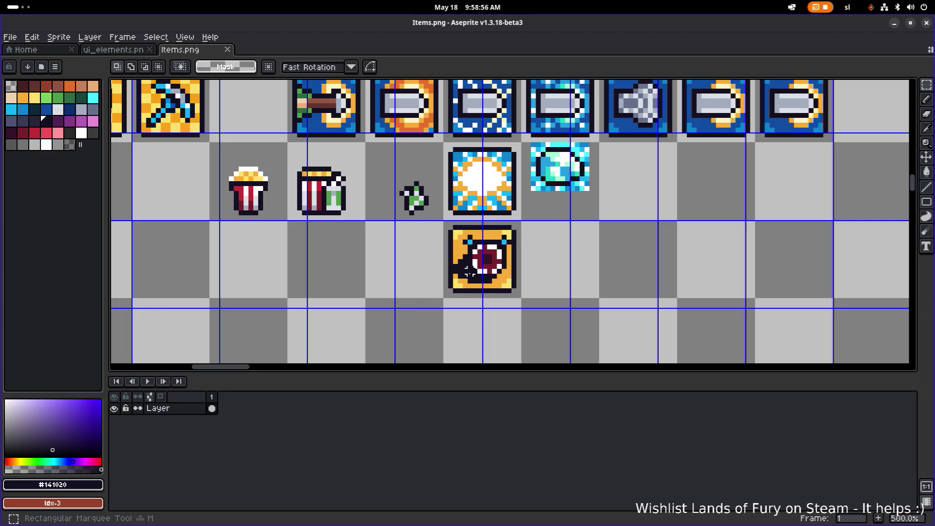
drag(427, 305, 542, 218)
scroll(539, 229, down, 4)
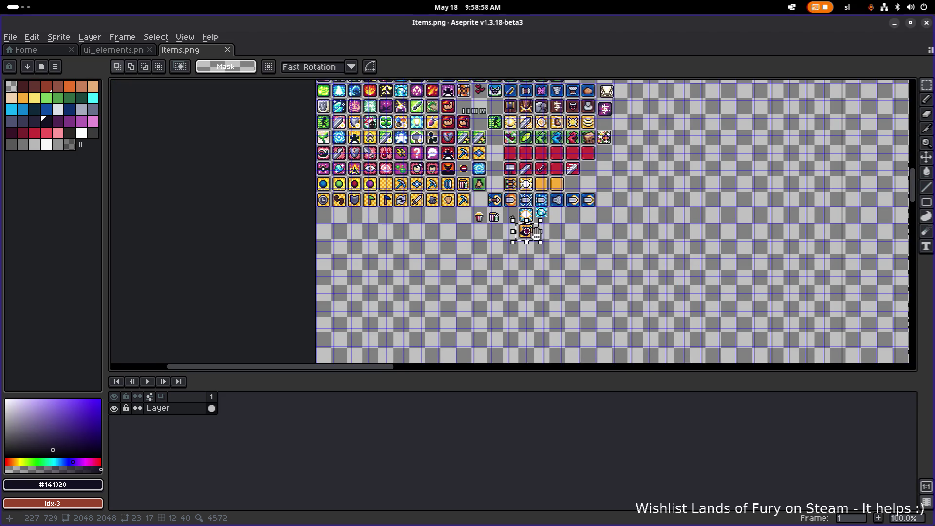
mouse_move(476, 288)
mouse_down()
mouse_move(532, 222)
mouse_move(520, 235)
mouse_move(606, 195)
mouse_move(474, 219)
mouse_move(547, 224)
mouse_move(483, 222)
mouse_up()
scroll(532, 223, up, 4)
scroll(519, 236, down, 1)
key(ctrl+d)
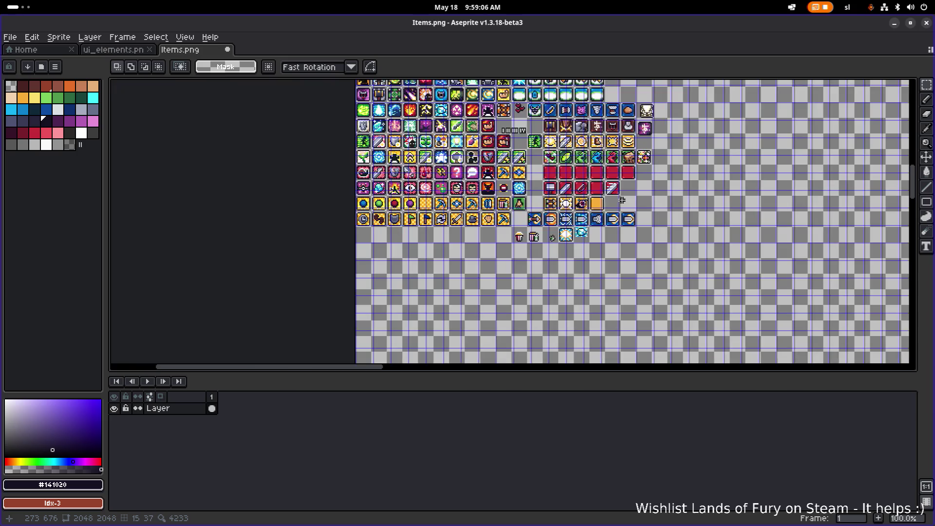
key(ctrl+s)
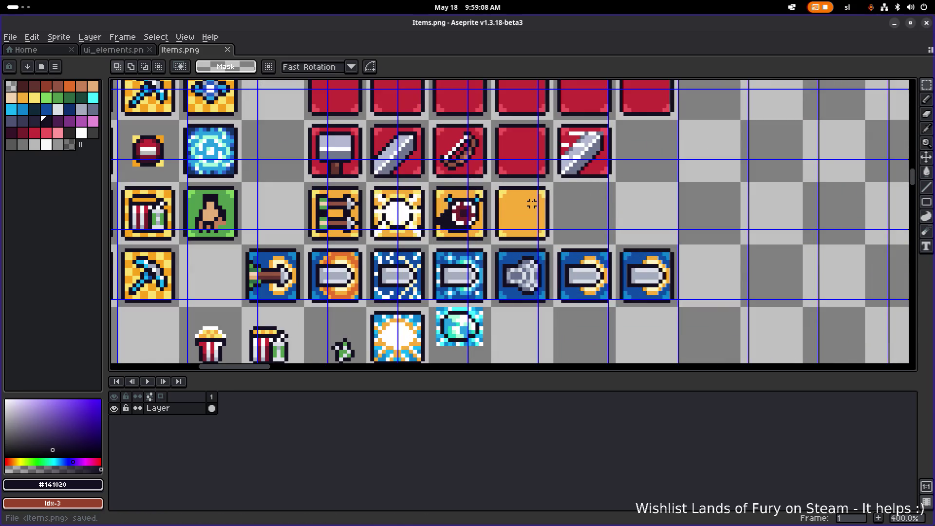
Copy the blank orange cartridge tile into the next cell of the orange row
drag(532, 204, 578, 198)
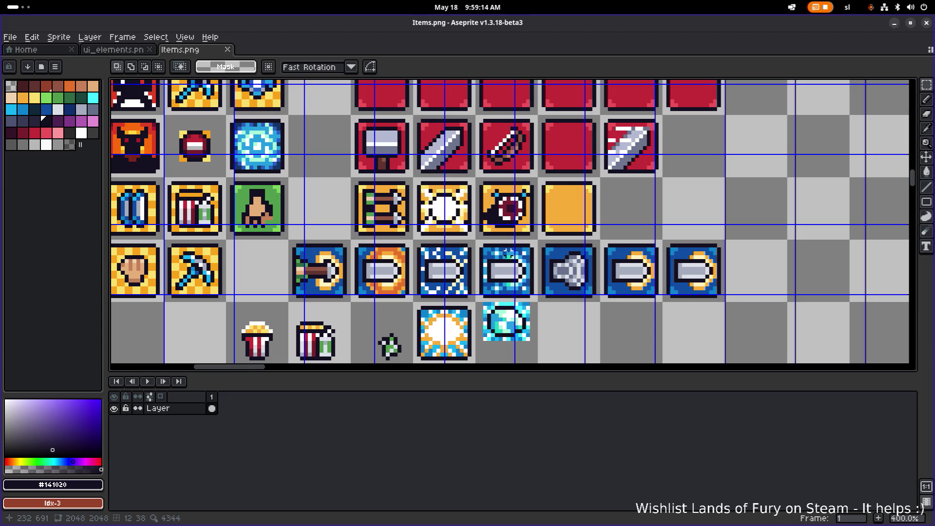
scroll(481, 268, up, 2)
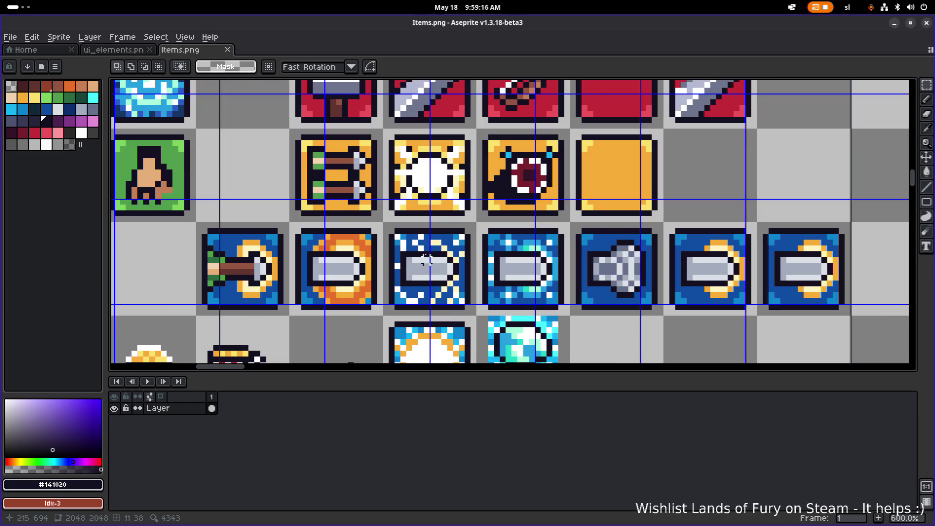
drag(385, 225, 487, 318)
scroll(456, 297, up, 1)
scroll(486, 318, down, 2)
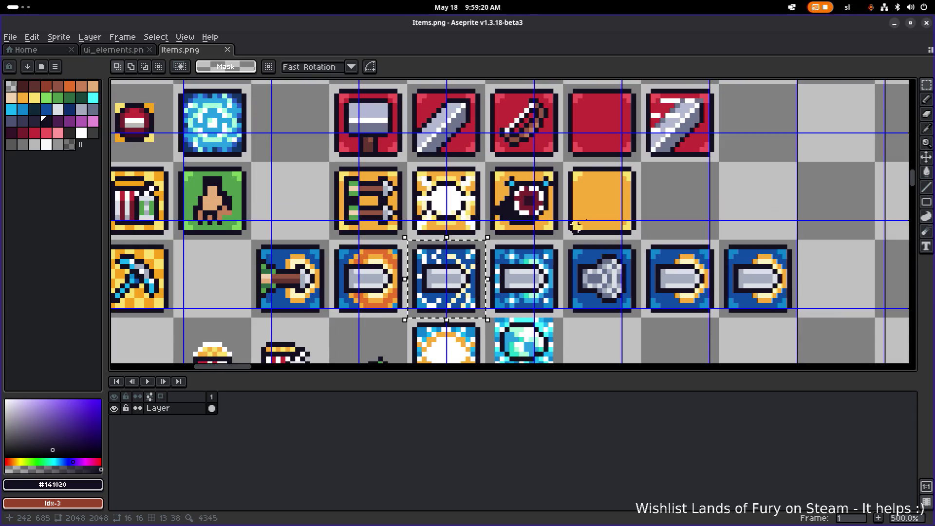
mouse_move(565, 236)
mouse_down()
mouse_move(632, 163)
mouse_move(707, 190)
mouse_up()
click(550, 237)
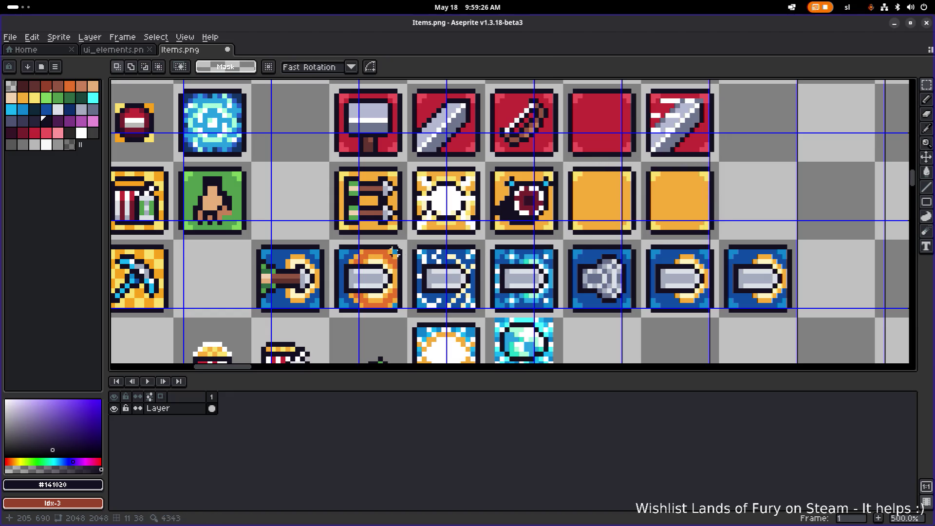
Copy the blue X-pattern ammo tile into the orange row
mouse_move(409, 242)
mouse_down()
mouse_move(485, 318)
mouse_move(783, 207)
mouse_move(769, 194)
mouse_move(755, 223)
mouse_move(761, 231)
mouse_move(755, 214)
mouse_move(766, 214)
mouse_up()
scroll(783, 207, up, 2)
click(827, 181)
key(b)
drag(828, 181, 659, 194)
Paint the copied tile's top-left and bottom corners pale yellow
alt+click(494, 168)
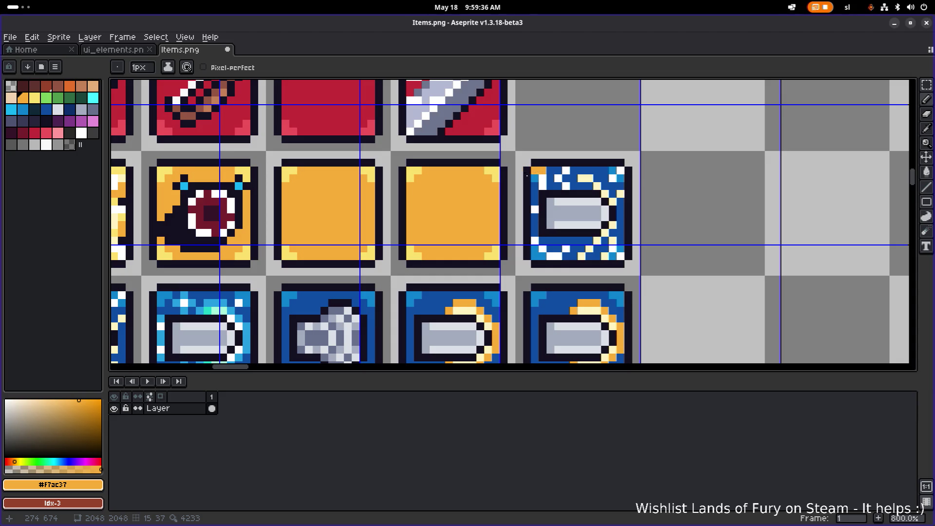
alt+click(410, 171)
drag(540, 171, 534, 179)
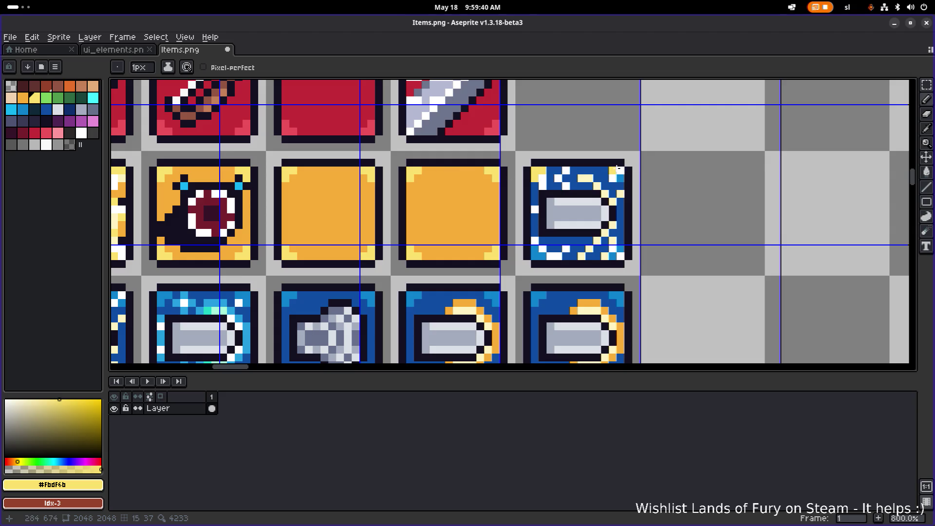
drag(620, 250, 612, 256)
click(541, 253)
Fill the copied tile's blue border and bands orange with the Paint Bucket
alt+click(438, 184)
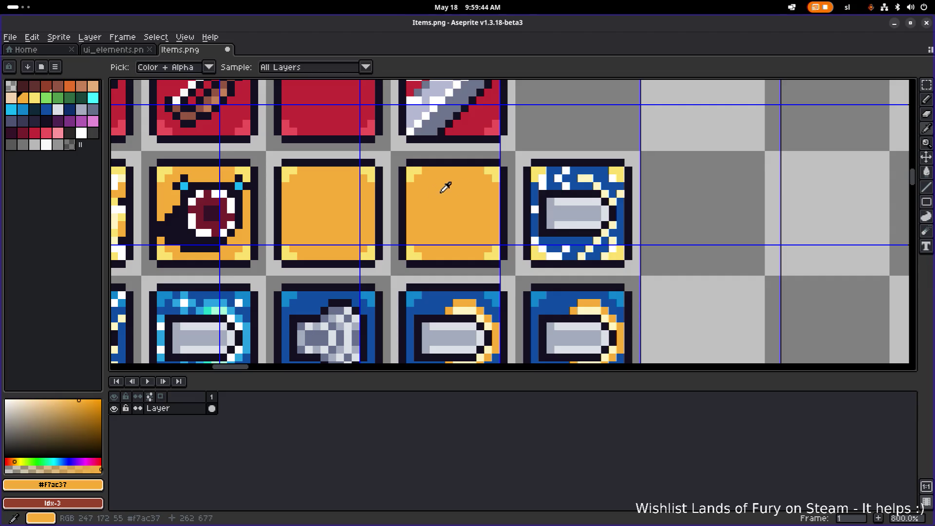
key(g)
click(559, 242)
click(595, 251)
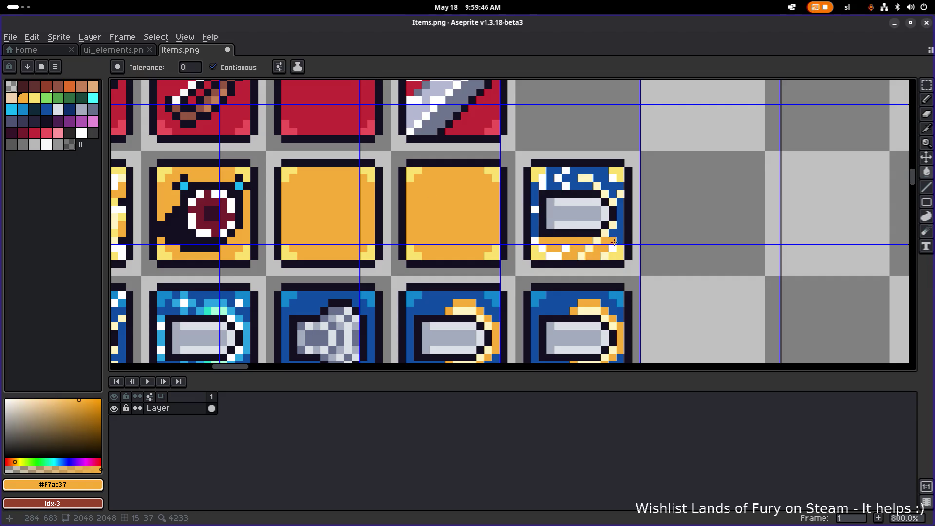
click(612, 239)
click(615, 210)
click(598, 176)
click(560, 175)
click(535, 193)
click(534, 225)
scroll(534, 225, down, 4)
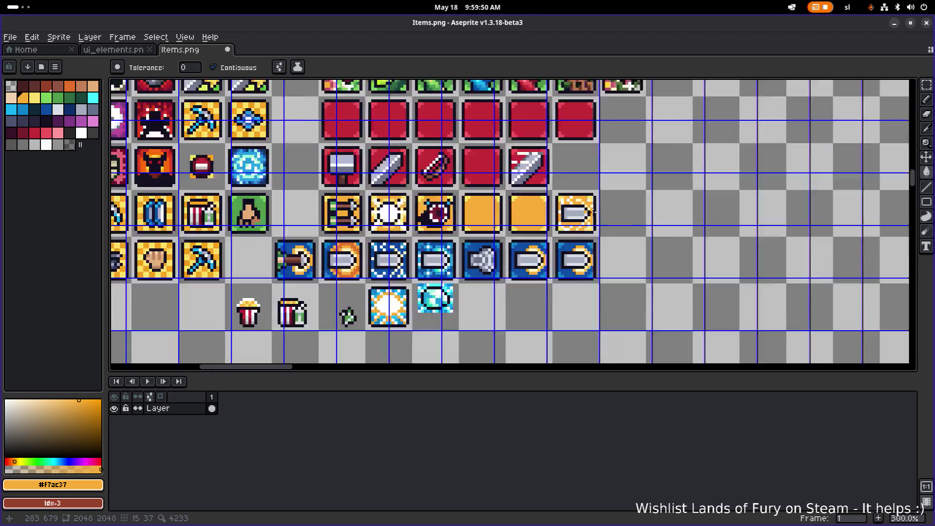
scroll(600, 213, up, 2)
Copy another blue X-pattern ammo tile to the end of the red row
key(m)
drag(590, 213, 678, 186)
scroll(678, 187, down, 1)
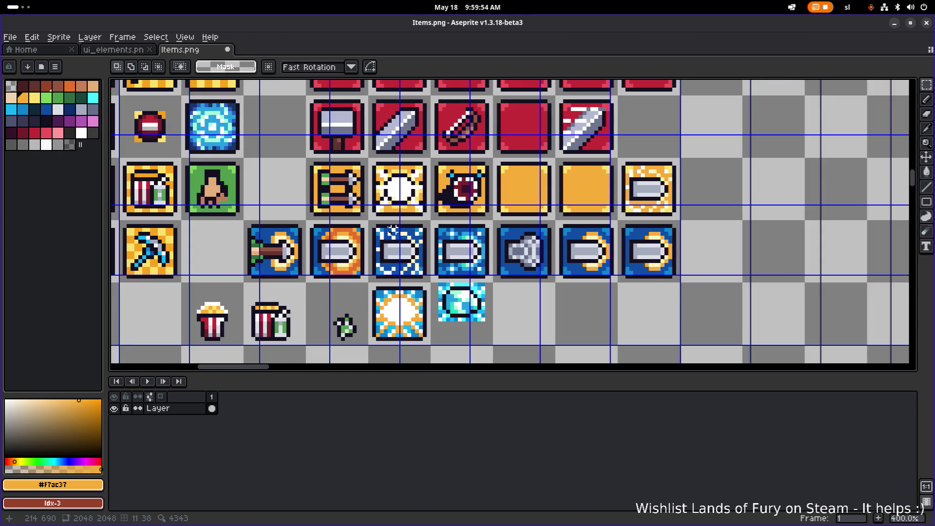
scroll(372, 222, up, 1)
mouse_move(369, 222)
mouse_down()
mouse_move(421, 289)
mouse_move(696, 191)
mouse_move(636, 174)
mouse_up()
scroll(504, 271, down, 2)
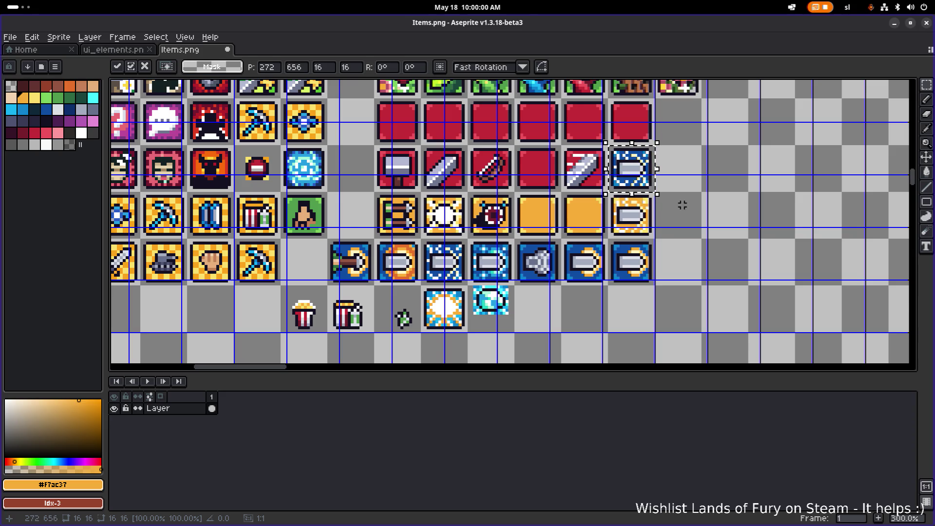
click(682, 204)
scroll(706, 214, up, 3)
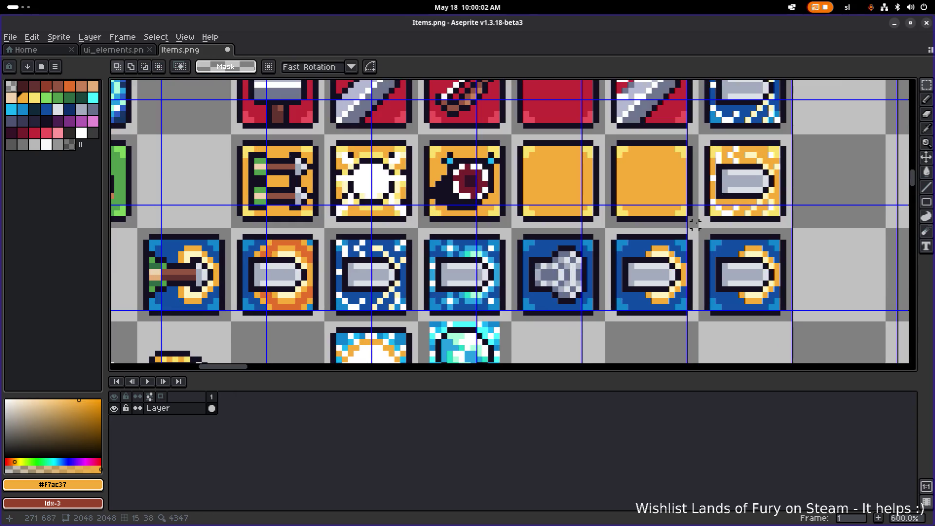
drag(701, 225, 789, 141)
scroll(788, 141, down, 1)
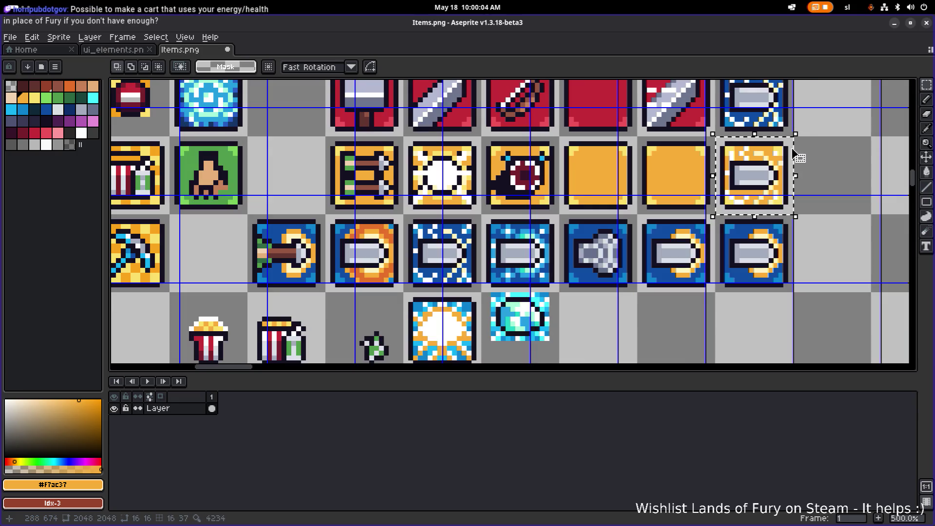
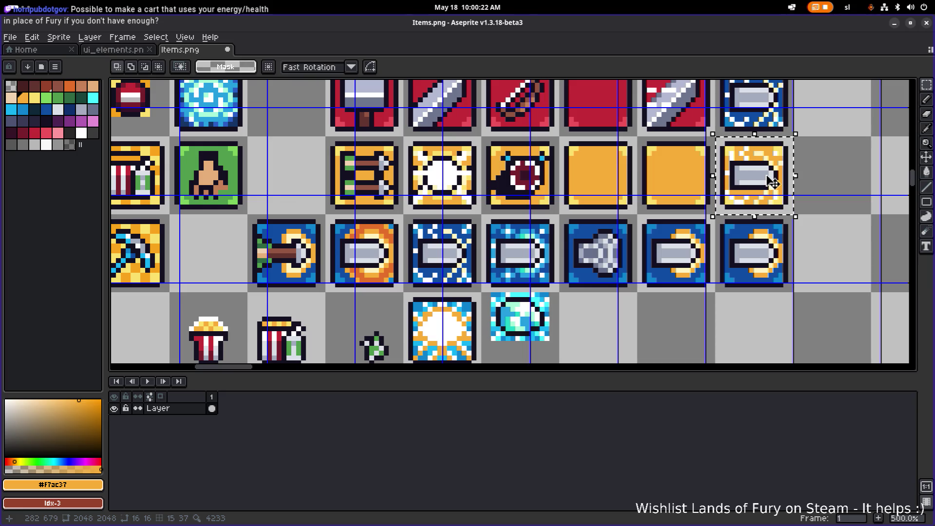
Move the yellow cartridge tile and set it back into its cell
drag(772, 182, 614, 180)
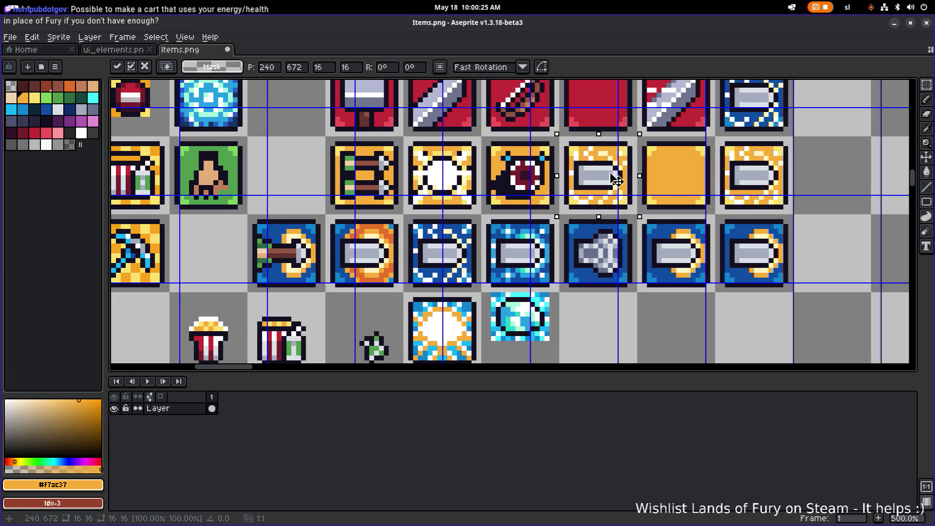
mouse_move(615, 179)
mouse_down()
mouse_move(459, 252)
mouse_move(657, 179)
mouse_move(618, 179)
mouse_up()
click(465, 244)
Copy the middle blue cartridge tile into an empty slot of Items.png
mouse_move(478, 217)
mouse_down()
mouse_move(396, 288)
mouse_move(412, 294)
mouse_move(824, 204)
mouse_move(798, 215)
mouse_up()
click(416, 295)
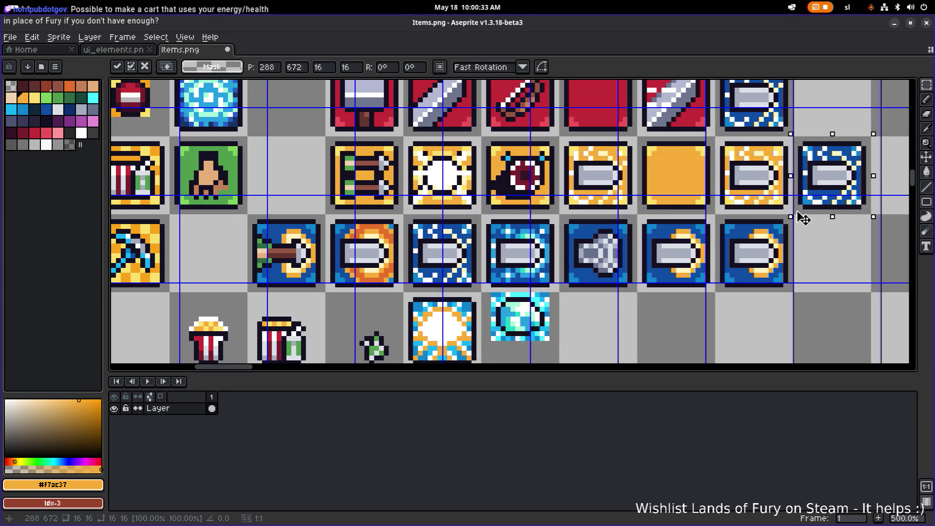
click(824, 250)
Select the yellow right-arrow cartridge tile, move the next cartridge tile and commit it
mouse_move(715, 137)
mouse_down()
mouse_move(798, 216)
mouse_move(451, 271)
mouse_move(460, 251)
mouse_move(460, 271)
mouse_up()
scroll(460, 271, down, 2)
scroll(370, 189, up, 2)
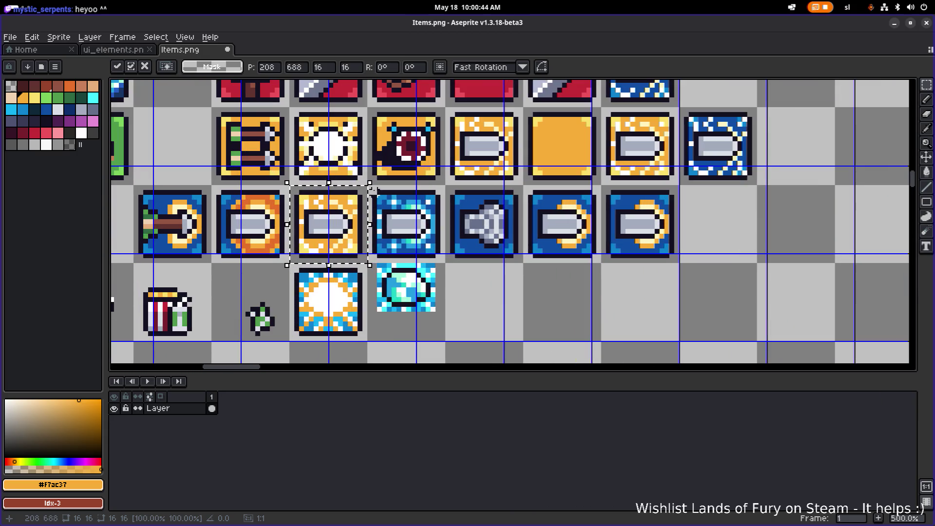
mouse_move(373, 190)
mouse_down()
mouse_move(438, 253)
mouse_move(429, 239)
mouse_move(677, 276)
mouse_move(679, 237)
mouse_up()
scroll(431, 238, down, 1)
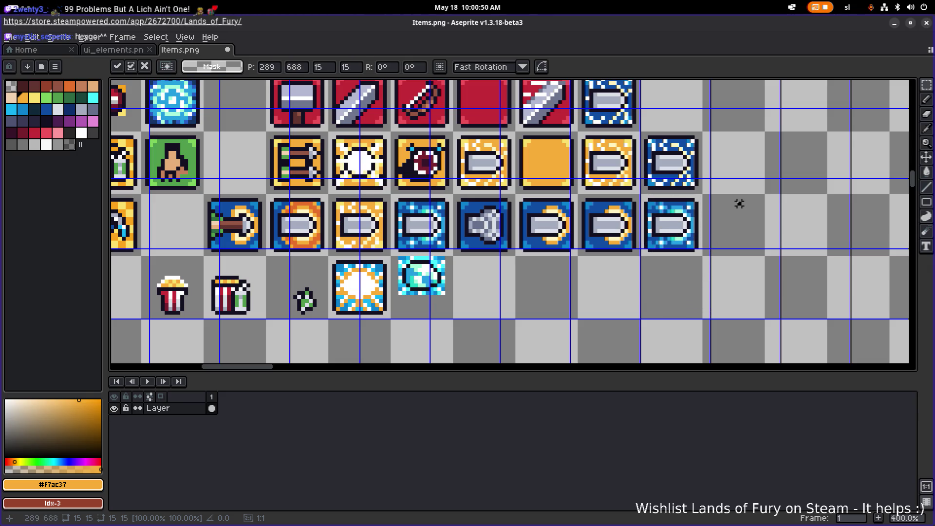
key(Return)
scroll(417, 267, up, 1)
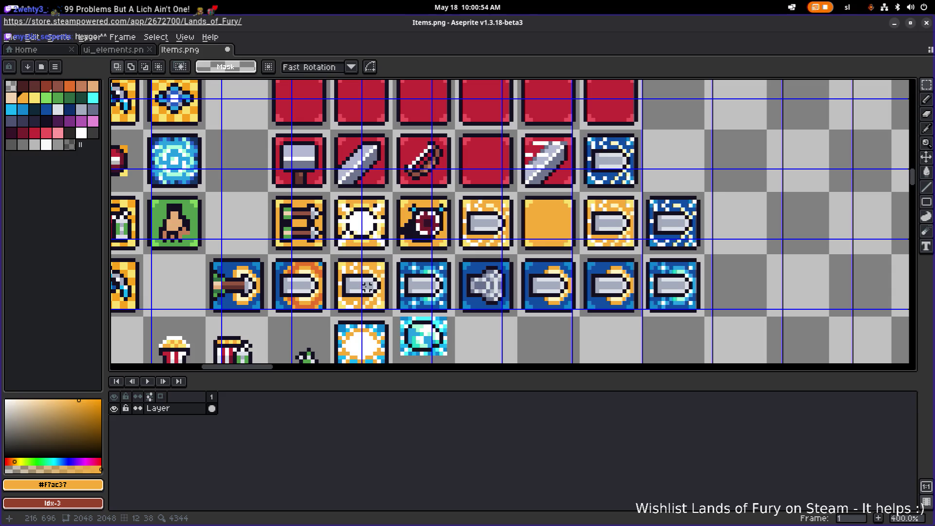
scroll(456, 118, up, 1)
Drag the blank red tile down into the empty area below the icons
drag(452, 117, 507, 173)
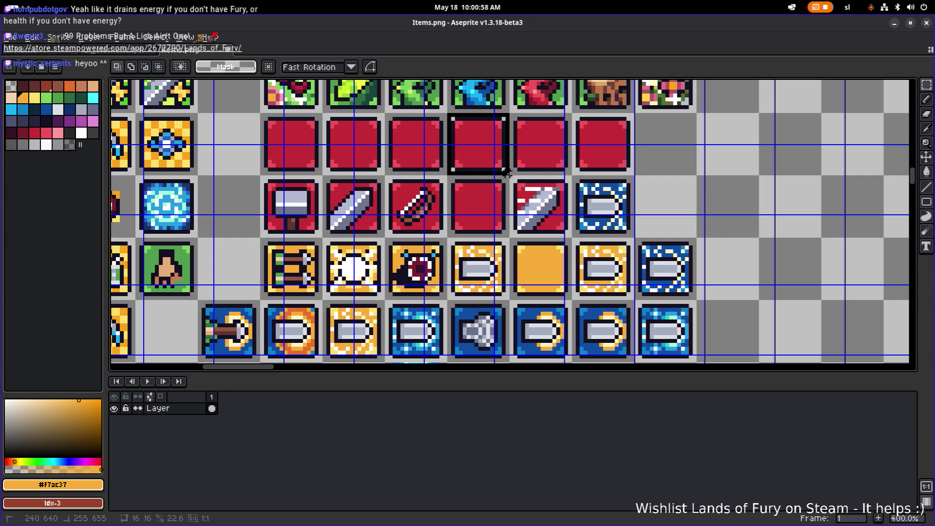
scroll(506, 172, down, 2)
mouse_move(468, 141)
mouse_down()
mouse_move(538, 382)
mouse_move(528, 217)
mouse_move(515, 200)
mouse_move(506, 291)
mouse_up()
scroll(515, 200, down, 2)
scroll(506, 291, up, 1)
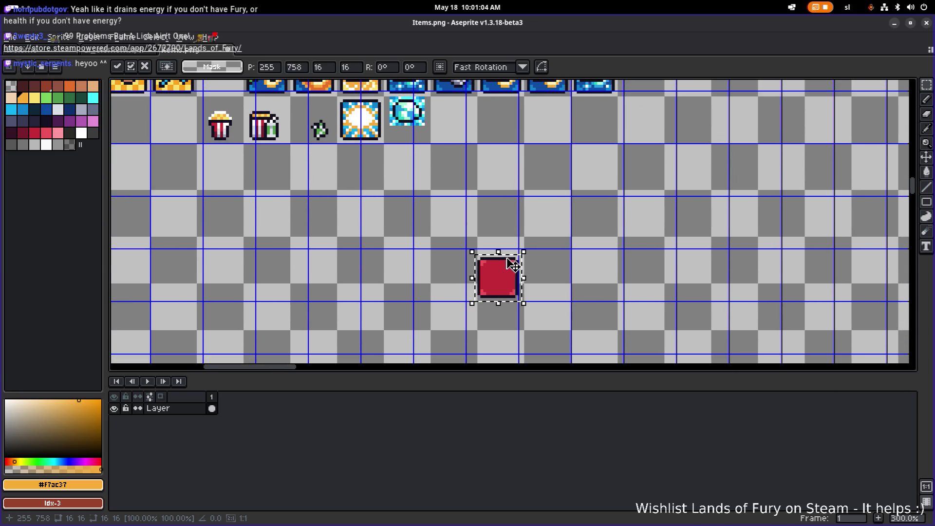
Place the blank red tile right after the cyan gem and deselect it
scroll(512, 260, down, 2)
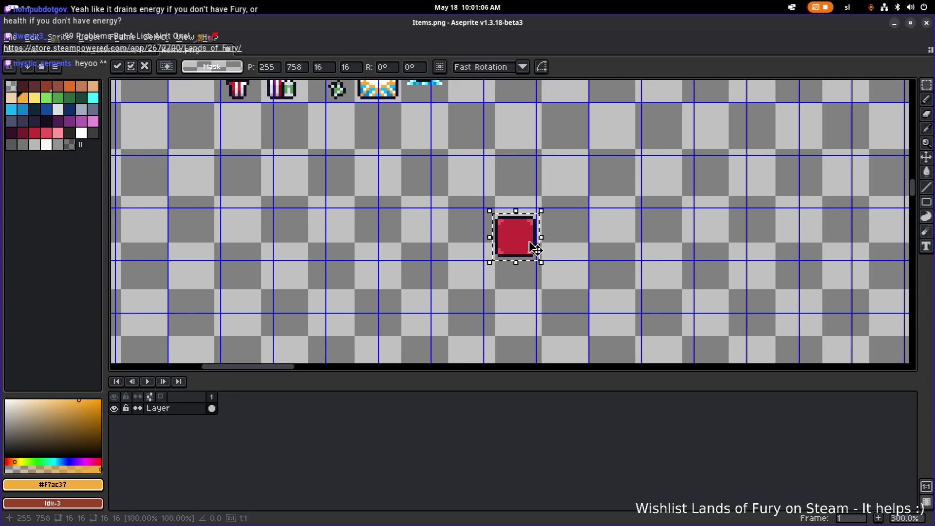
drag(511, 253, 520, 167)
scroll(502, 190, down, 1)
scroll(502, 189, up, 3)
scroll(483, 297, up, 1)
drag(484, 292, 448, 232)
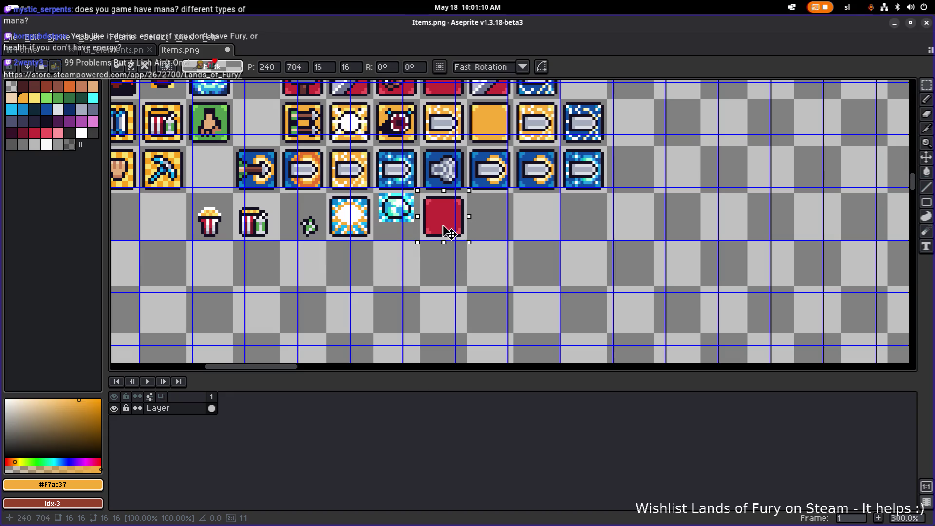
scroll(476, 214, up, 1)
scroll(477, 215, up, 1)
click(618, 243)
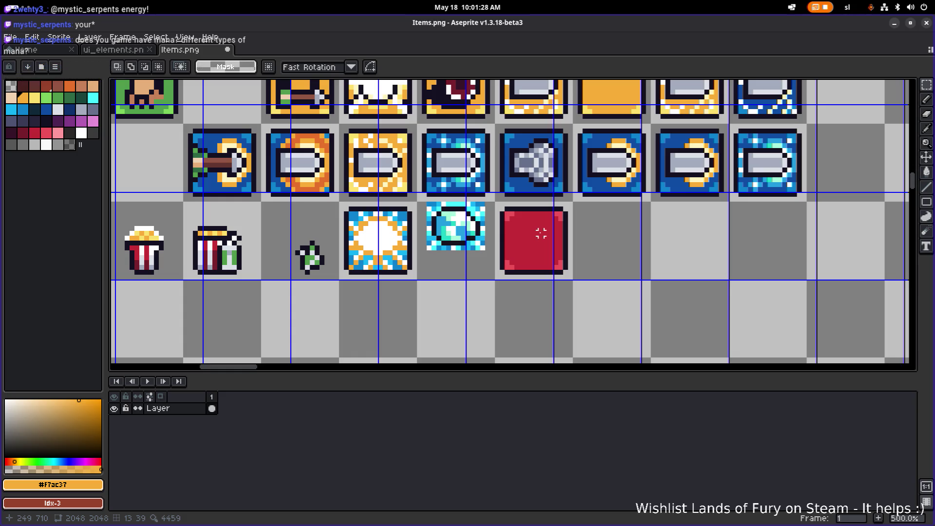
Move a blue cartridge tile from the row above beside the red tile
drag(418, 124, 495, 203)
scroll(497, 207, right, 2)
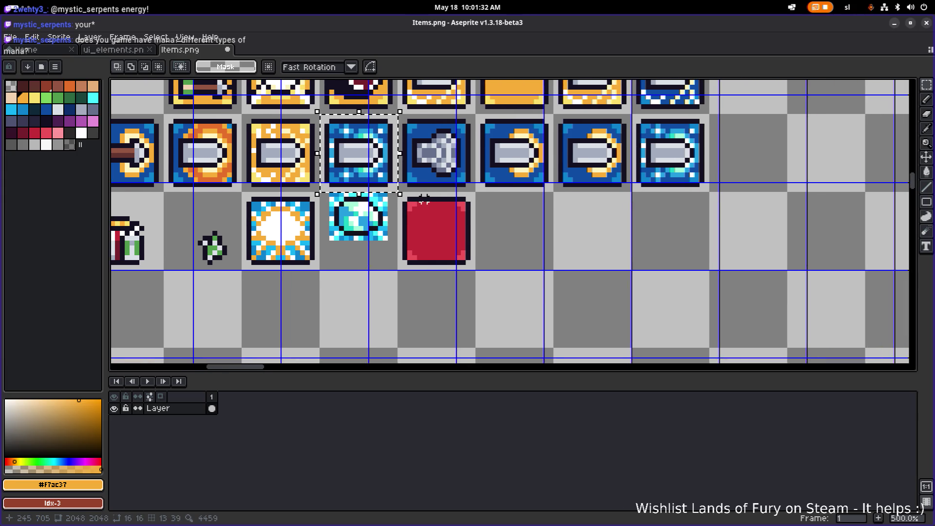
mouse_move(375, 165)
mouse_down()
mouse_move(517, 242)
mouse_move(499, 242)
mouse_move(525, 242)
mouse_up()
scroll(579, 237, up, 4)
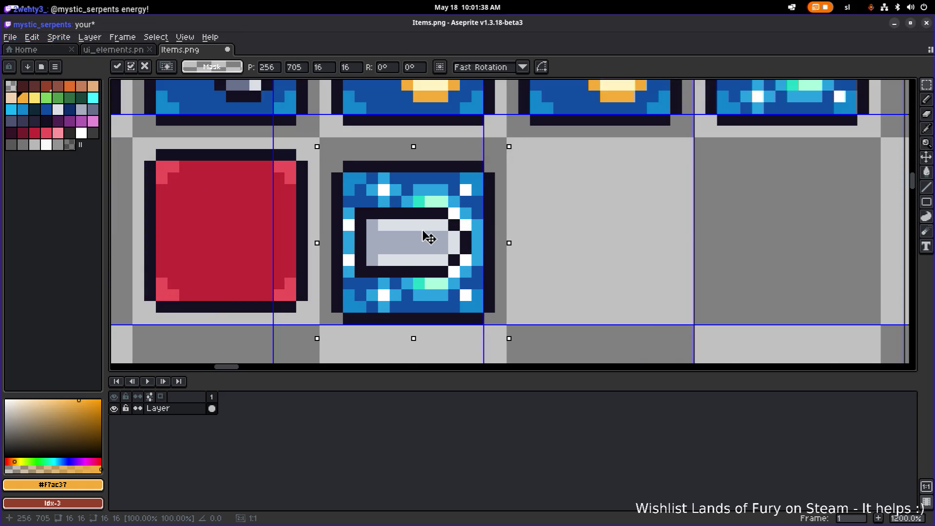
Nudge the blue tile up a pixel and fill its four corners with the red tile's pink
drag(426, 238, 467, 225)
scroll(586, 208, left, 2)
click(615, 187)
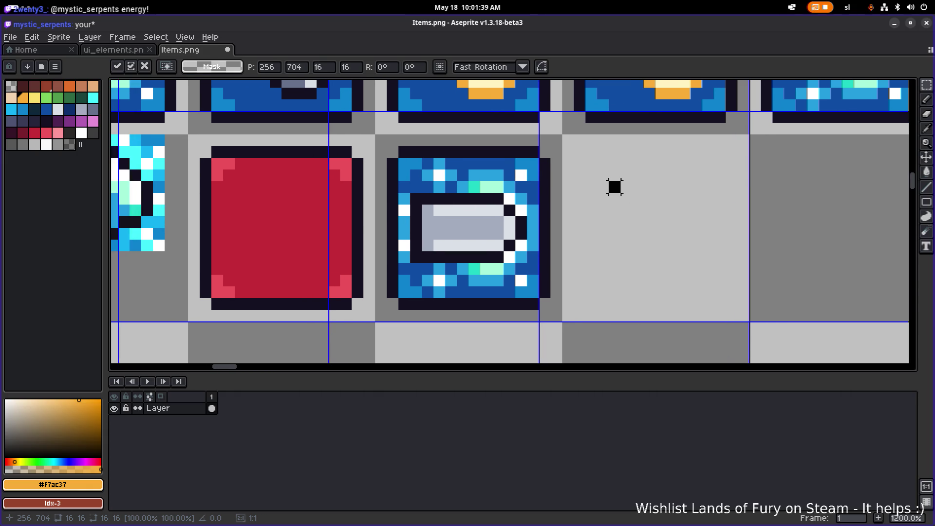
alt+click(340, 164)
key(g)
click(404, 163)
click(509, 162)
key(ctrl+z)
click(526, 164)
click(526, 283)
click(411, 290)
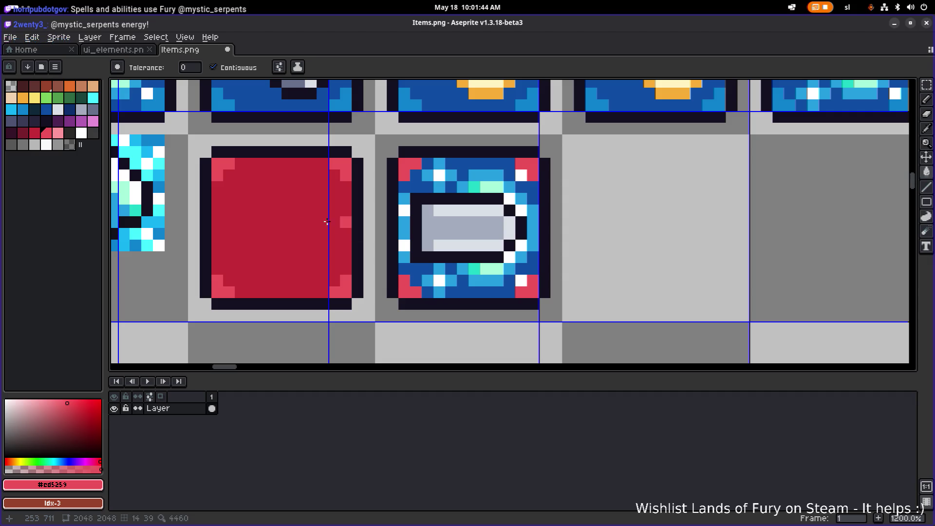
Fill the blue cartridge's frame pixels with the red tile's main red
alt+click(279, 194)
click(415, 271)
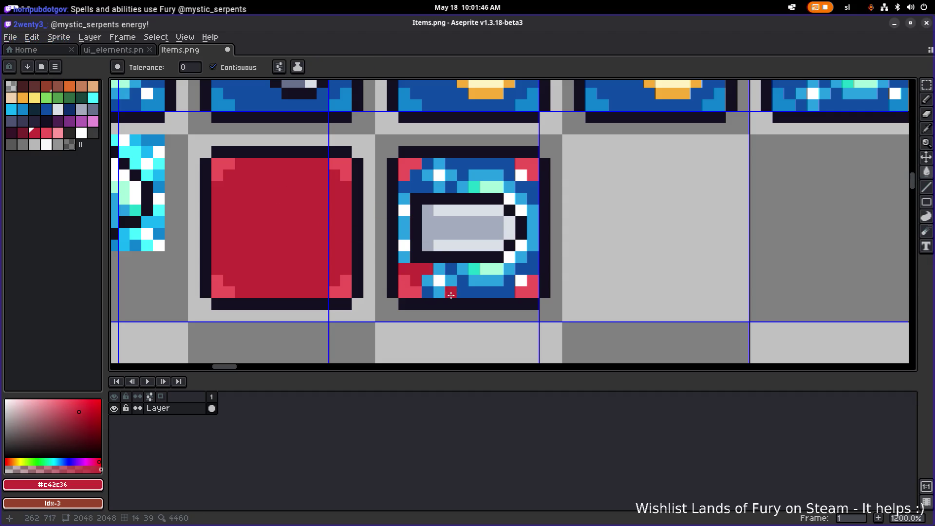
click(428, 292)
click(447, 269)
click(521, 268)
click(533, 198)
click(533, 188)
click(508, 167)
click(449, 187)
click(438, 175)
scroll(521, 198, down, 5)
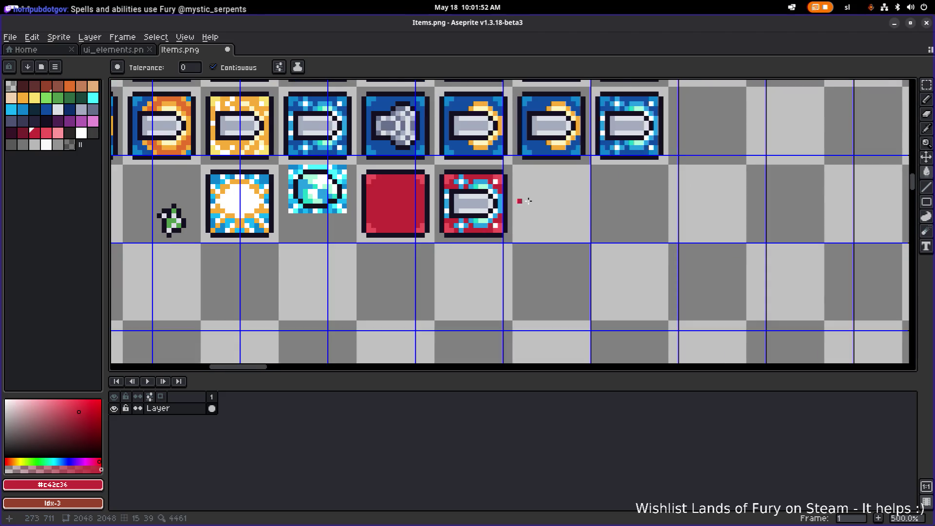
scroll(548, 205, down, 2)
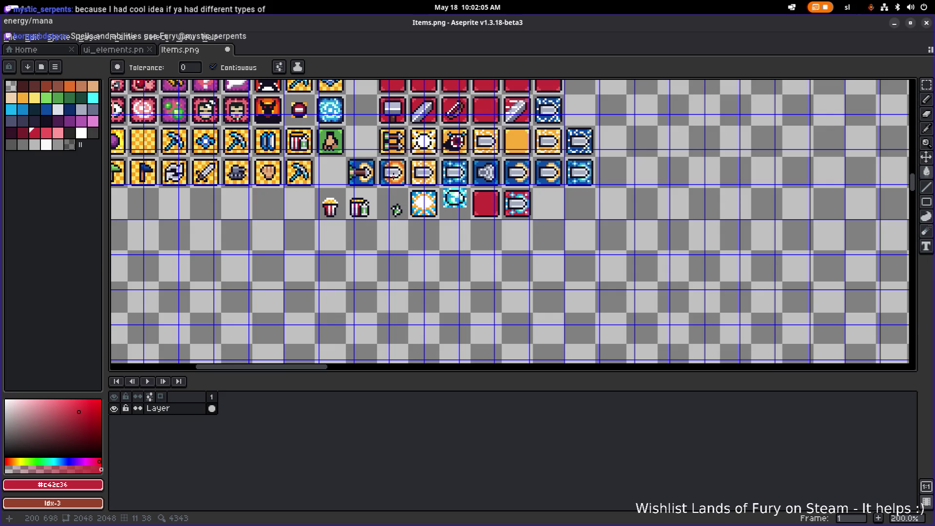
Save Items.png and pan up to check the item tiles
key(ctrl+s)
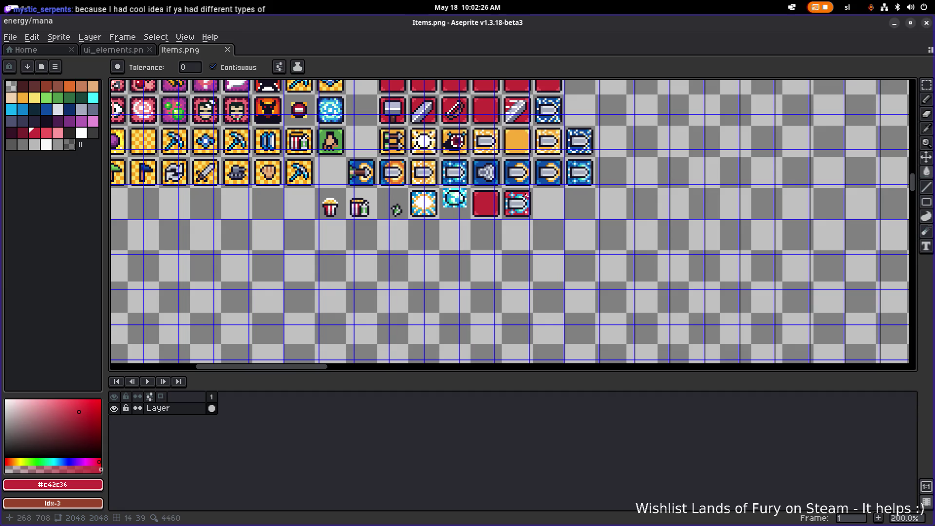
scroll(522, 197, up, 2)
drag(516, 217, 520, 288)
scroll(582, 249, down, 1)
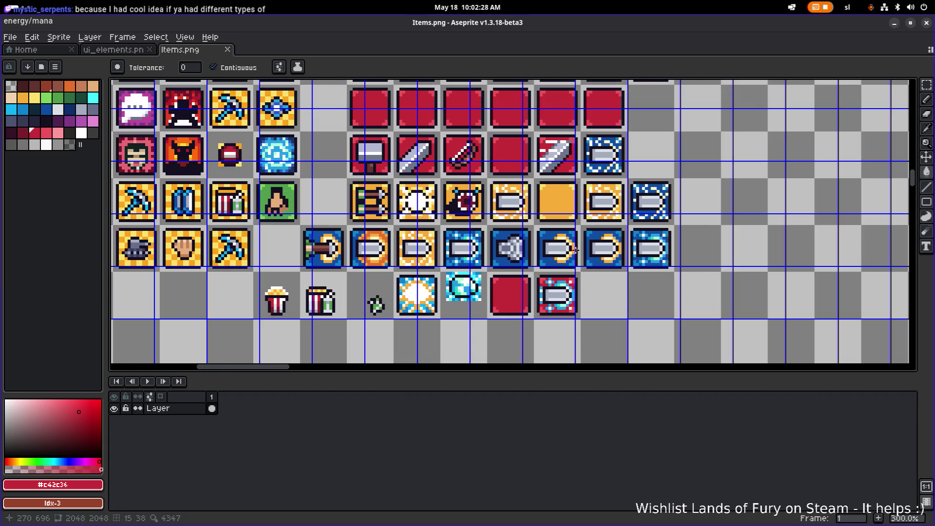
click(894, 23)
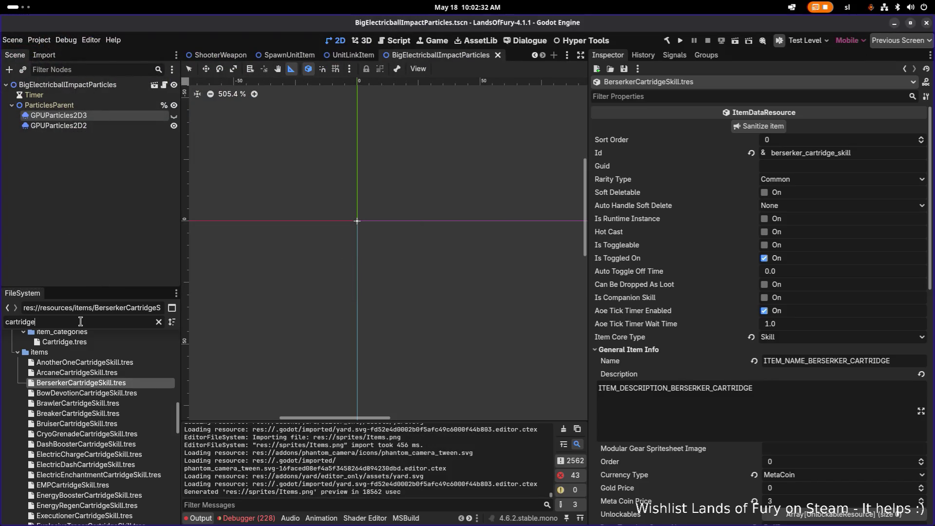
Filter the files for 'leech' and open LeechCartridgeSkill.tres
key(ctrl+a)
text(leech)
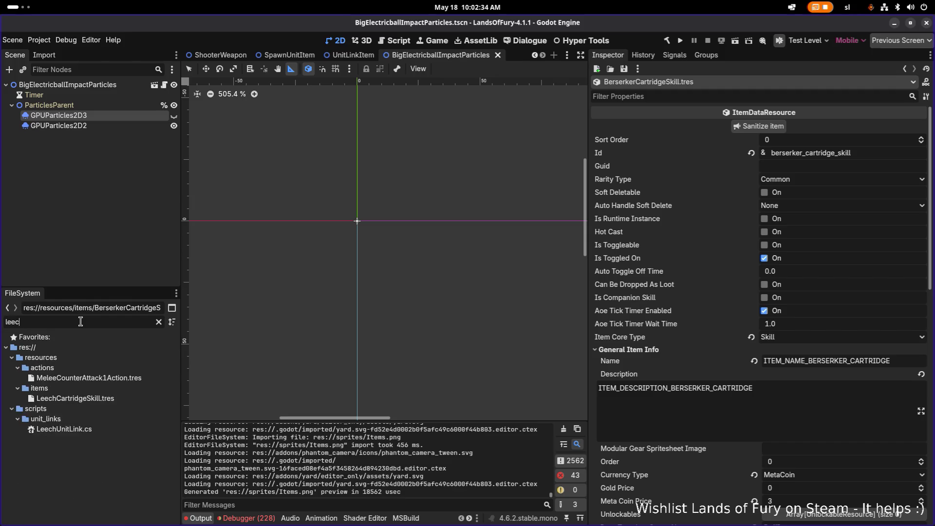
double_click(89, 379)
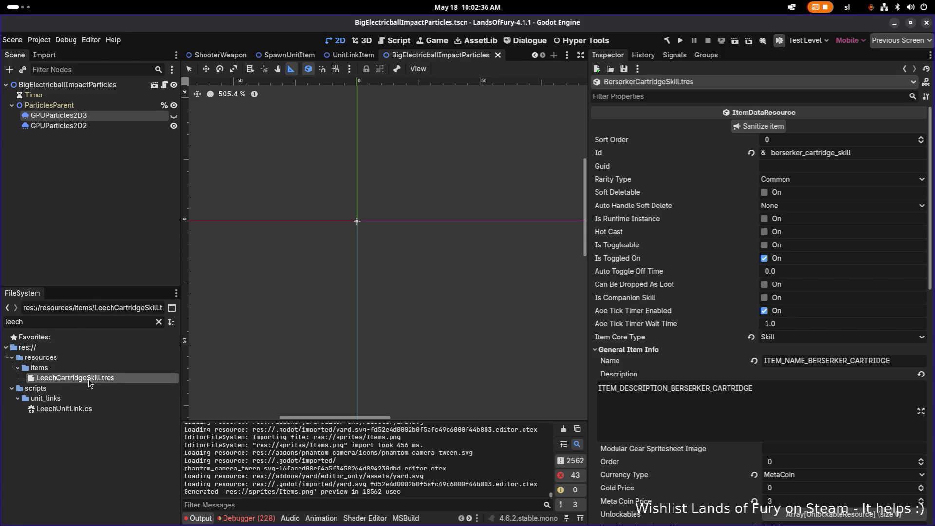
Replace berserker with leech in the Id, Name and Description keys and save
drag(801, 152, 722, 154)
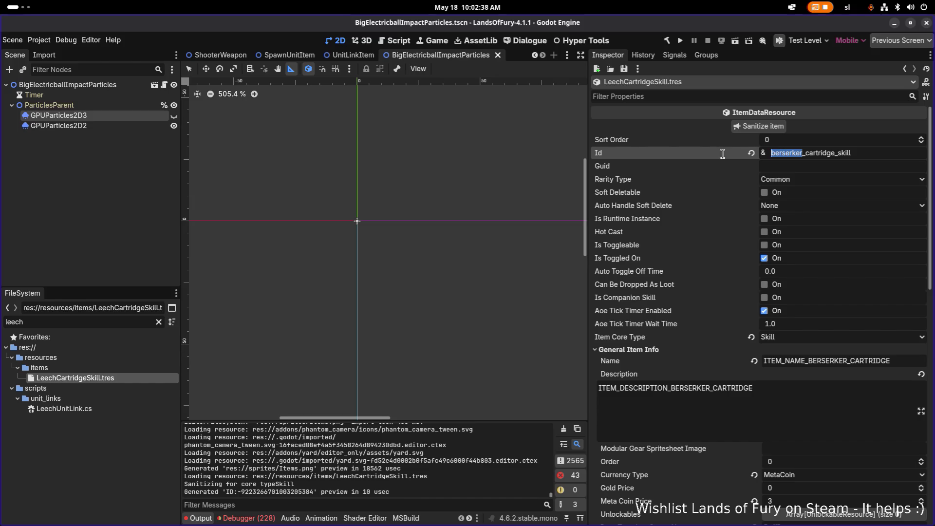
text(leech)
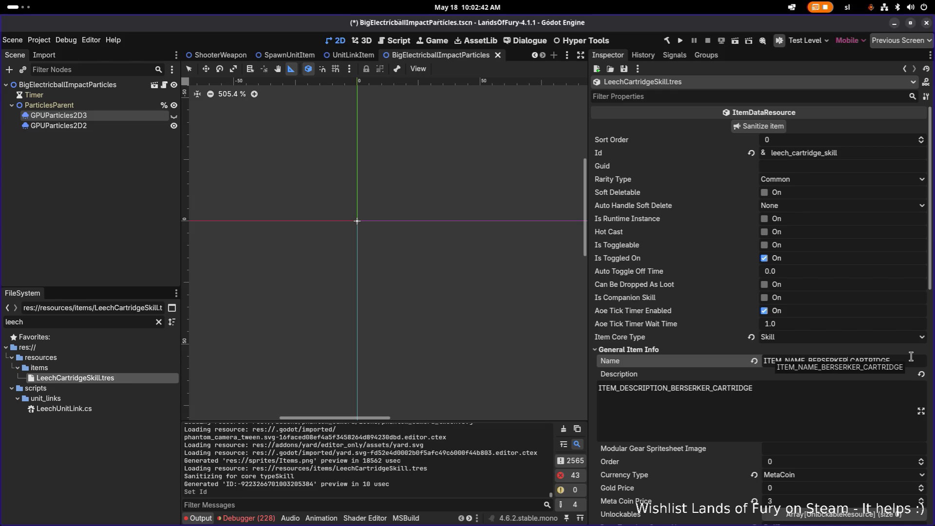
key(ctrl+shift+Left)
text(LEECH)
key(Tab)
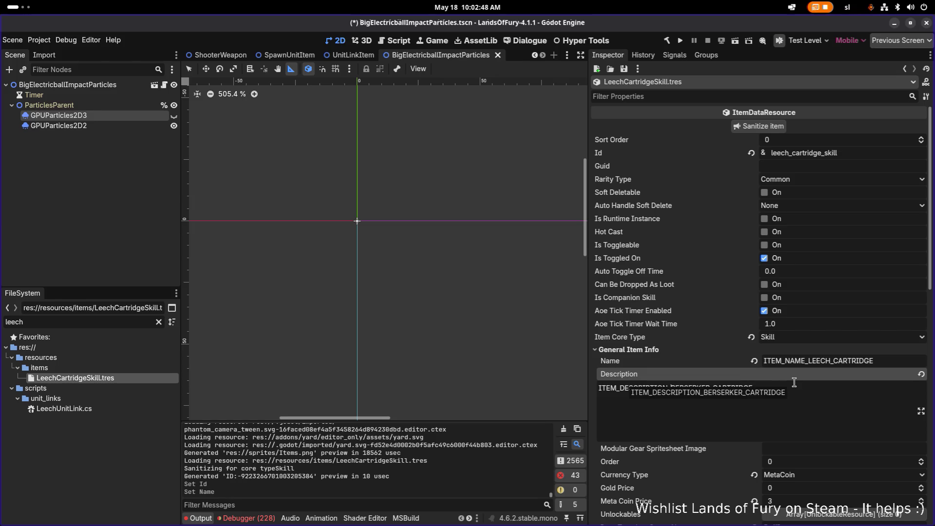
key(shift+Right)
key(shift+Right)
key(shift+Right)
text(LEECH)
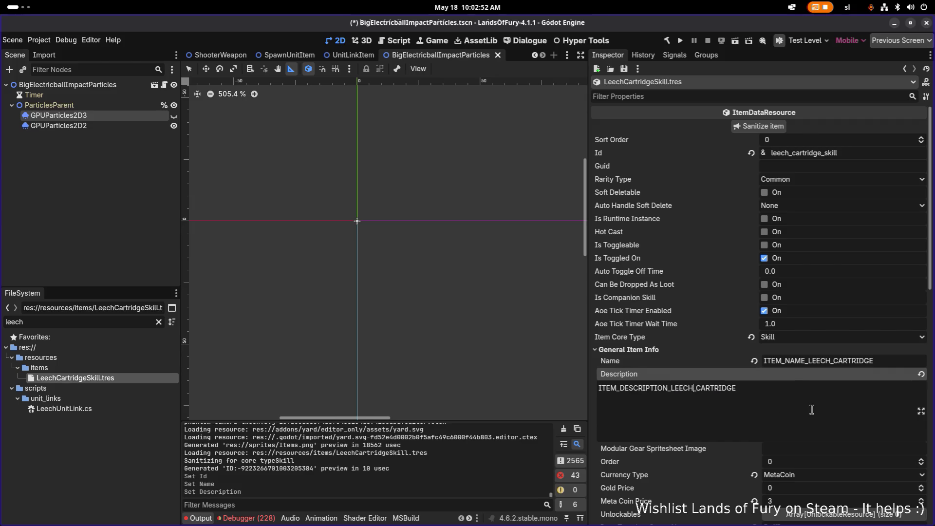
key(ctrl+s)
Change the Icon value from berserker to leech and save
scroll(873, 292, down, 4)
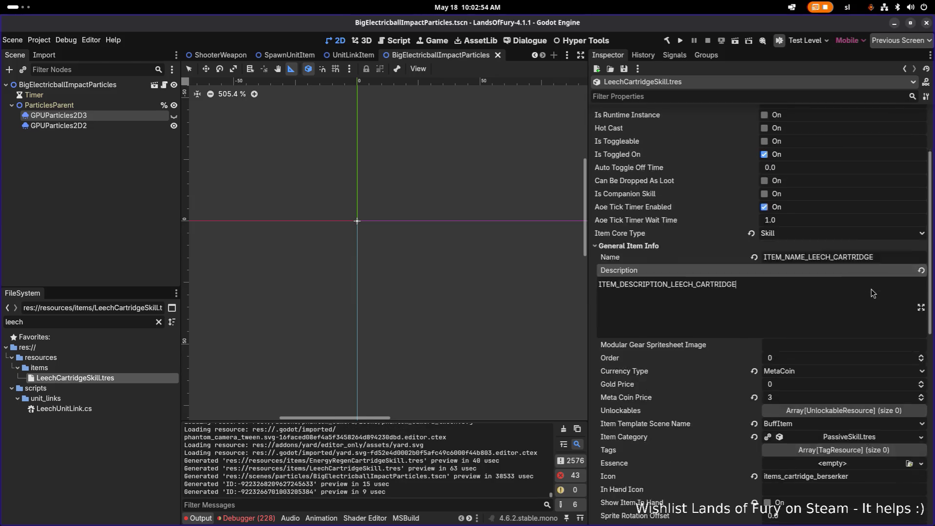
scroll(863, 330, down, 4)
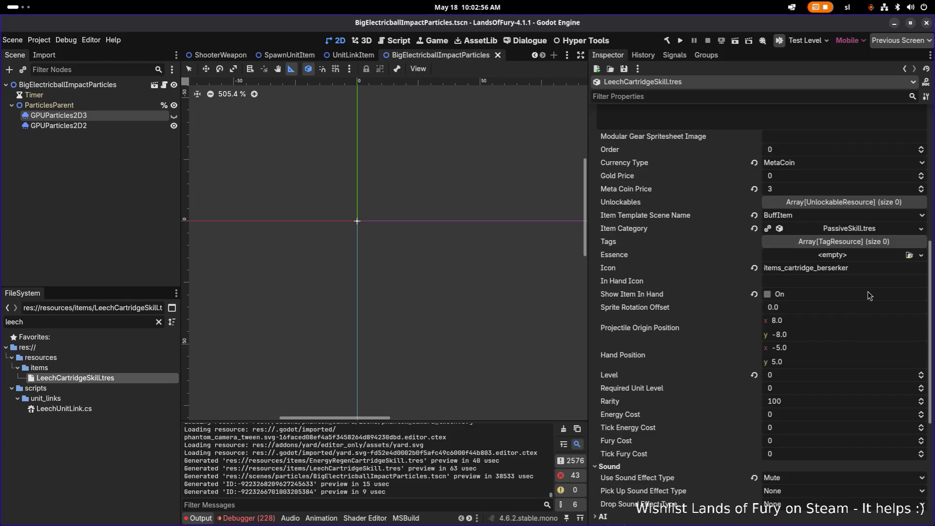
click(853, 268)
key(shift+End)
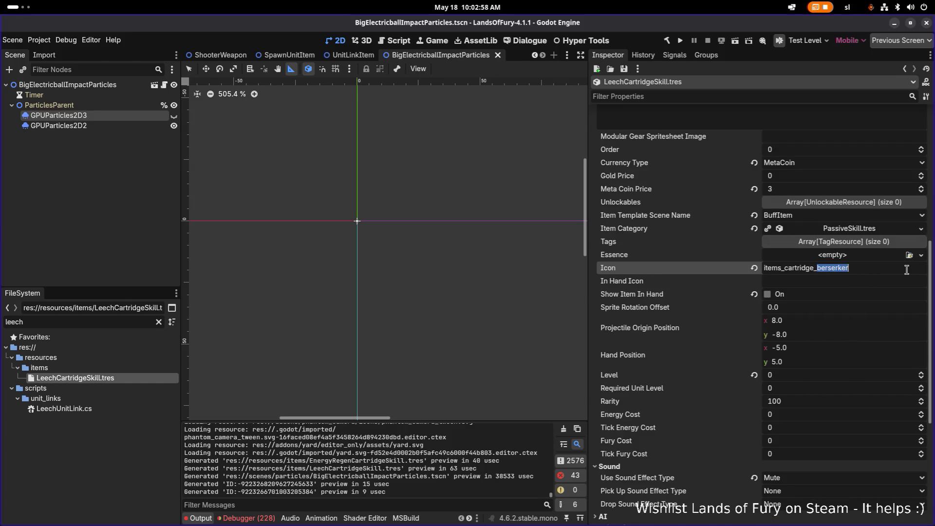
text(leech)
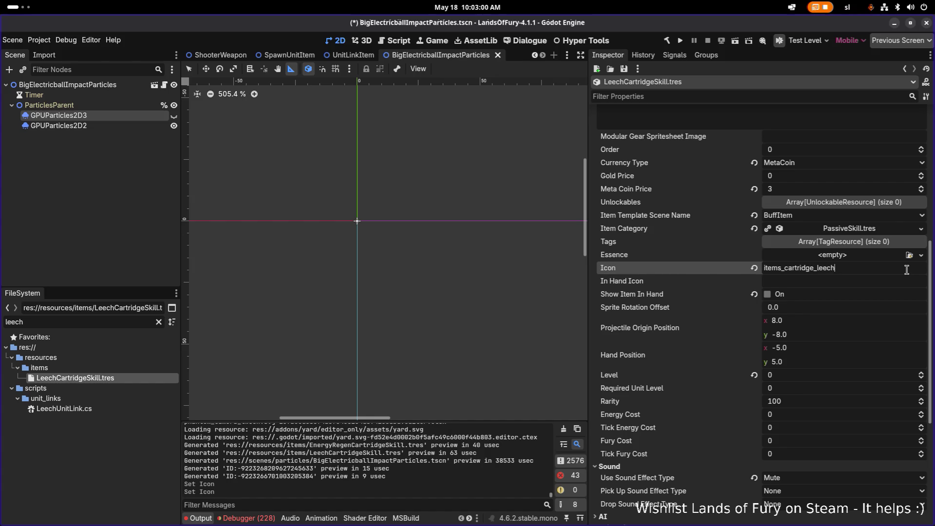
key(ctrl+s)
scroll(835, 323, down, 5)
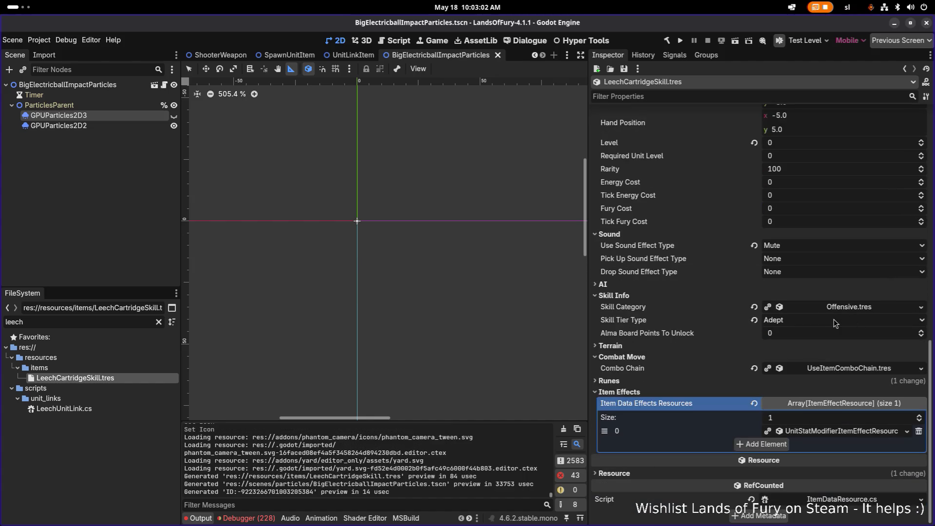
Add a VitalPropertyItemEffectResource effect and expand its chance tracker settings
click(762, 444)
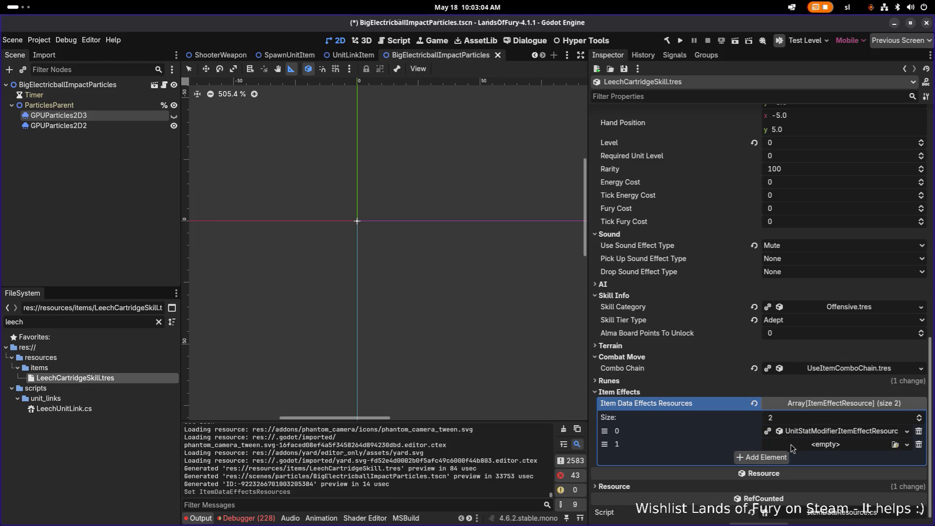
right_click(831, 433)
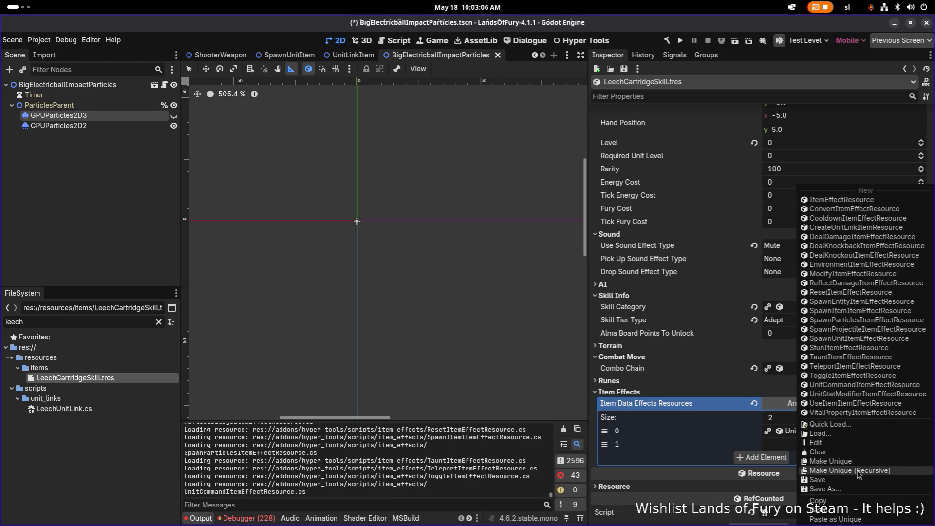
click(783, 433)
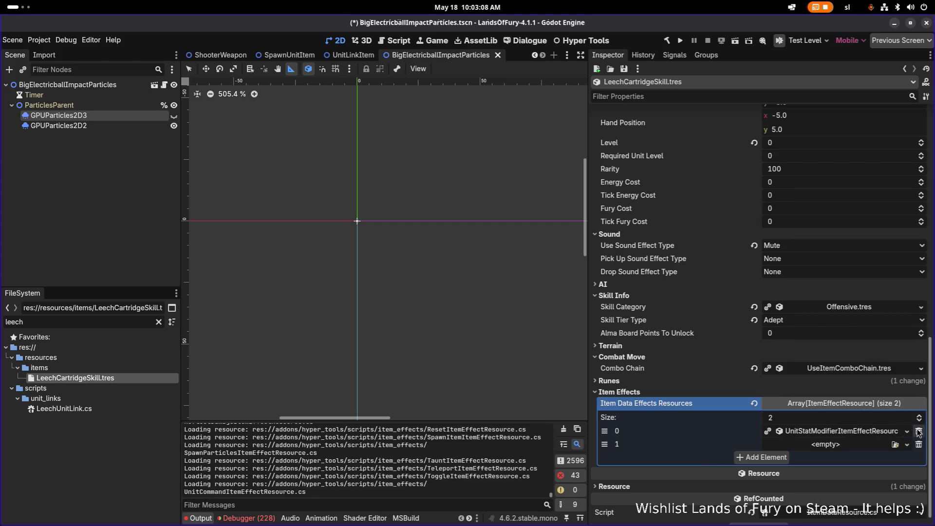
click(872, 432)
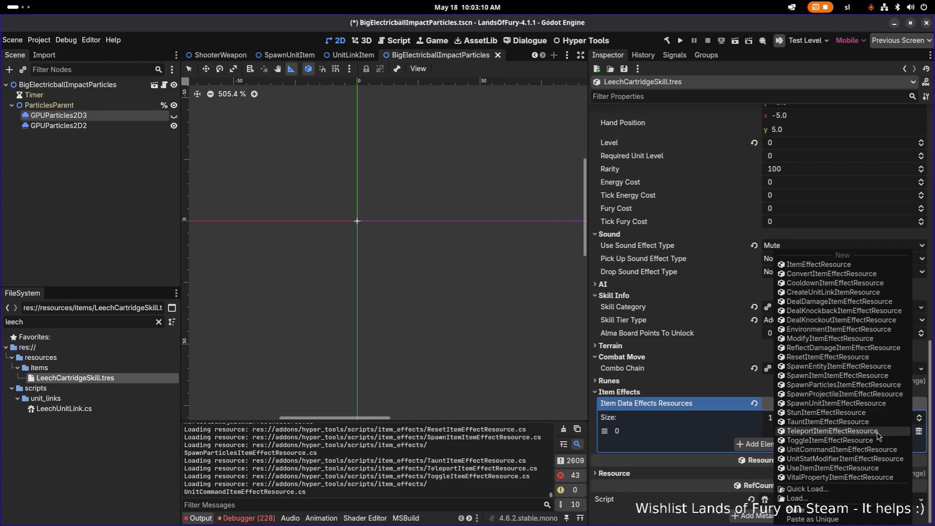
click(830, 477)
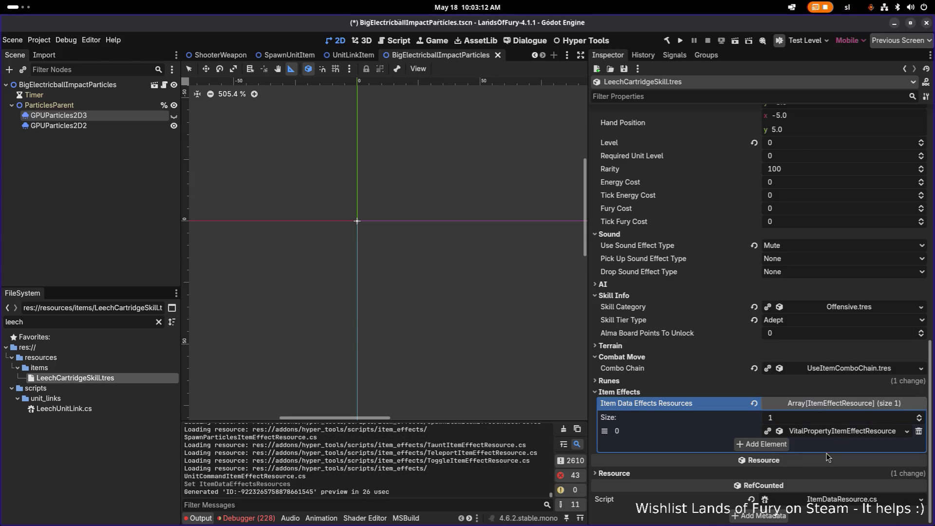
click(845, 432)
click(753, 374)
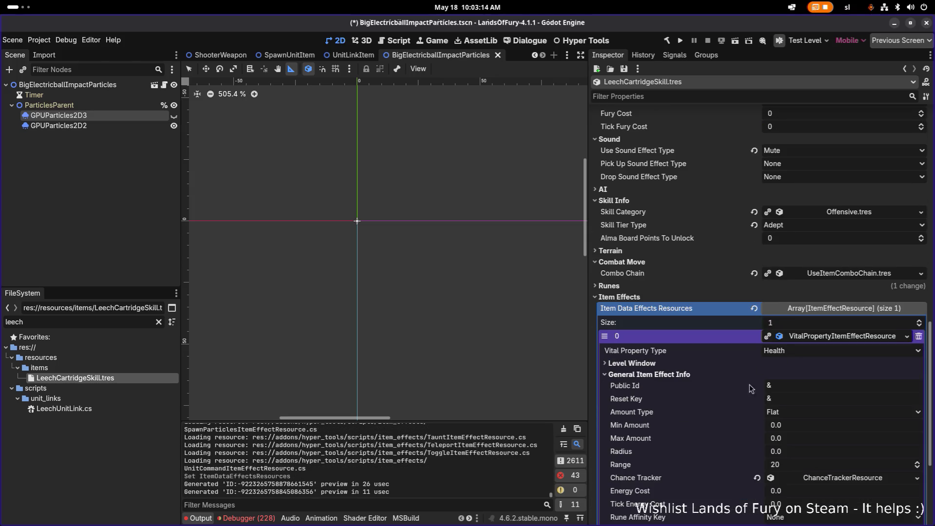
click(674, 363)
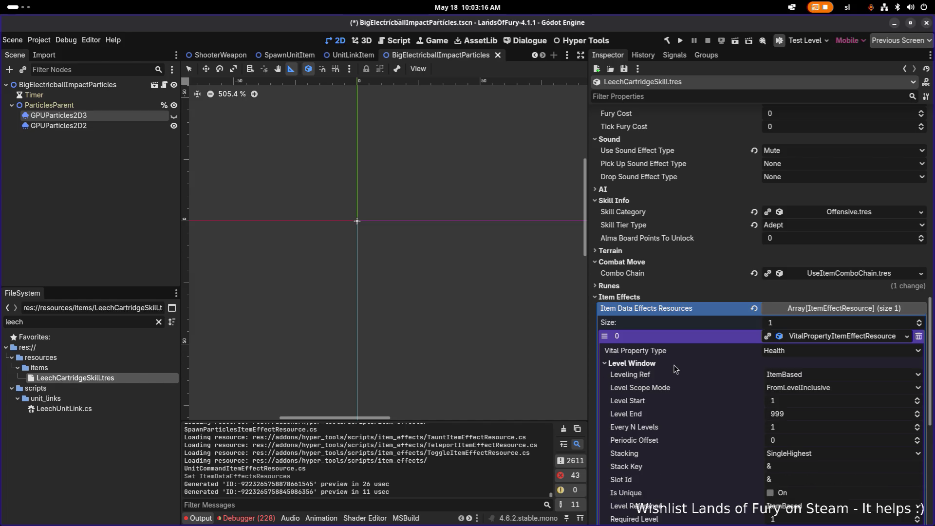
scroll(759, 363, down, 4)
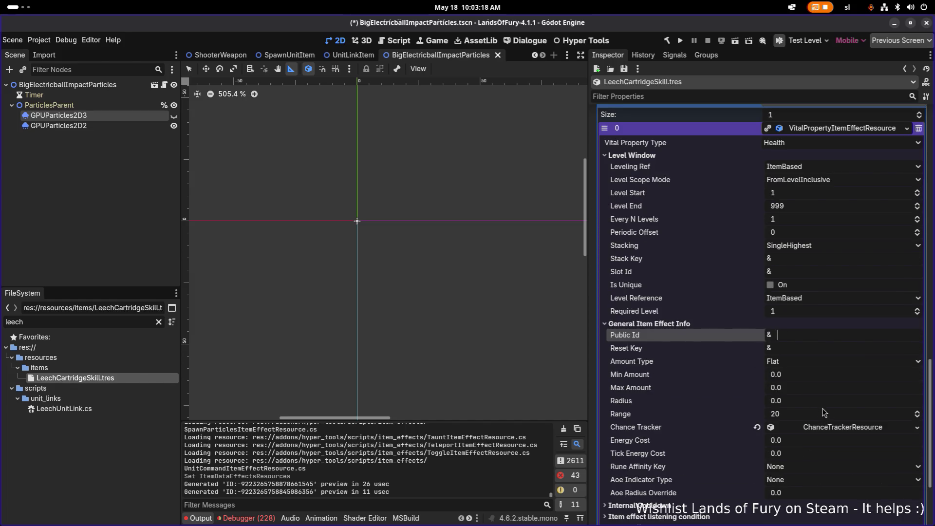
click(834, 431)
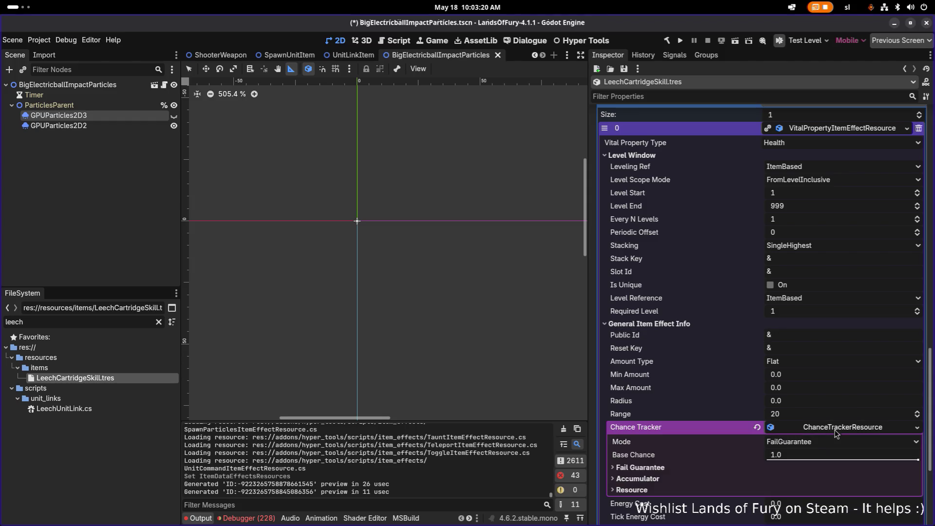
Set the effect's base chance to 0.05
click(808, 455)
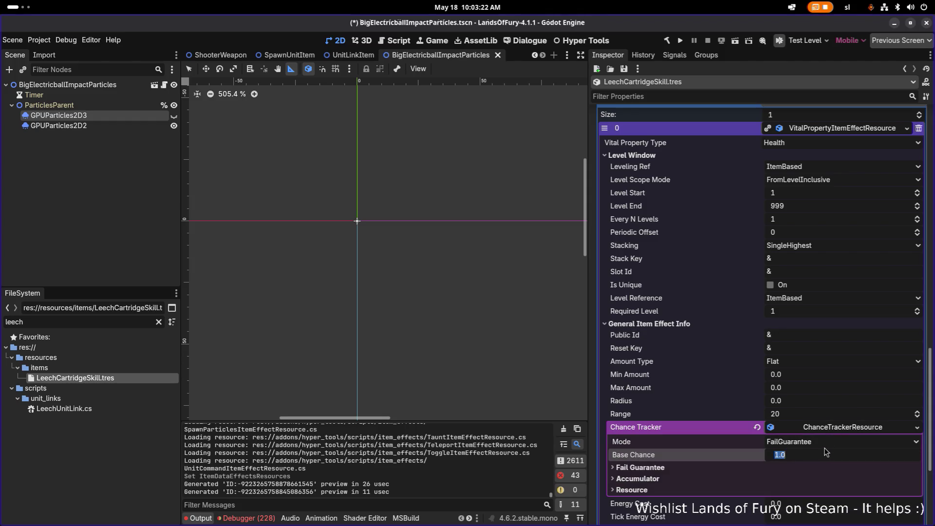
text(0.)
text(1)
key(Return)
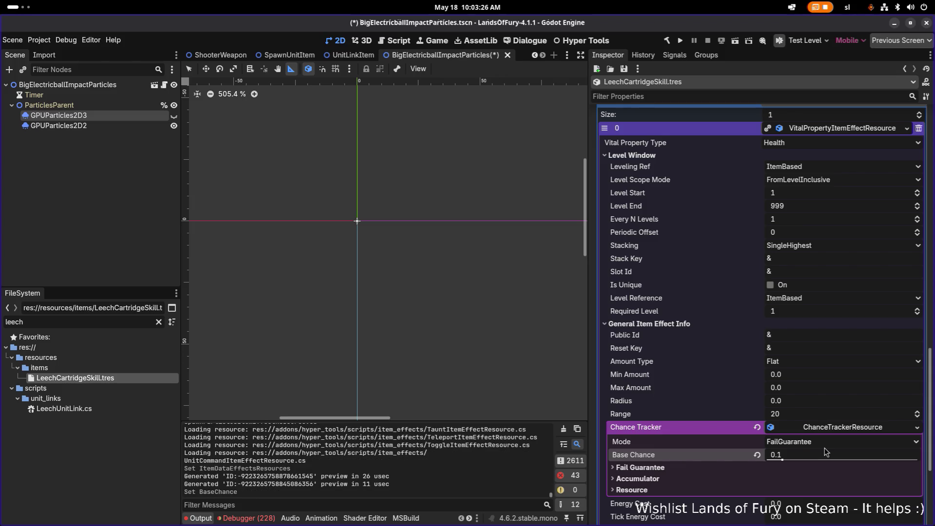
scroll(813, 423, down, 3)
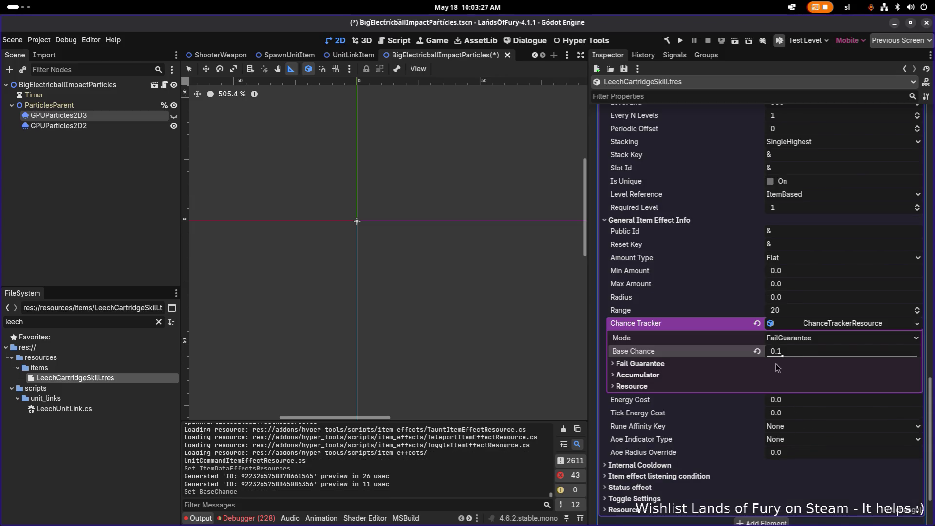
click(799, 354)
click(802, 351)
key(Delete)
text(0.0)
text(5)
key(Return)
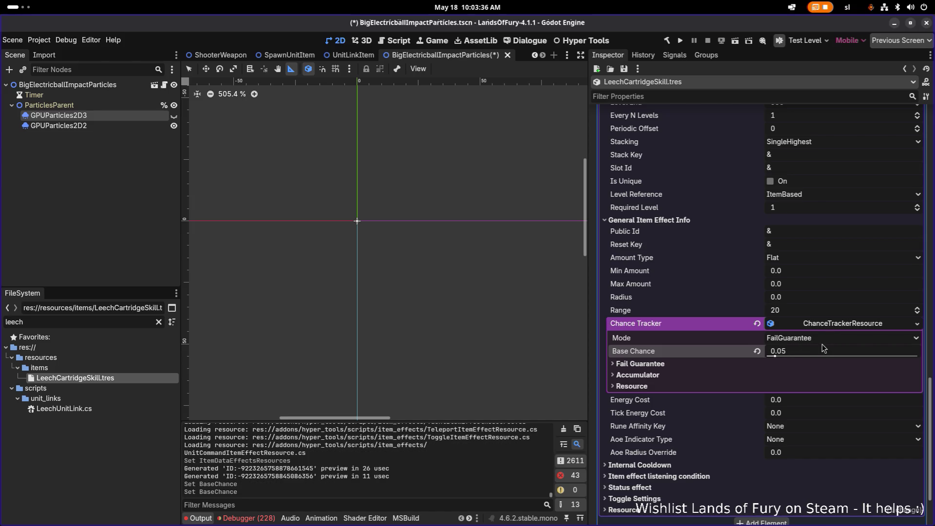
drag(789, 355, 857, 354)
click(793, 354)
text(0.04)
key(Return)
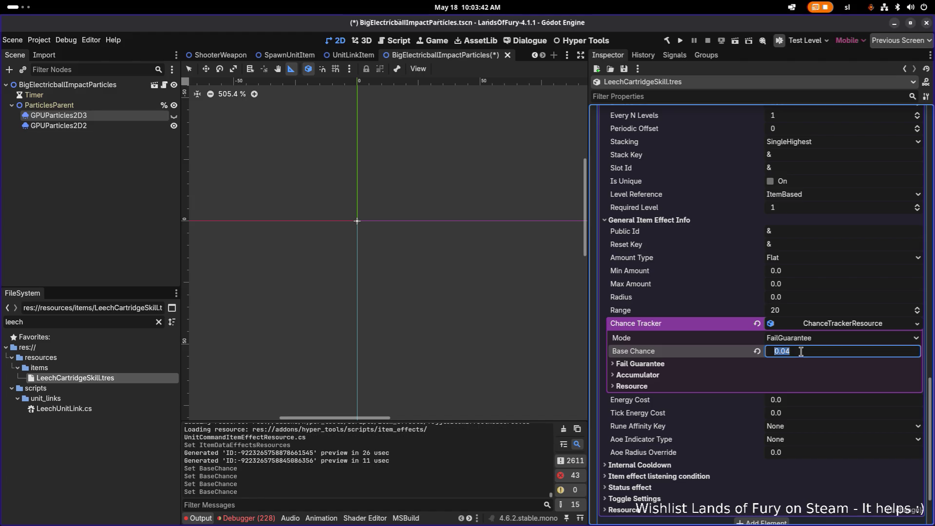
text(0.05)
key(Return)
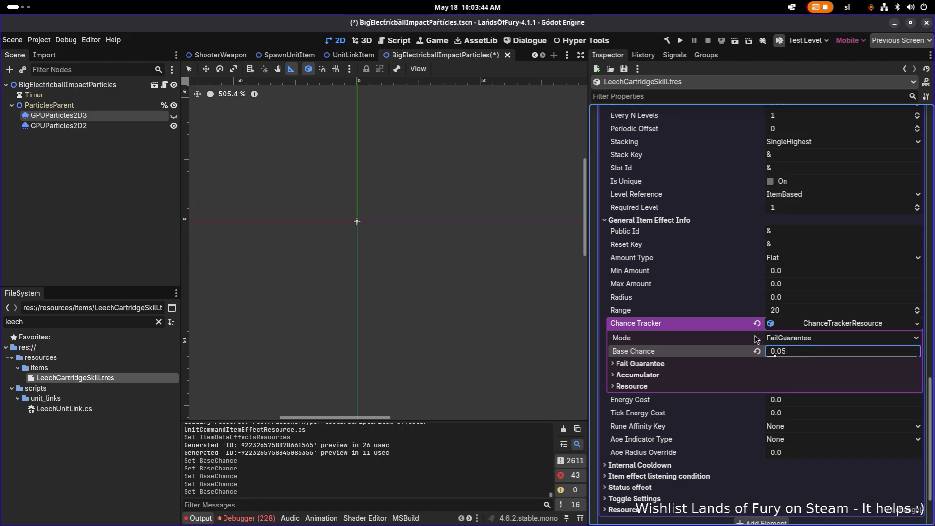
Set Max Fails Before Force to 20 under the fail guarantee and save
click(652, 363)
click(811, 382)
text(20)
key(Return)
key(ctrl+s)
scroll(799, 370, down, 3)
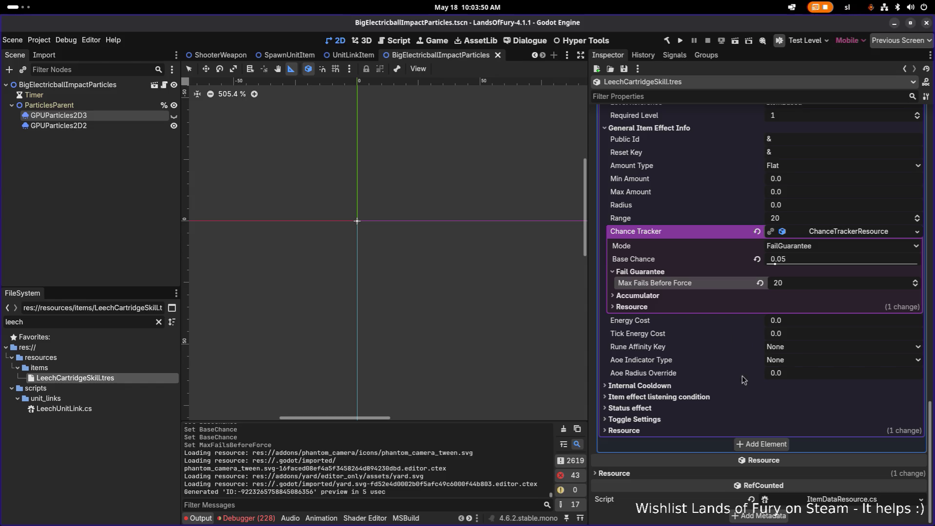
click(695, 397)
Set both Active When and the on-item-use active state to InInventory
scroll(696, 395, down, 3)
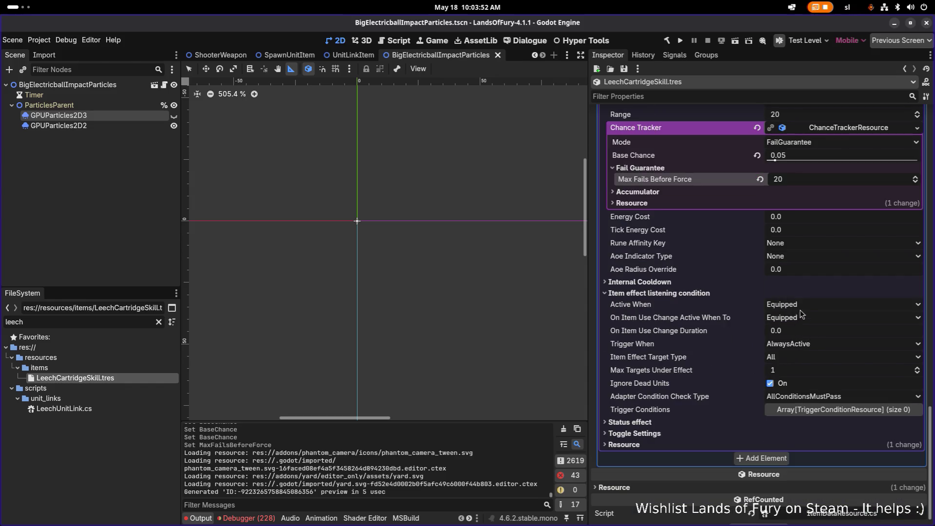
click(798, 304)
click(798, 326)
click(803, 318)
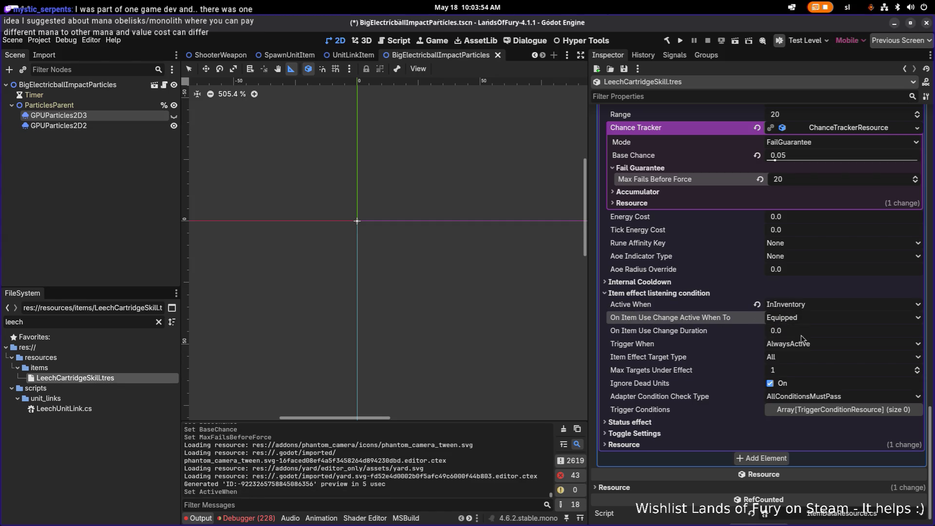
click(803, 339)
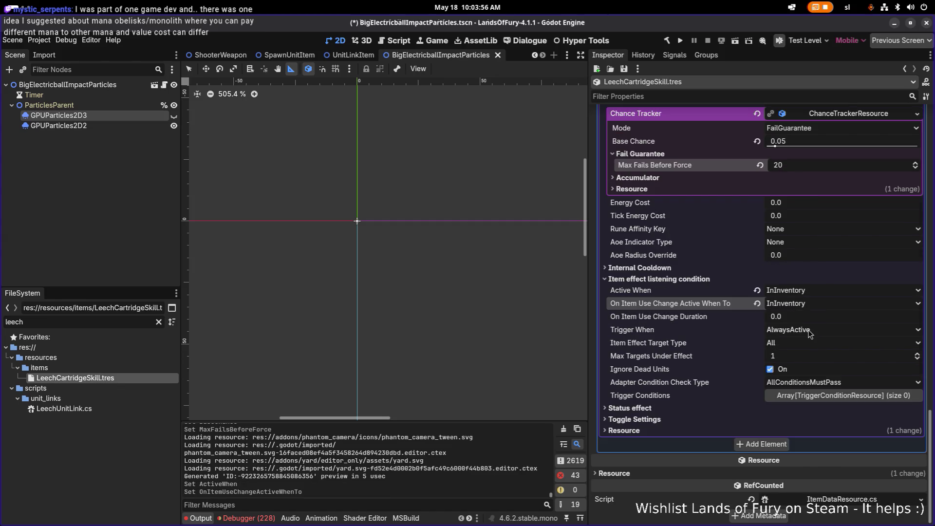
Trigger the effect OnOwnerDealingHit, save, and set its target type to Owner
click(810, 331)
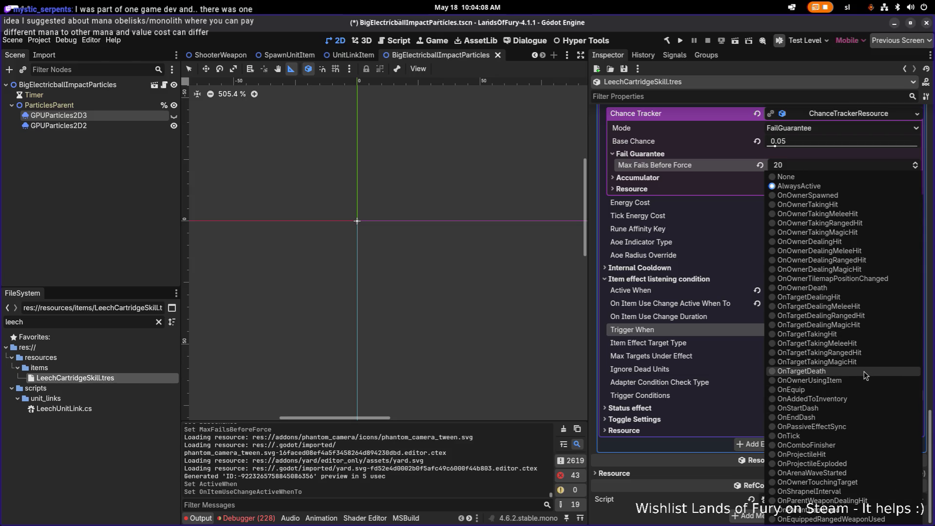
click(863, 241)
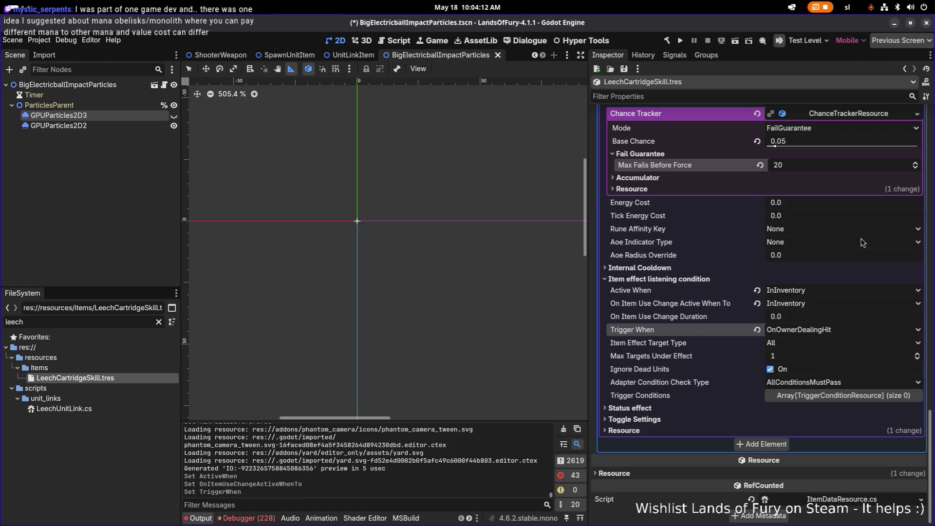
key(ctrl+s)
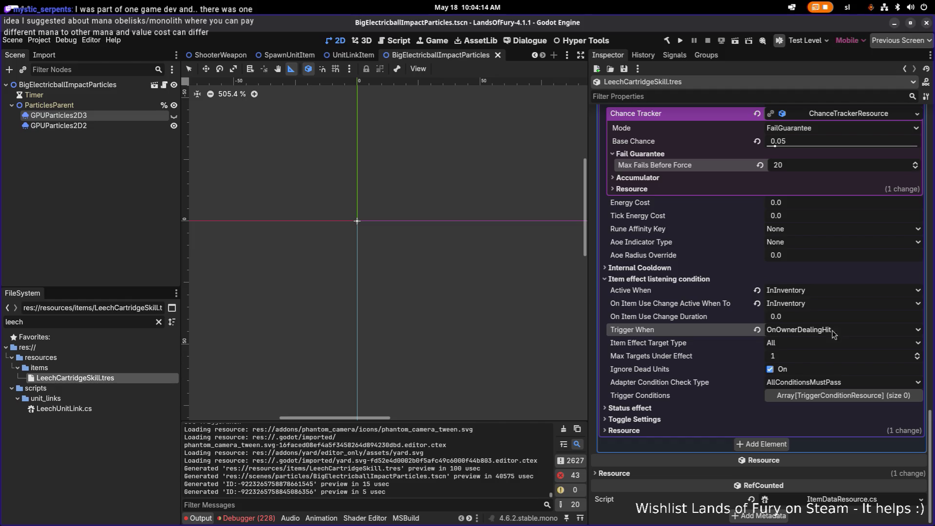
click(799, 344)
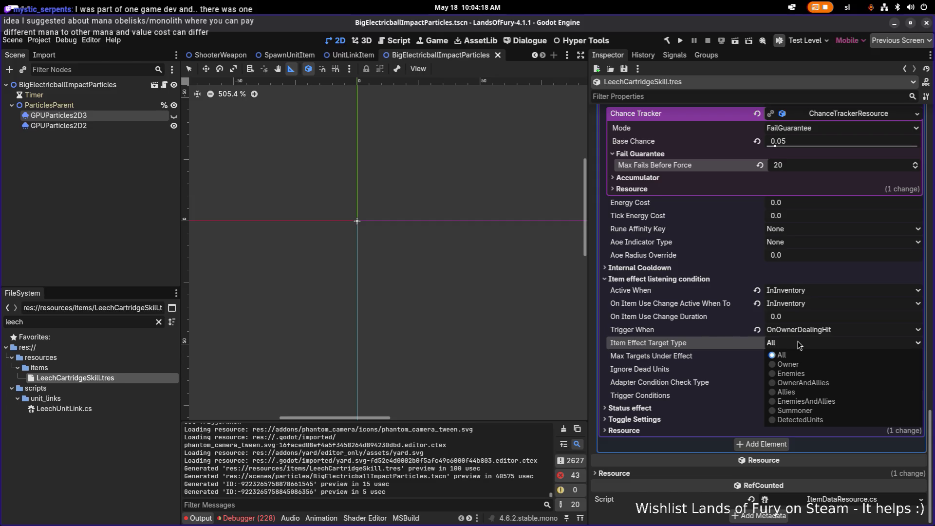
click(806, 365)
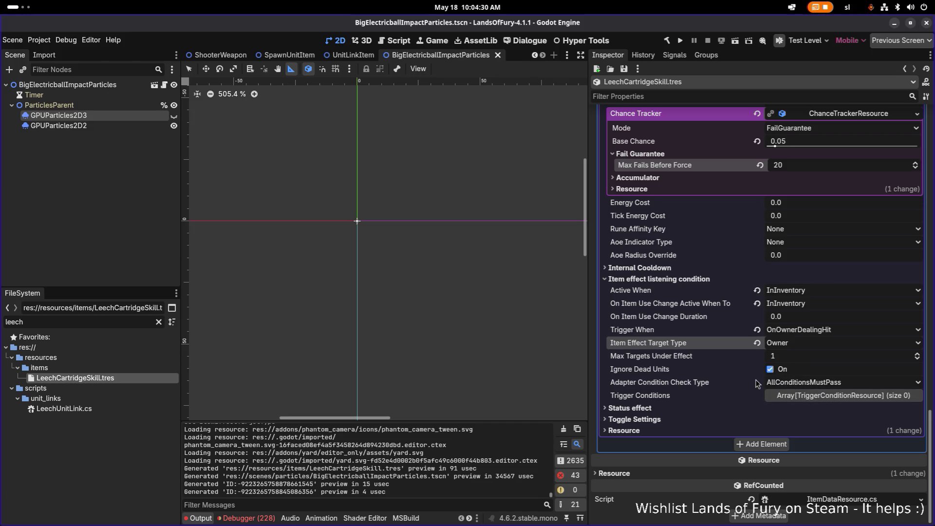
scroll(730, 354, up, 5)
scroll(732, 358, up, 10)
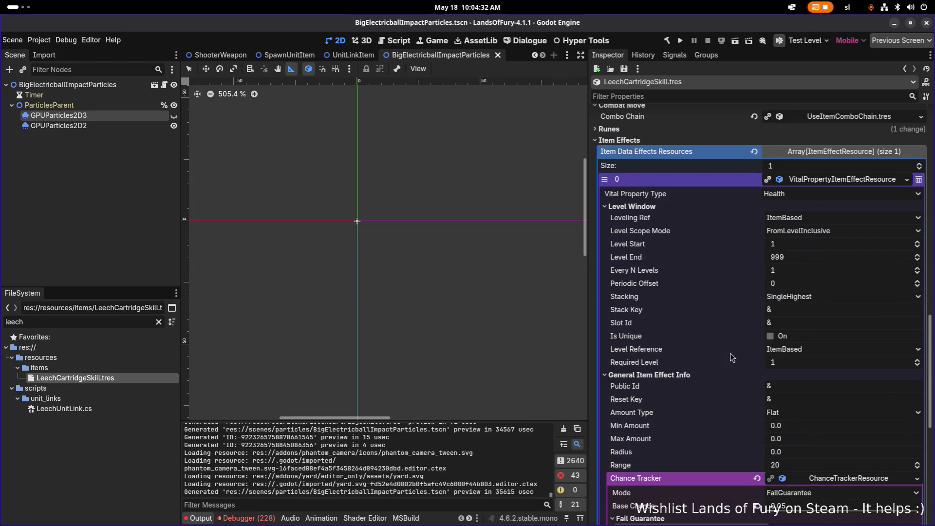
Filter the FileSystem dock for 'cartridge_' files
scroll(734, 356, up, 3)
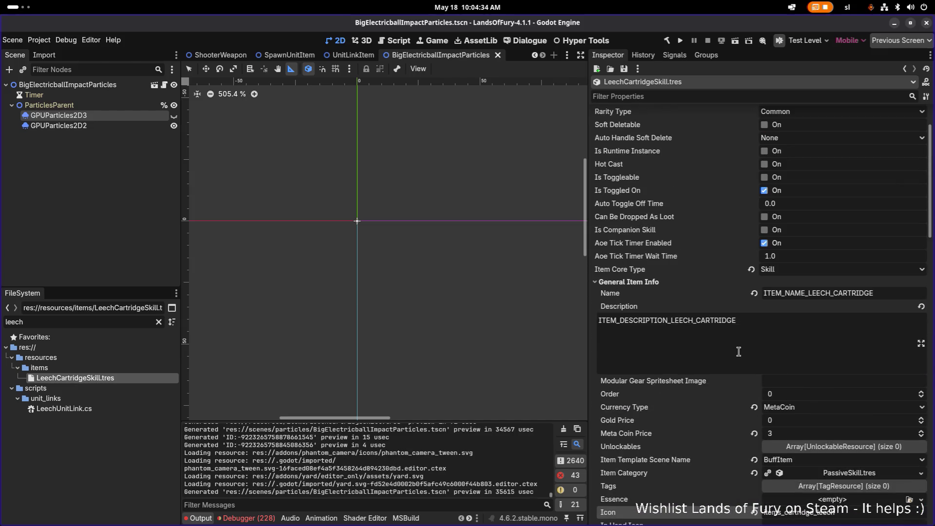
scroll(783, 331, down, 3)
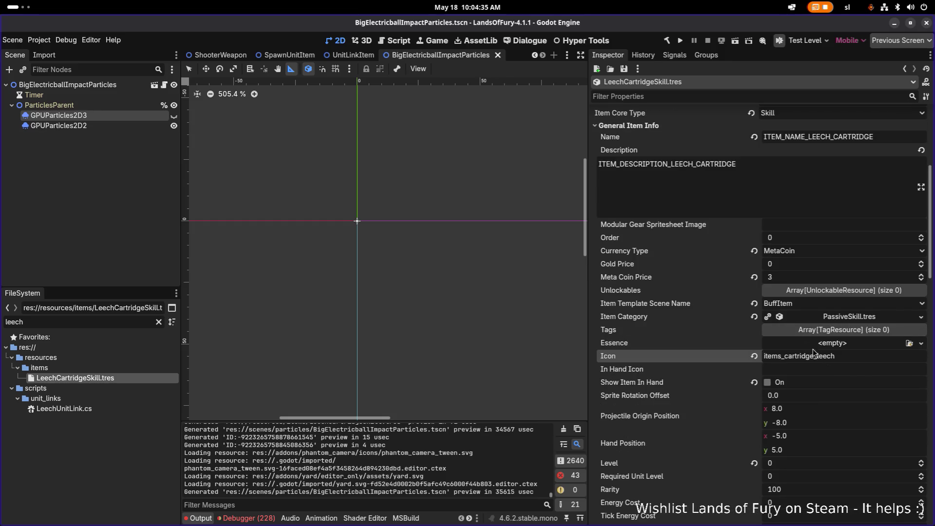
double_click(853, 358)
click(113, 321)
key(ctrl+a)
text(cartridge)
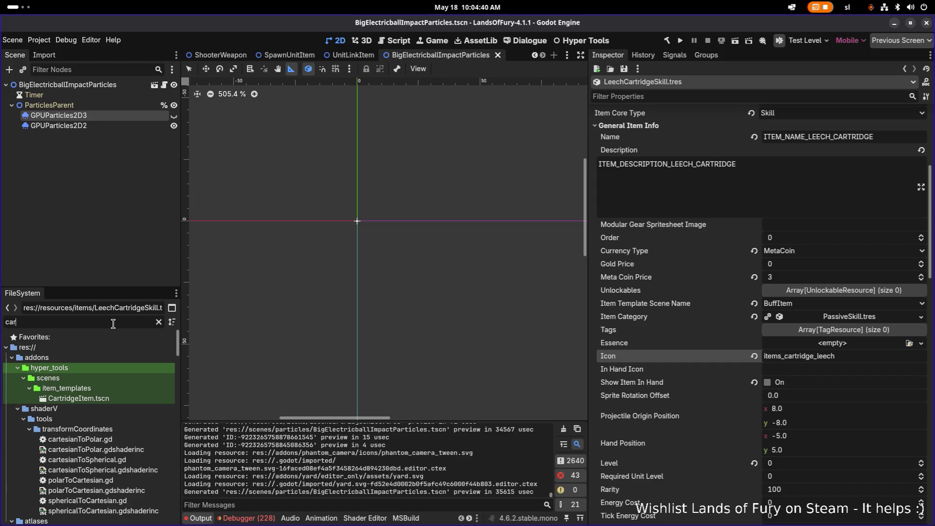
text(_)
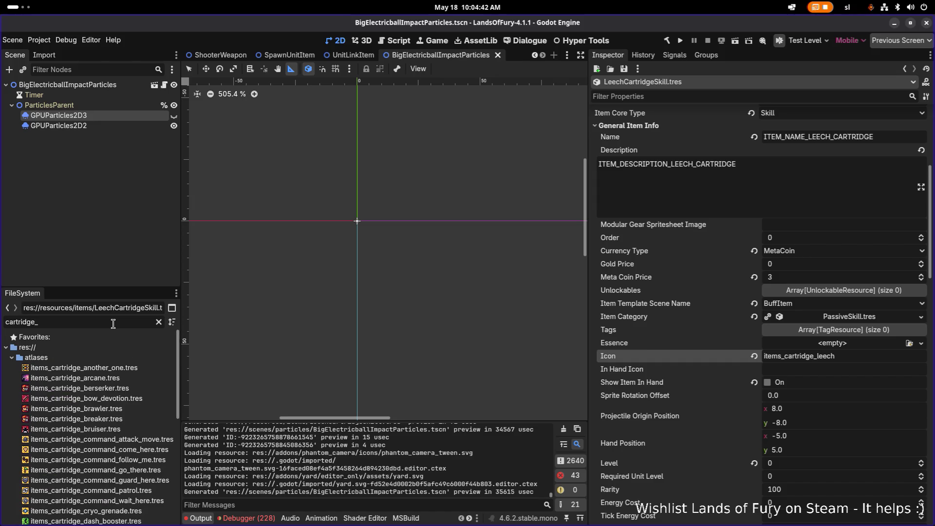
Duplicate items_cartridge_ice_enchantment.tres as items_cartridge_leech.tres
scroll(124, 377, down, 5)
scroll(122, 382, down, 3)
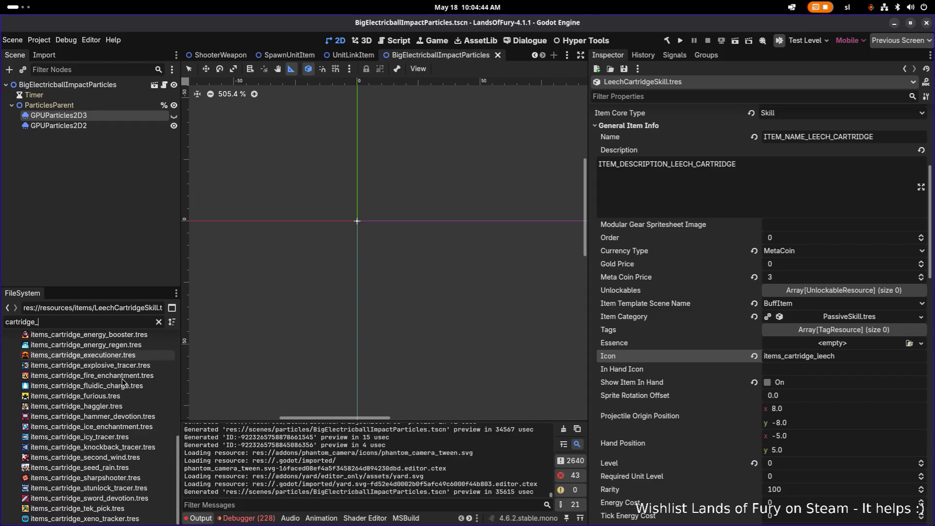
click(124, 425)
key(ctrl+d)
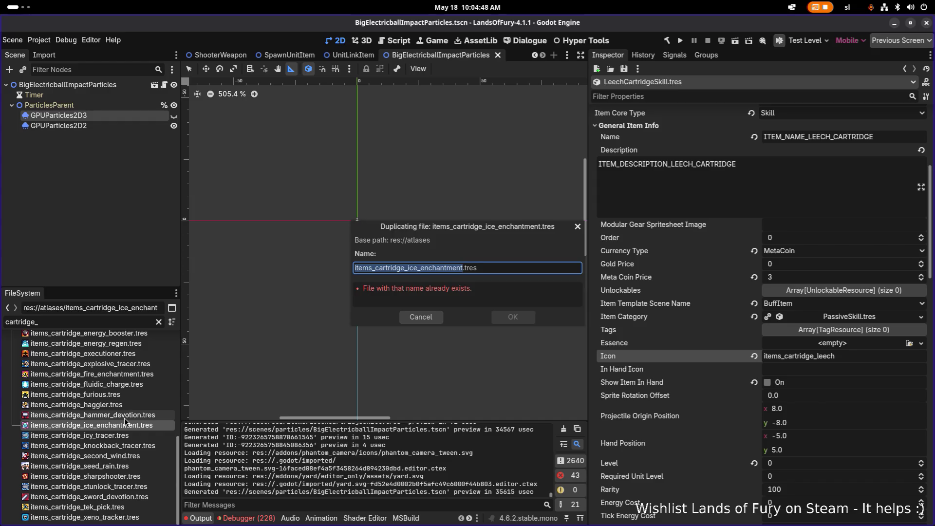
key(Right)
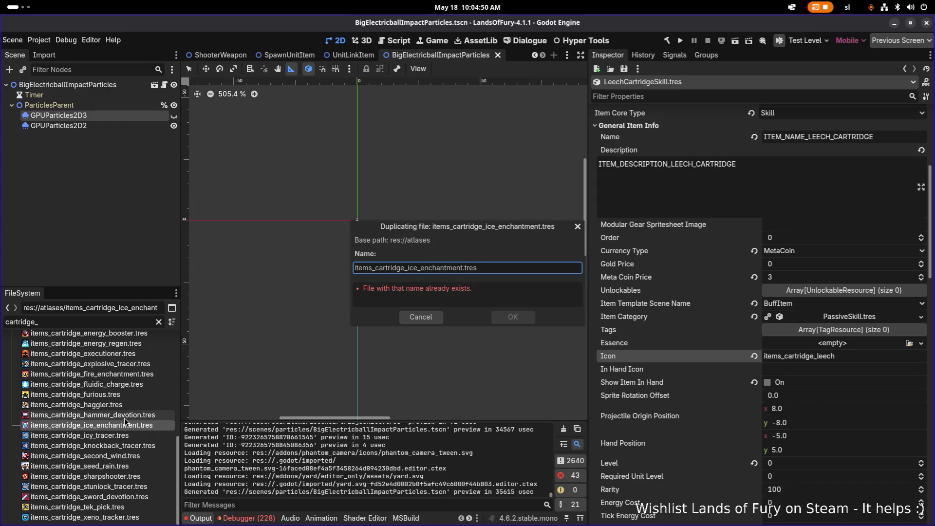
key(ctrl+shift+Right)
text(leech)
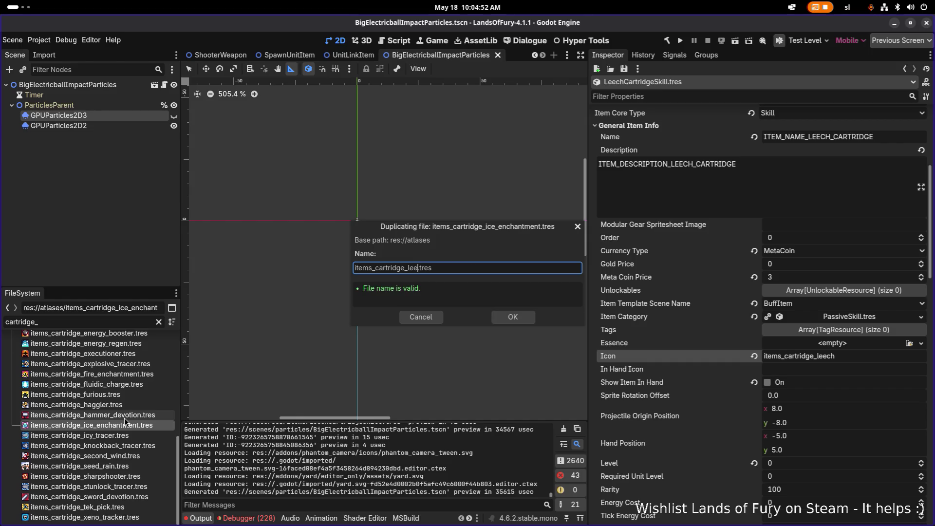
key(Return)
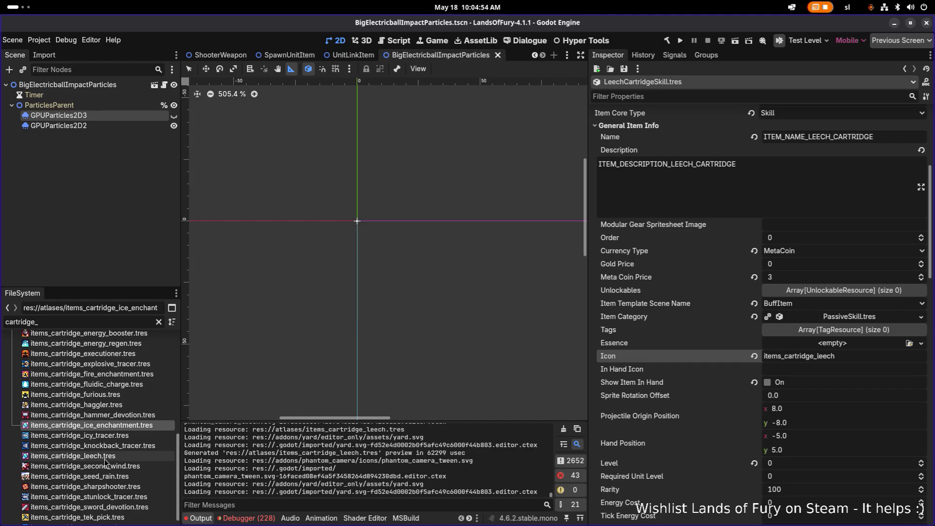
Set the leech texture's atlas region to the 14×14 eye cartridge tile at x 225, y 673, and save
click(735, 324)
scroll(400, 221, down, 5)
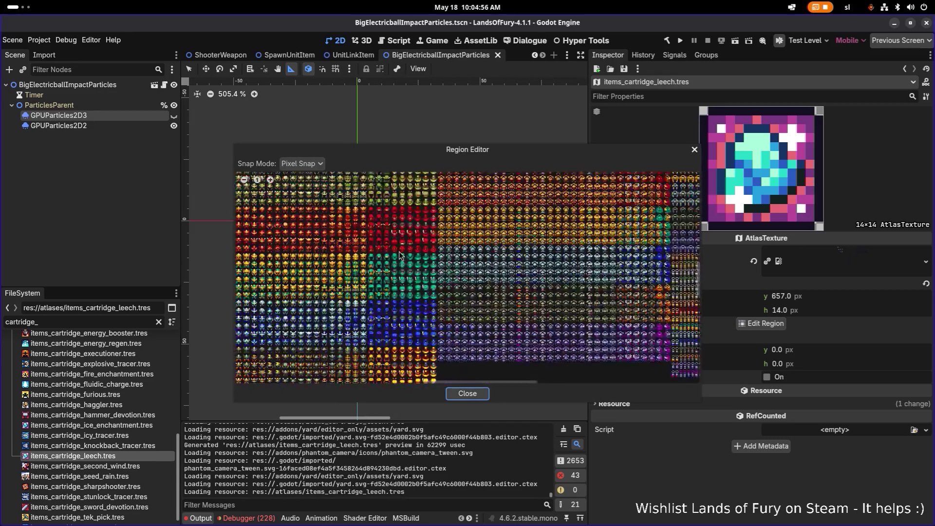
scroll(400, 222, up, 5)
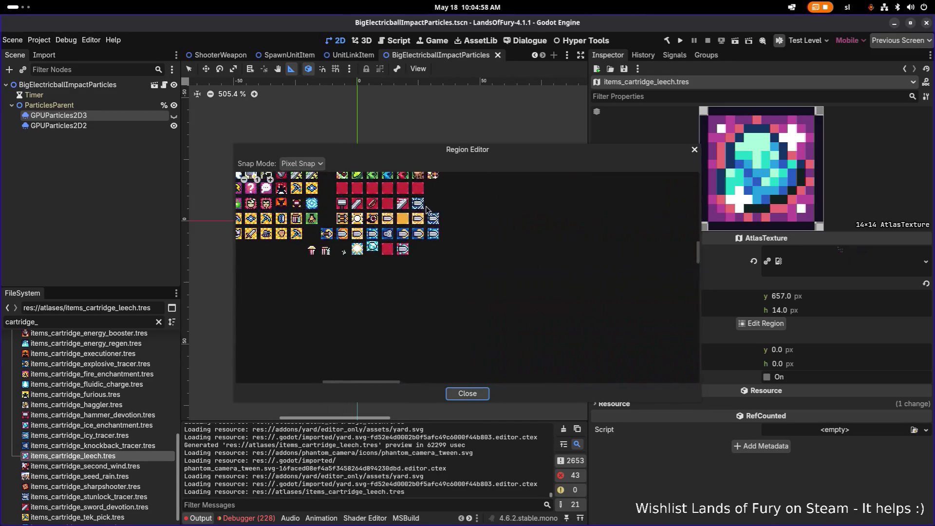
scroll(447, 286, up, 5)
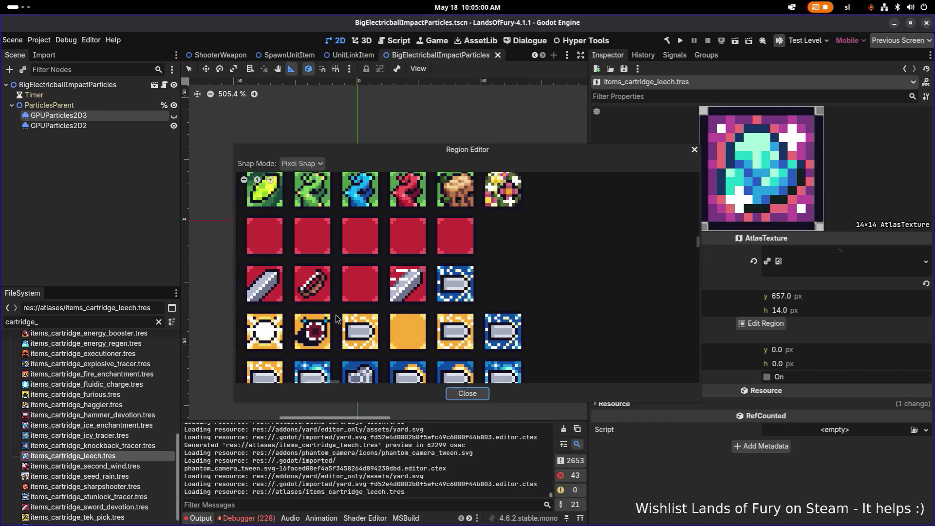
drag(436, 240, 519, 321)
scroll(509, 314, up, 1)
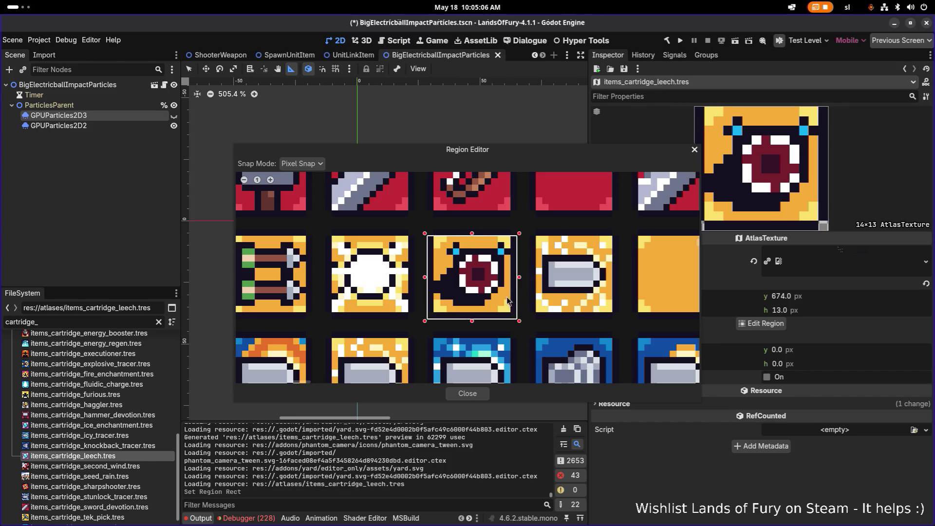
drag(474, 233, 476, 232)
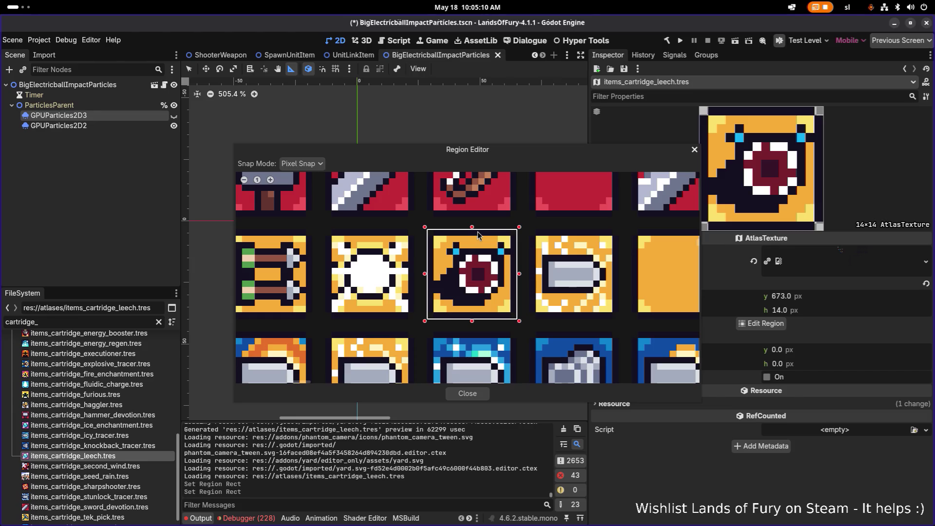
scroll(477, 235, up, 1)
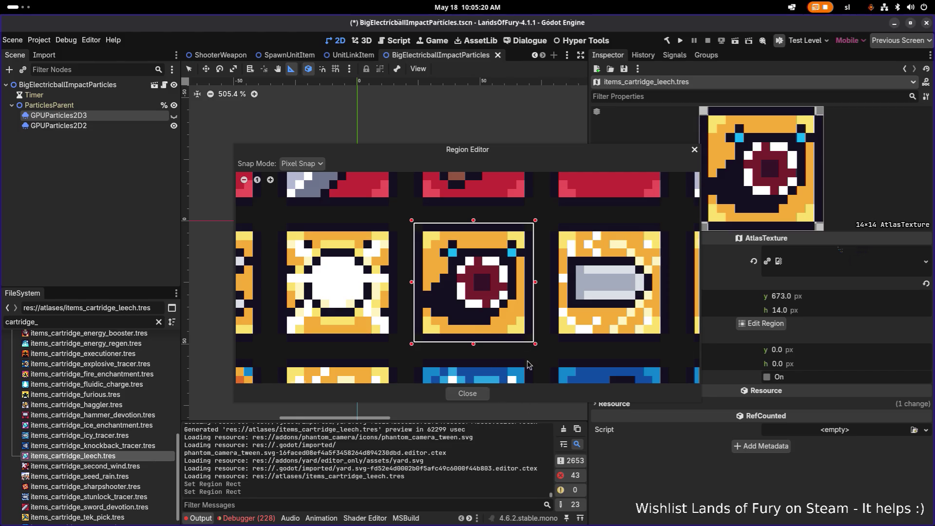
click(467, 394)
key(ctrl+s)
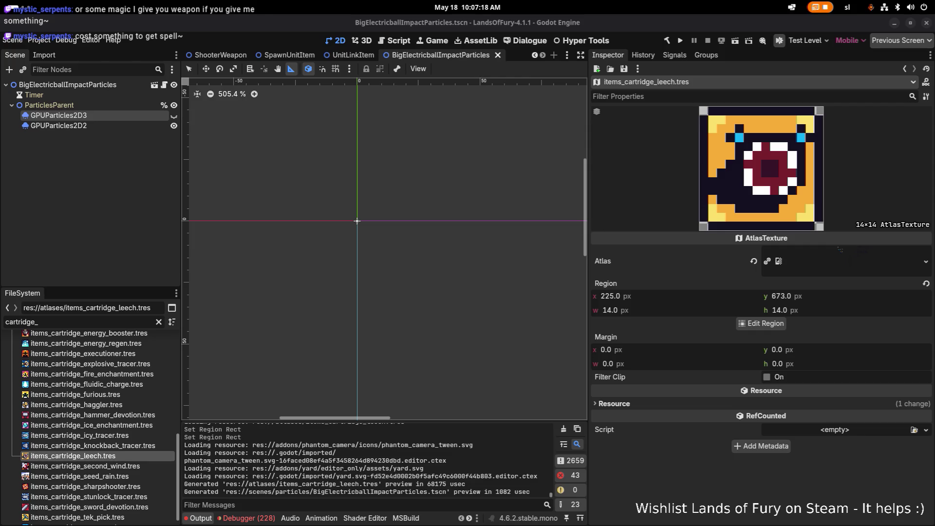
Save again so items_cartridge_leech.tres keeps its 14×14 red cartridge region
key(ctrl+s)
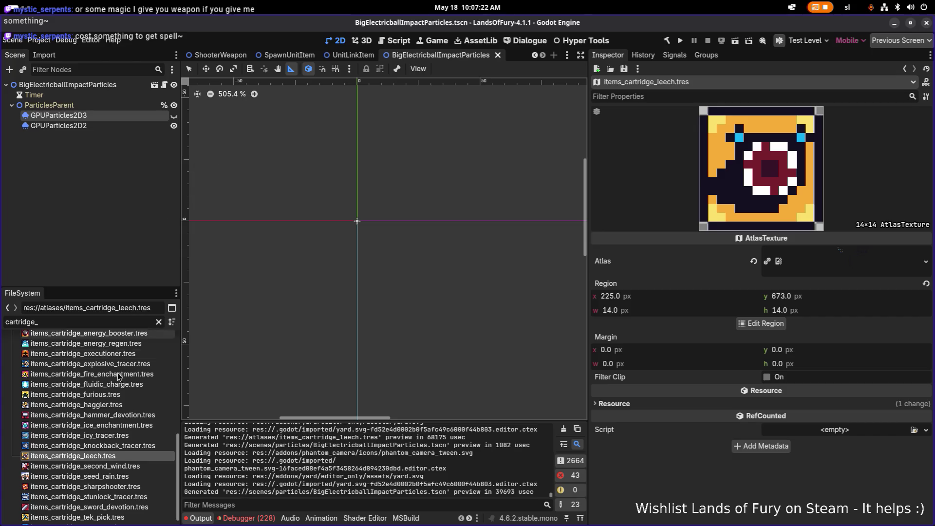
Filter the FileSystem for 'leech' and open LeechCartridgeSkill.tres to review its Icon, name key and item effects
double_click(104, 326)
key(BackSpace)
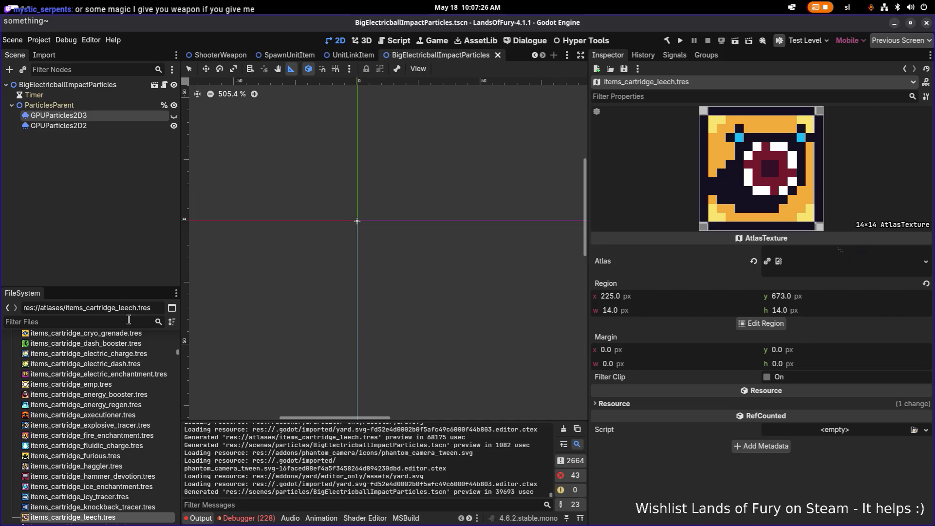
text(leech)
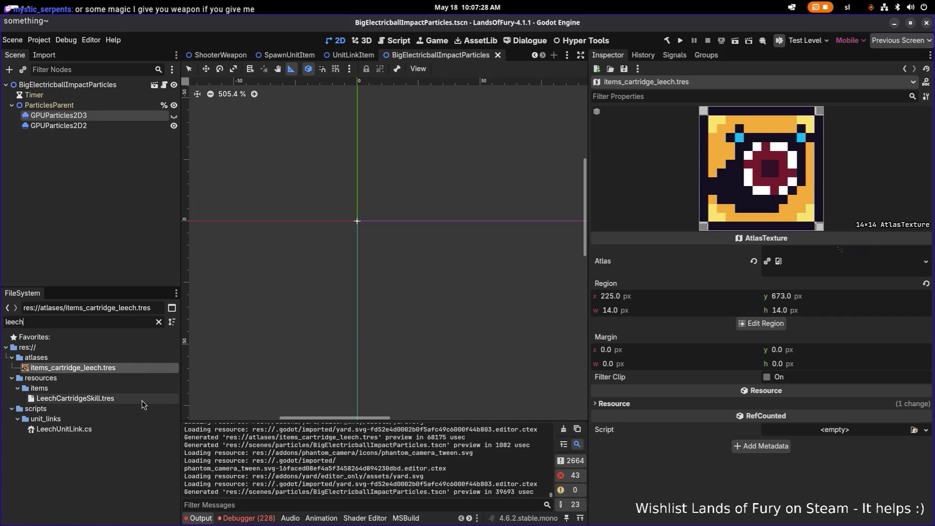
click(142, 400)
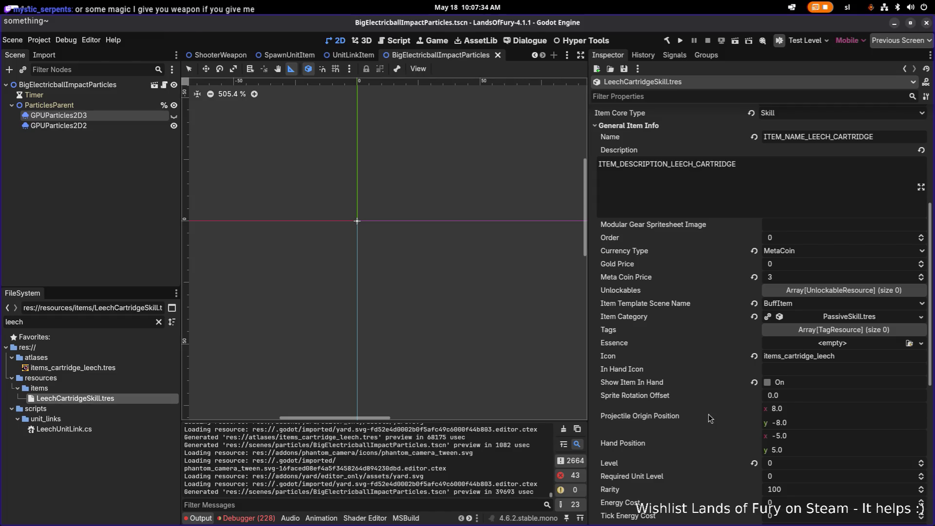
click(854, 359)
click(880, 138)
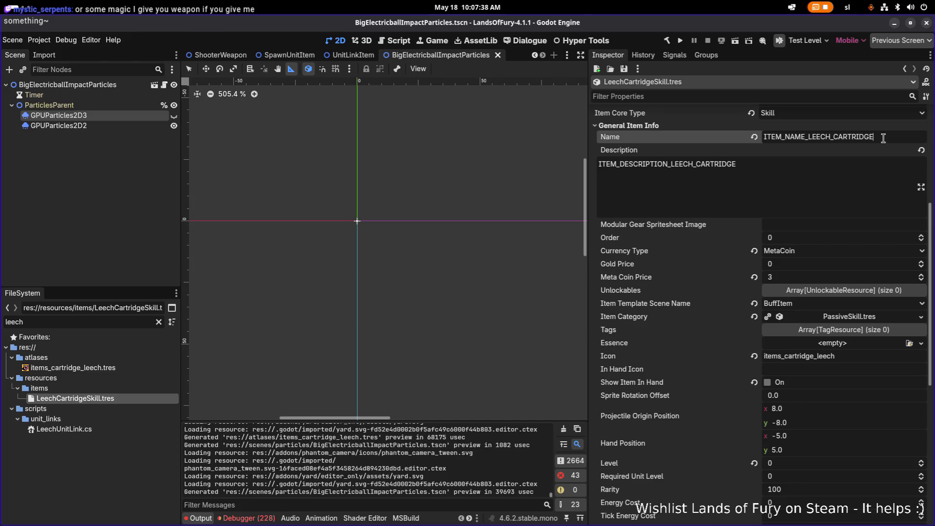
scroll(804, 235, down, 5)
scroll(803, 239, up, 4)
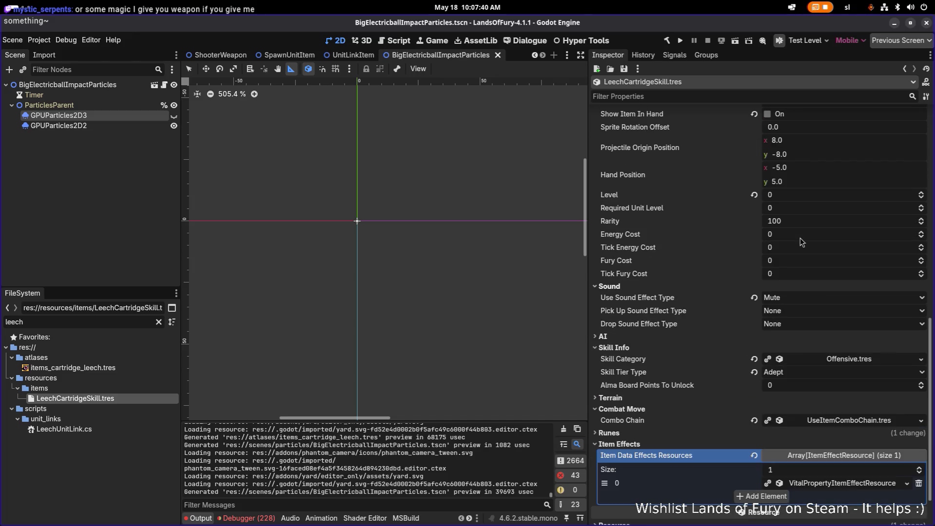
scroll(801, 243, down, 4)
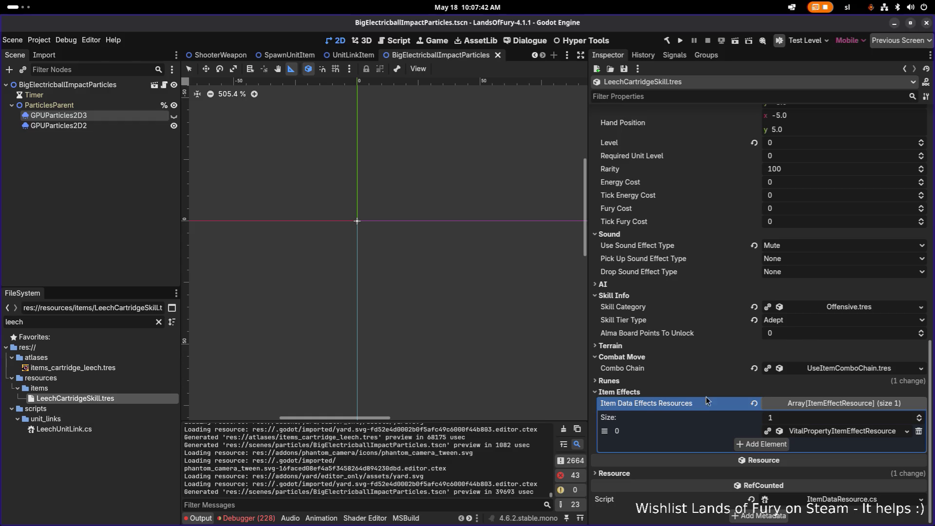
Set the Leech cartridge's Skill Tier Type to Master and save
click(803, 321)
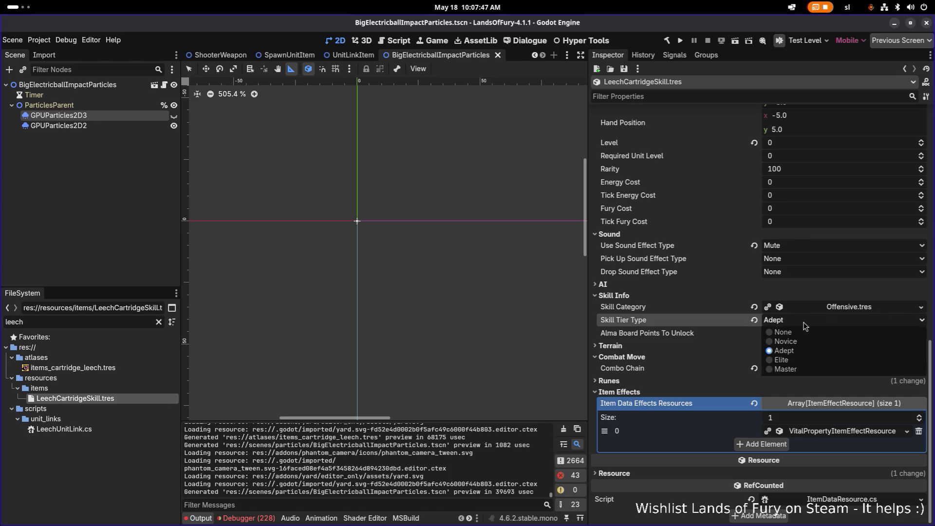
click(809, 372)
key(ctrl+s)
Change the Meta Coin Price from 3 to 10 and save
click(694, 98)
text(cost)
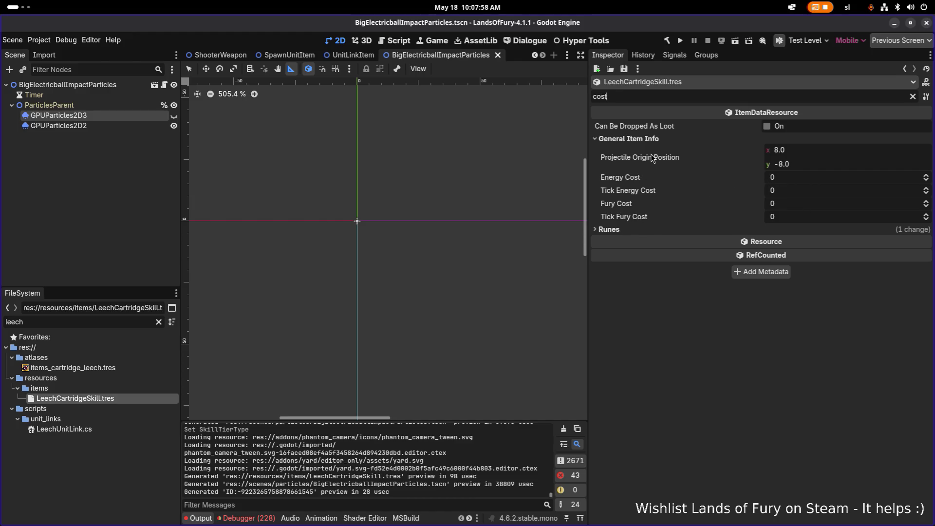
key(ctrl+a)
text(meta)
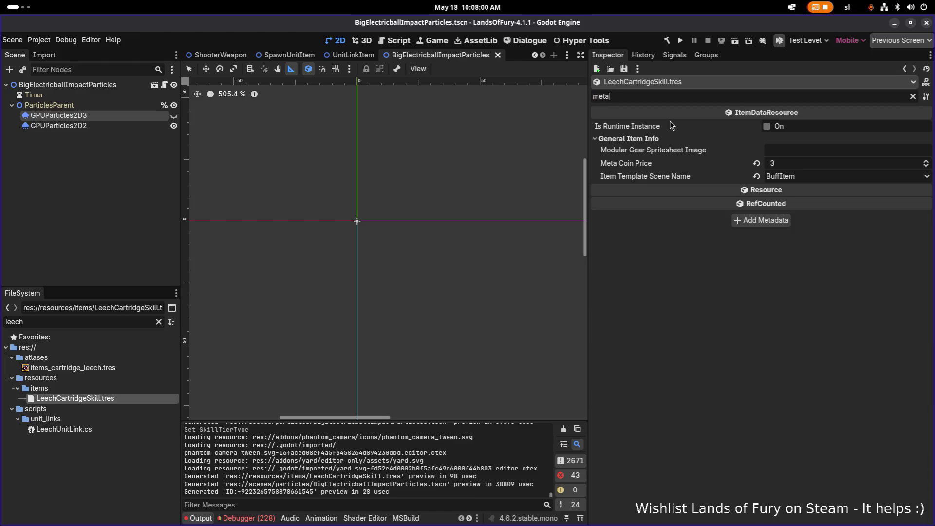
click(794, 162)
text(10)
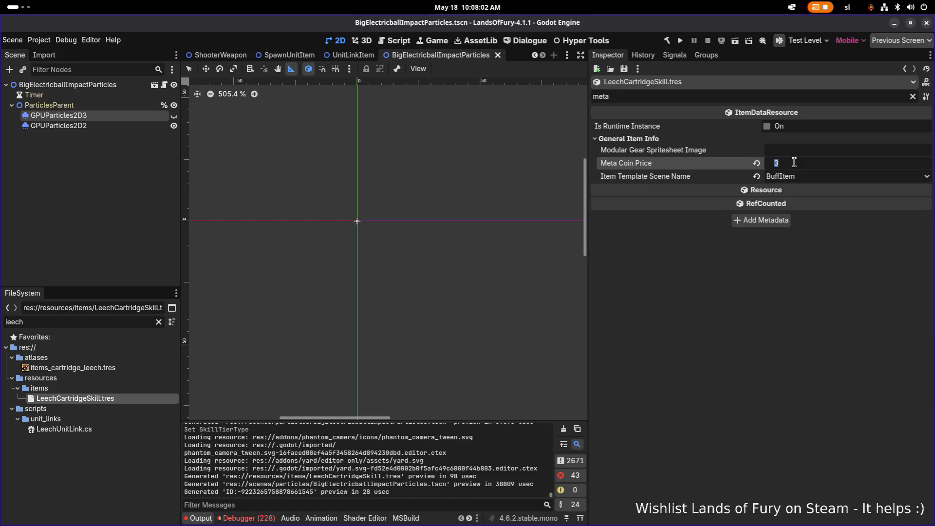
key(Return)
key(ctrl+s)
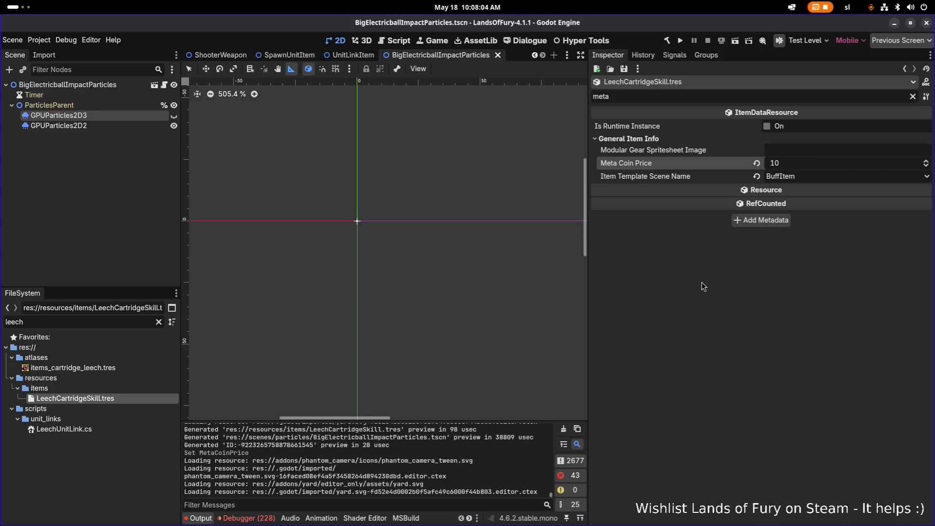
click(912, 96)
scroll(833, 302, down, 10)
scroll(826, 313, down, 3)
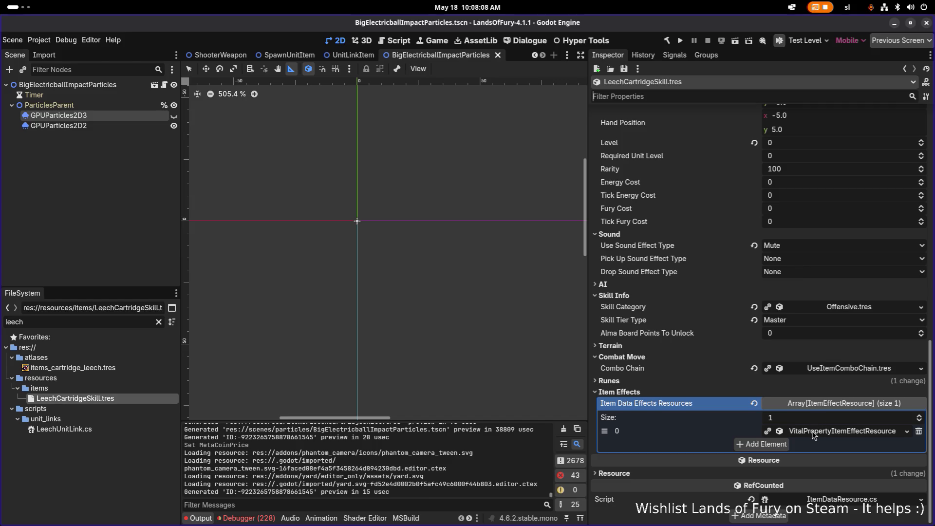
Make the item's effect resources unique to LeechCartridgeSkill
click(773, 444)
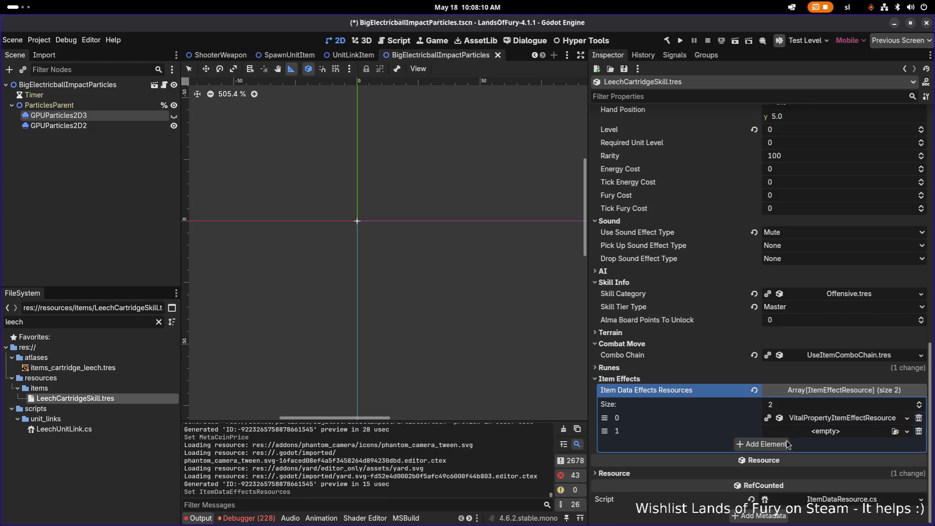
click(808, 432)
key(Escape)
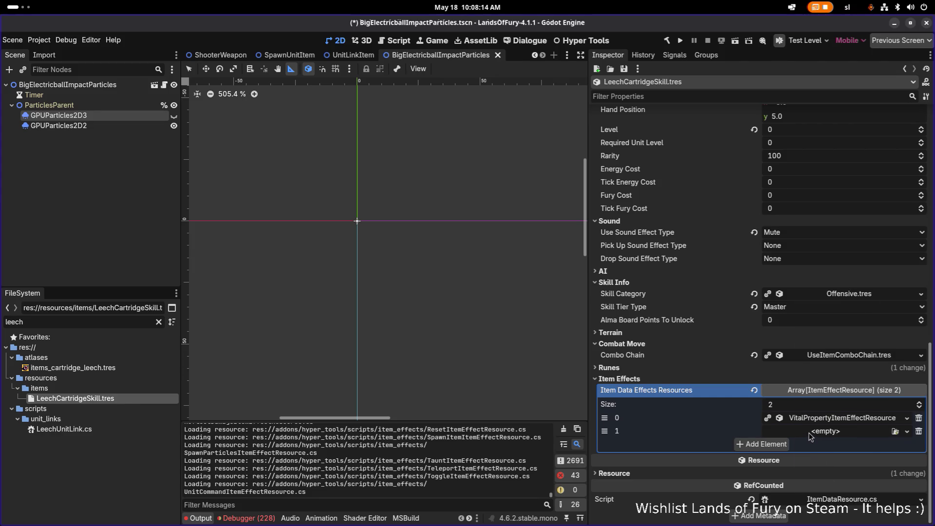
click(809, 434)
click(847, 511)
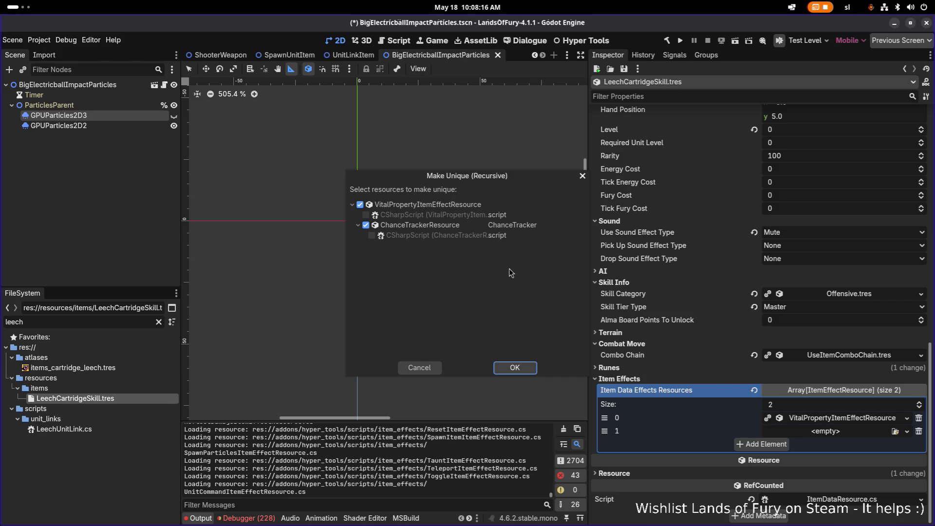
click(514, 368)
Set the first Health effect's Min Amount to 5
click(833, 420)
scroll(830, 418, down, 4)
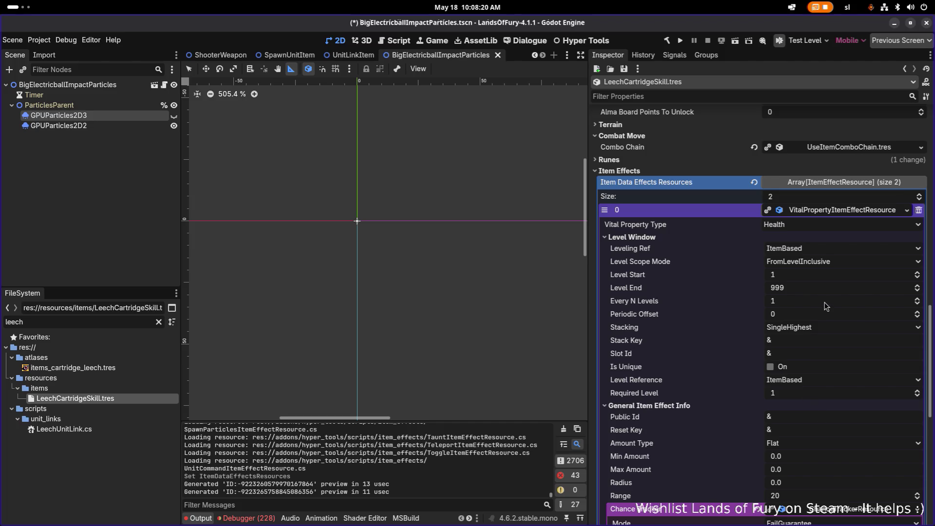
scroll(813, 312, down, 3)
click(807, 359)
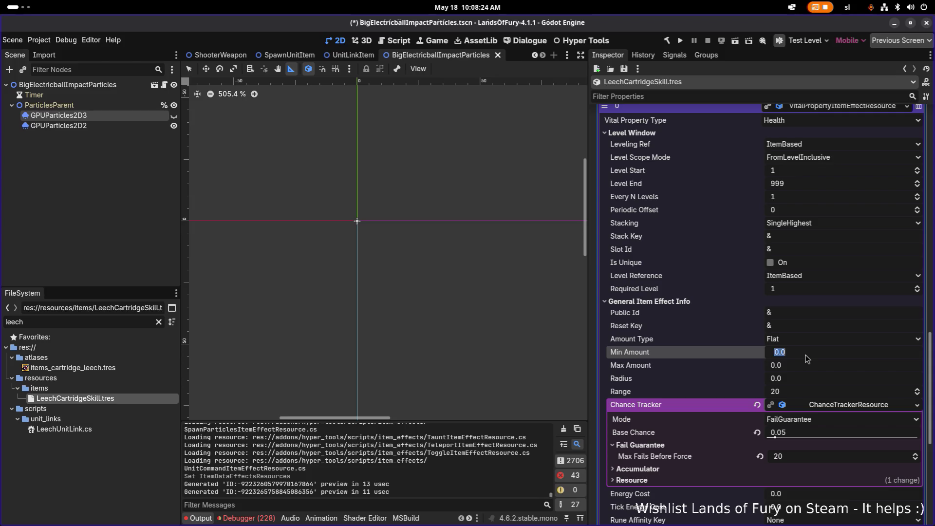
text(5)
key(Tab)
Add a second Health effect with a Min Amount of 10
scroll(807, 358, down, 5)
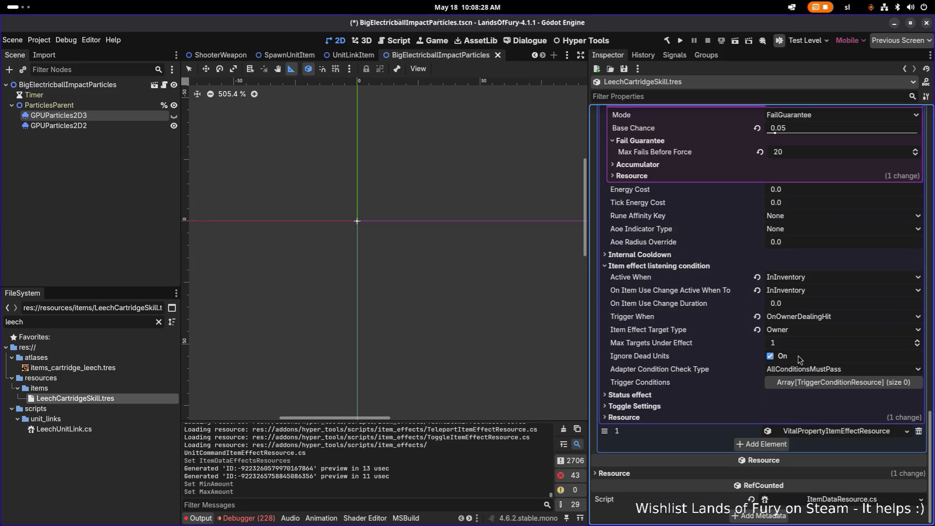
click(823, 436)
scroll(820, 429, down, 2)
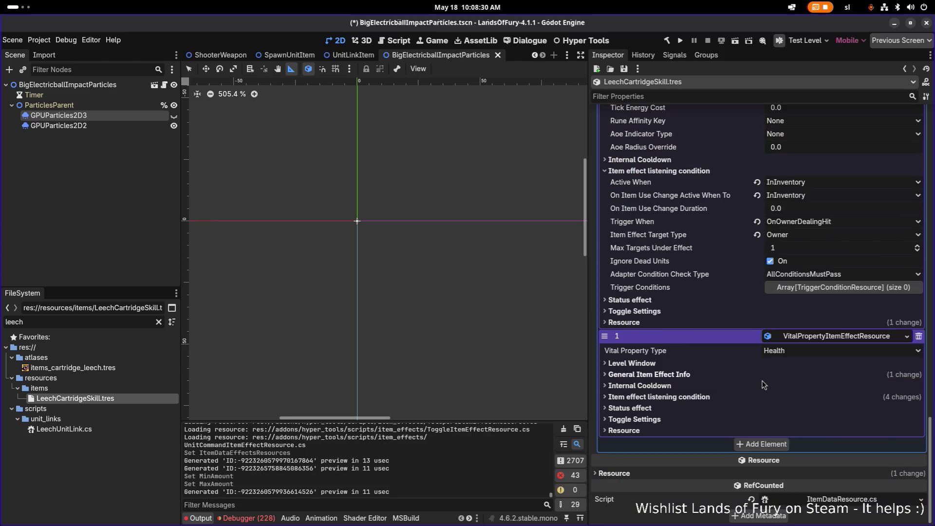
click(761, 376)
click(822, 429)
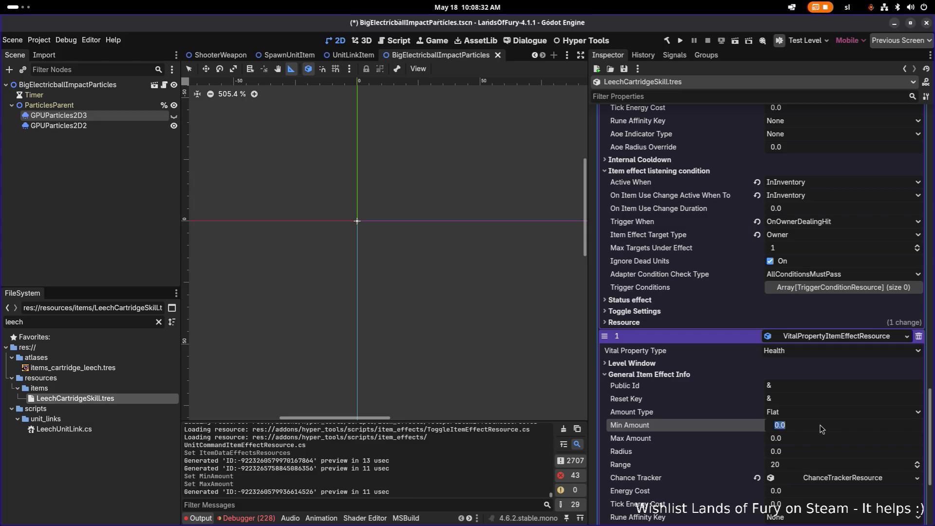
text(10)
key(Tab)
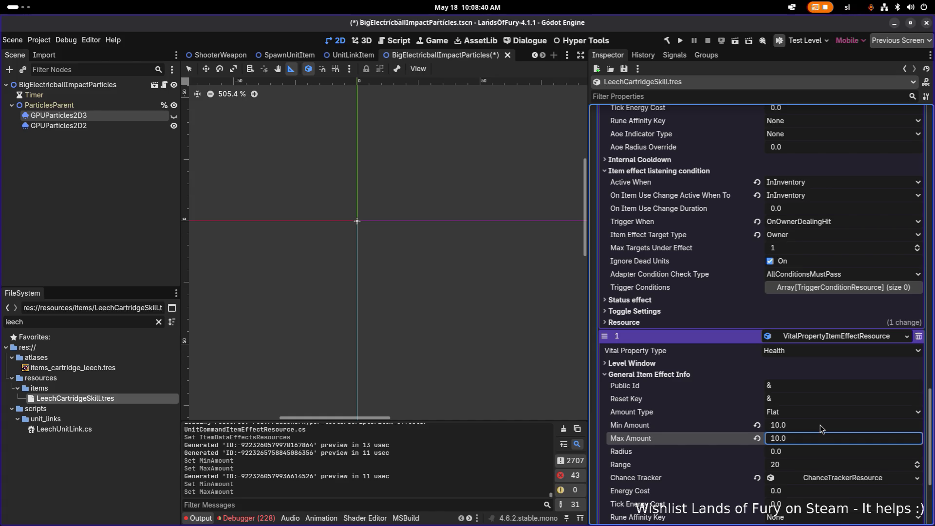
Collapse both effect entries and save the item
scroll(687, 347, up, 3)
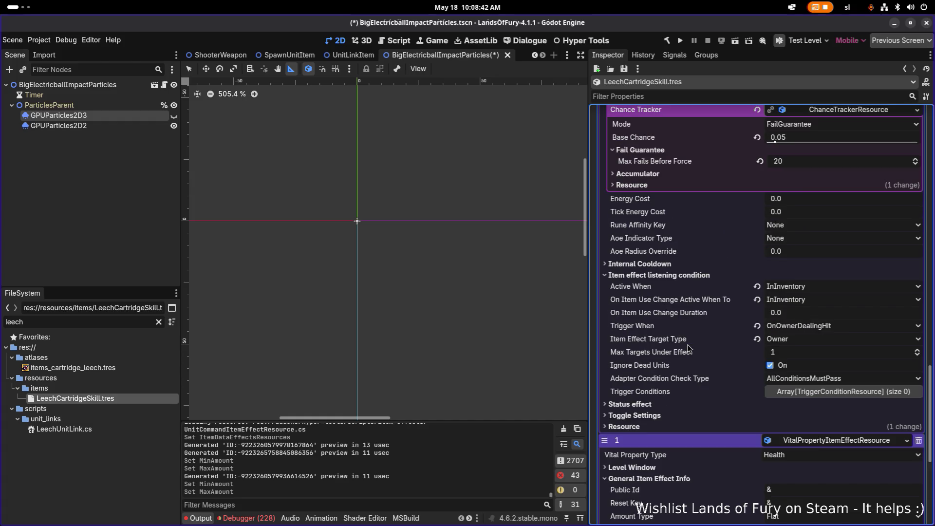
scroll(686, 344, up, 10)
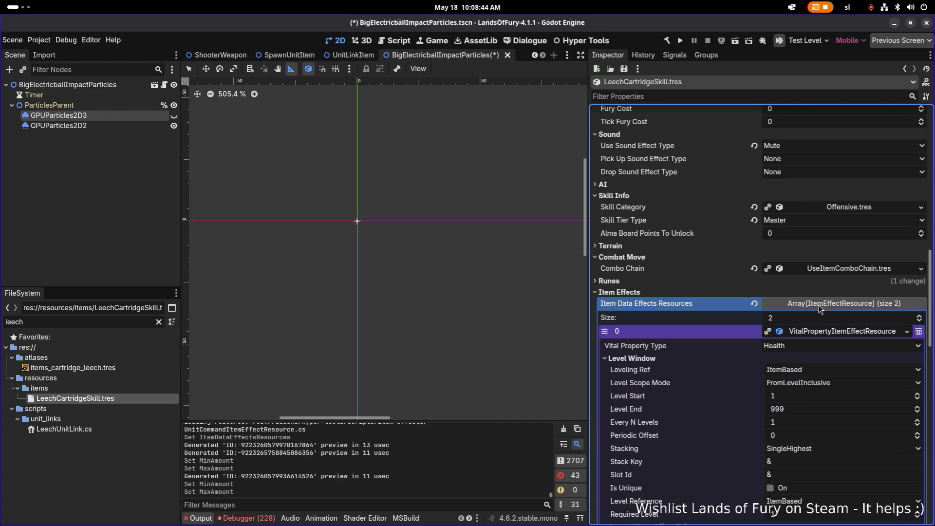
click(838, 332)
click(835, 345)
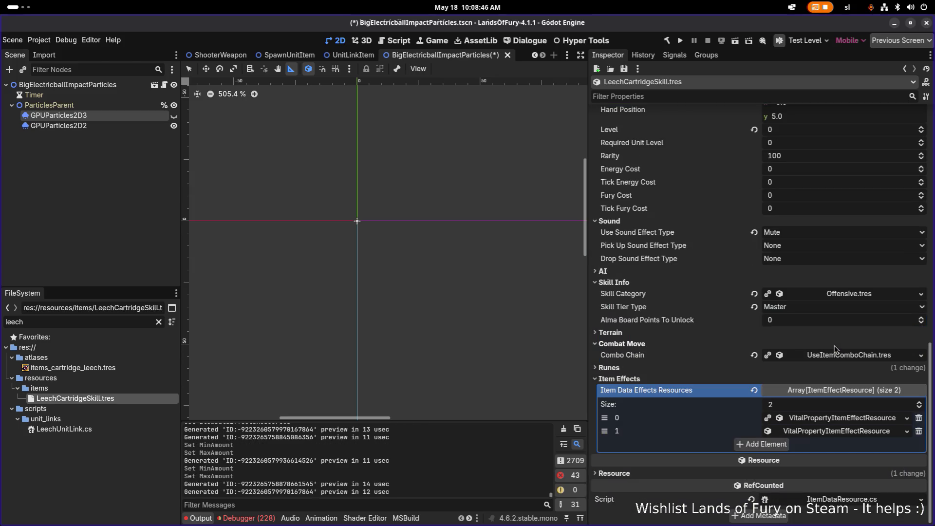
key(ctrl+s)
click(832, 430)
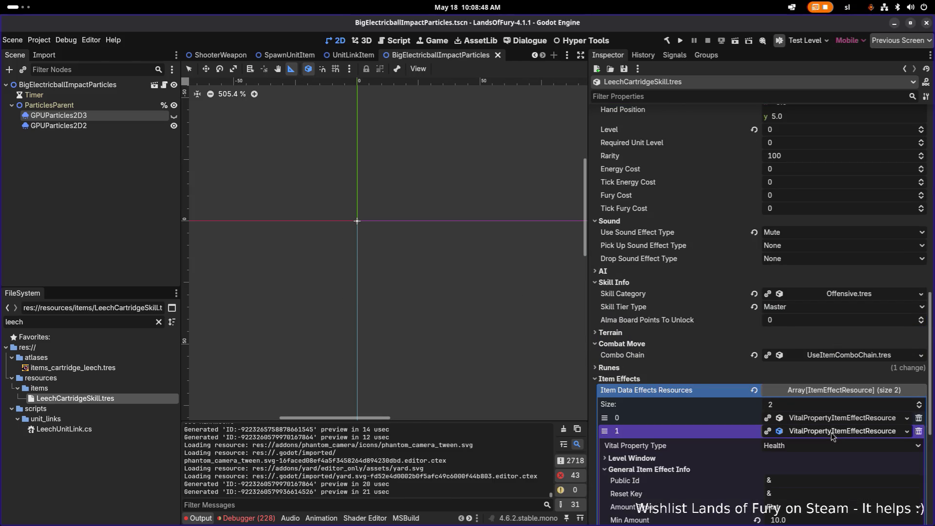
Set the first Health effect's Level Scope Mode to ExactLevel, keeping SingleHighest stacking, and save
scroll(820, 432, down, 5)
click(816, 262)
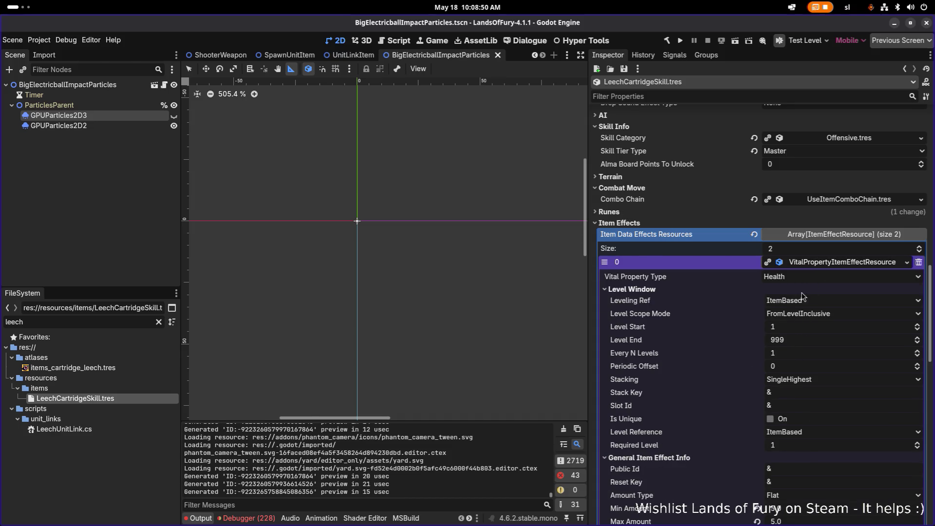
click(824, 320)
click(809, 329)
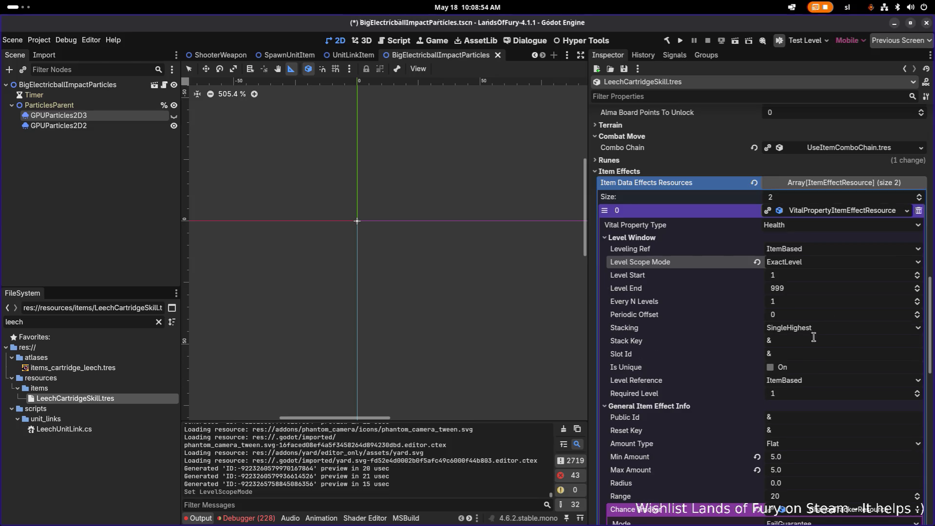
click(823, 328)
click(819, 361)
click(820, 343)
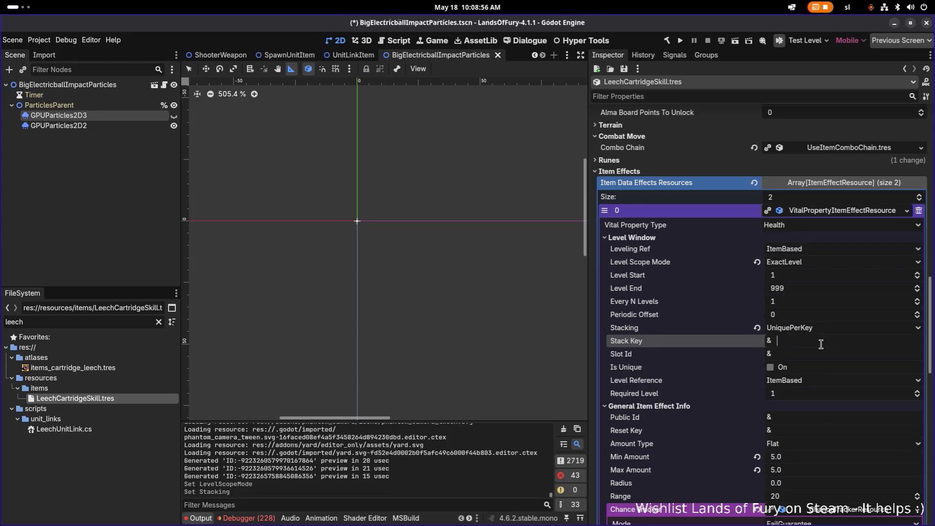
click(822, 333)
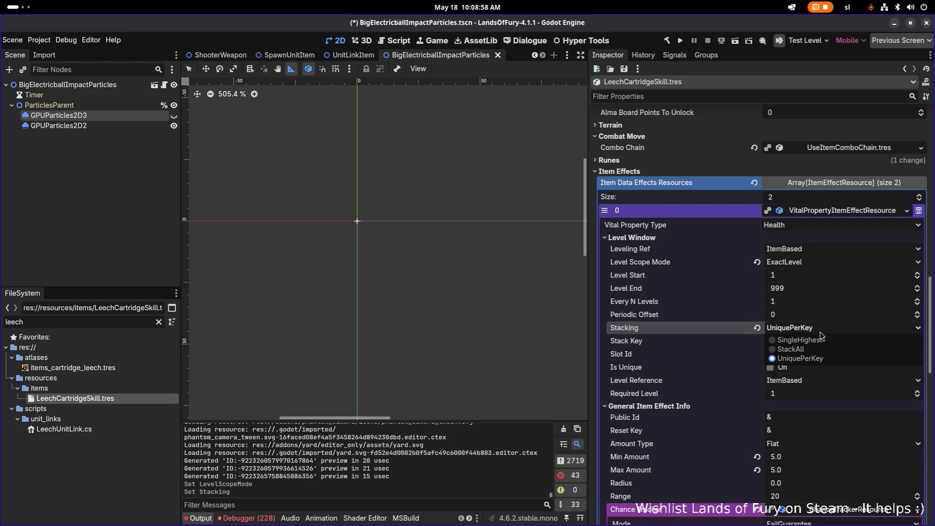
click(821, 340)
click(821, 327)
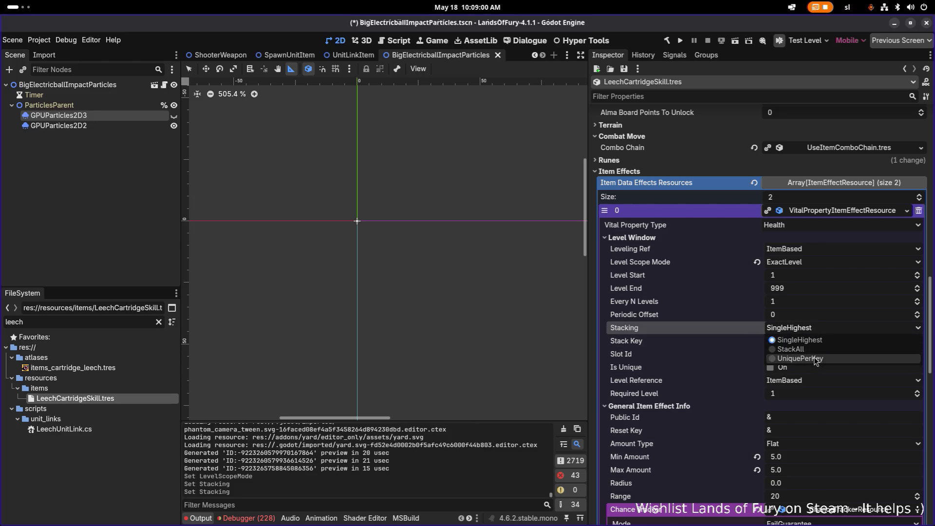
click(822, 340)
key(ctrl+s)
Set the second Health effect's Level Scope Mode to ExactLevel
scroll(826, 292, down, 6)
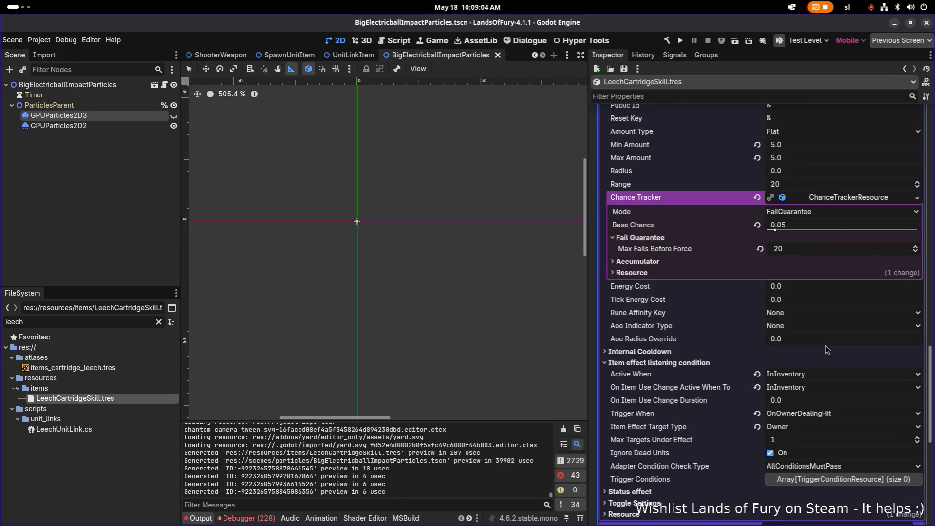
scroll(818, 404, down, 5)
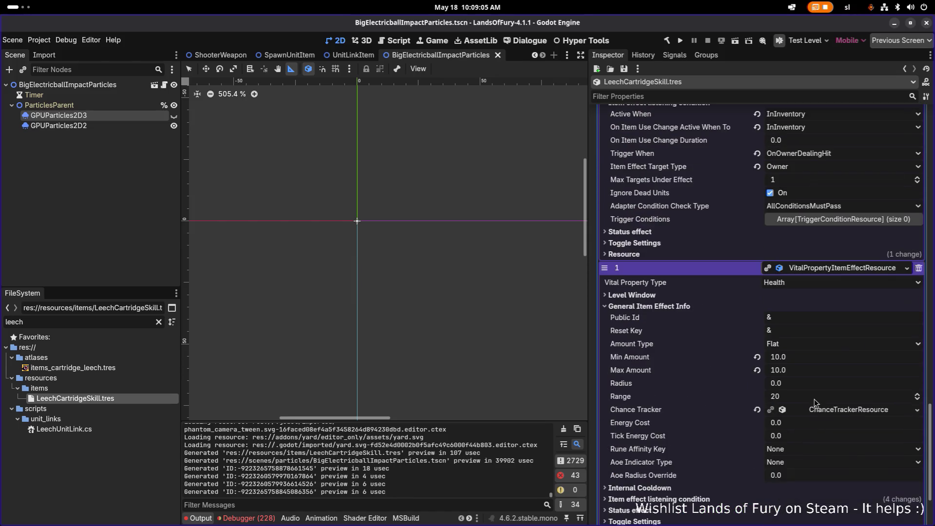
click(723, 295)
click(818, 320)
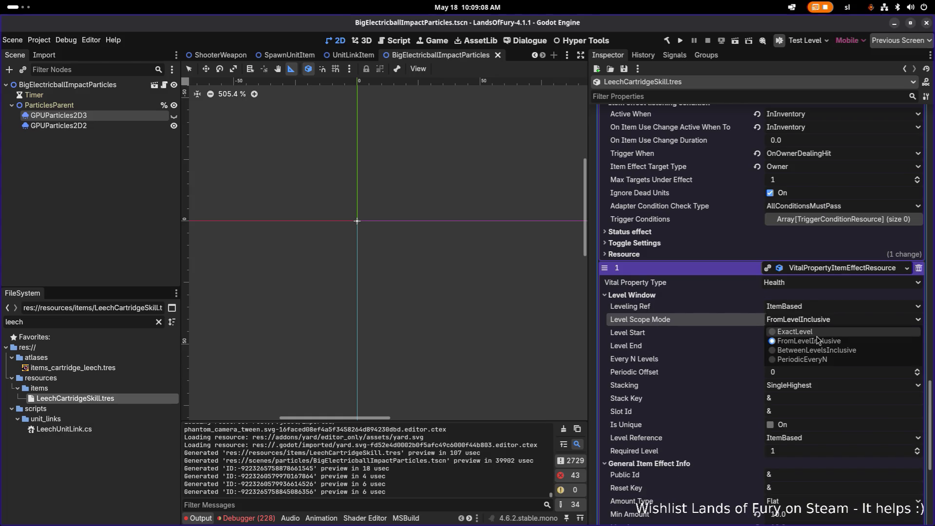
click(808, 331)
Give the second effect a Level Start and Required Level of 2, and save
click(806, 333)
text(2)
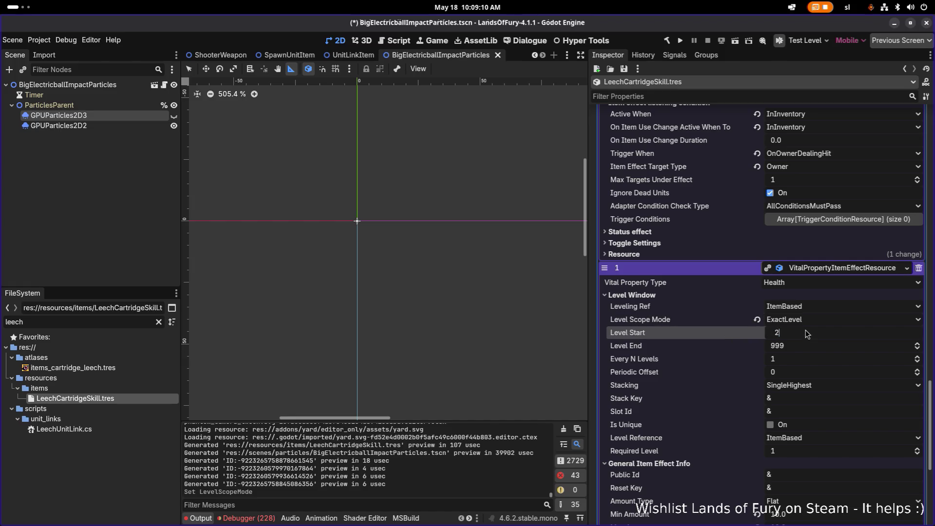
click(783, 451)
text(2)
key(Return)
key(ctrl+s)
scroll(798, 385, down, 3)
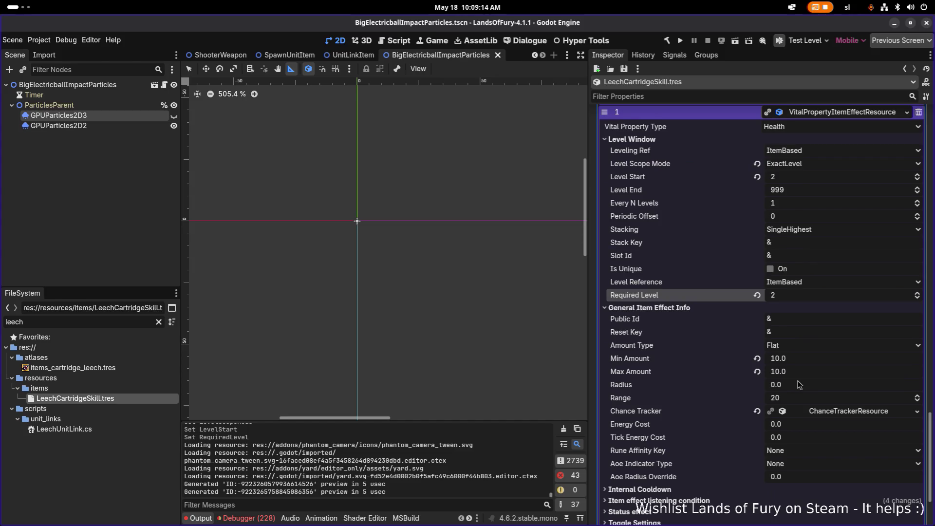
scroll(798, 384, down, 2)
key(ctrl+s)
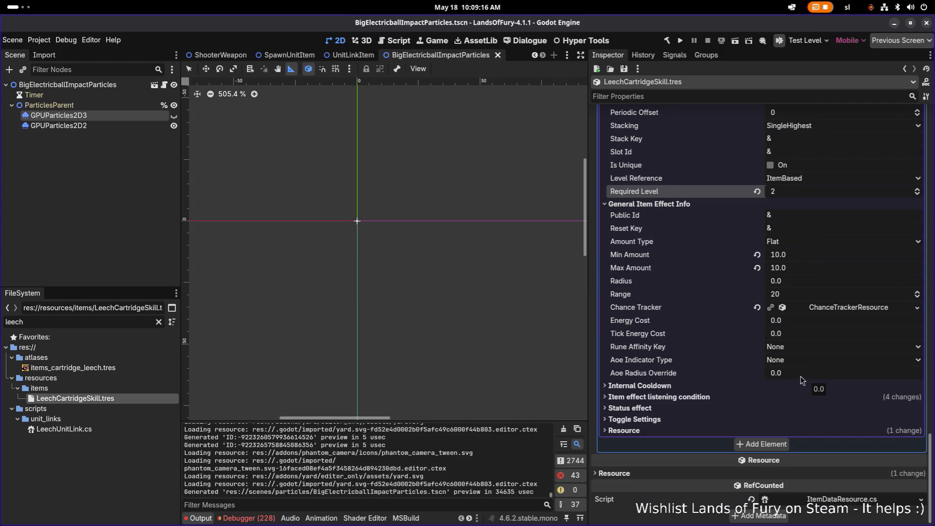
click(121, 463)
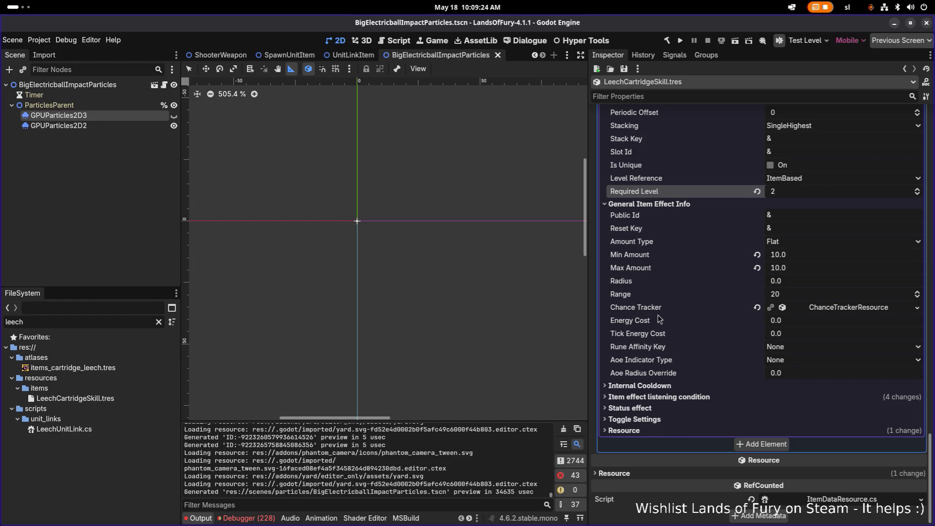
click(101, 105)
click(109, 86)
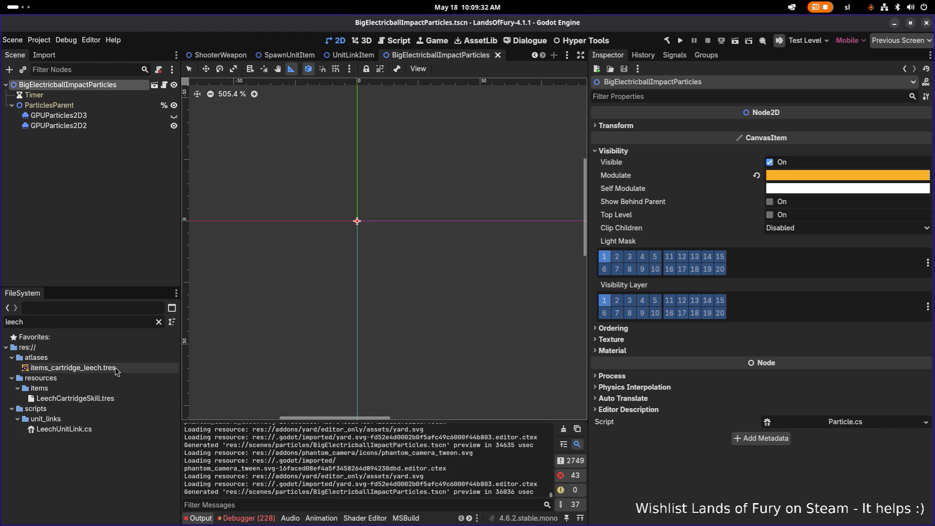
double_click(104, 398)
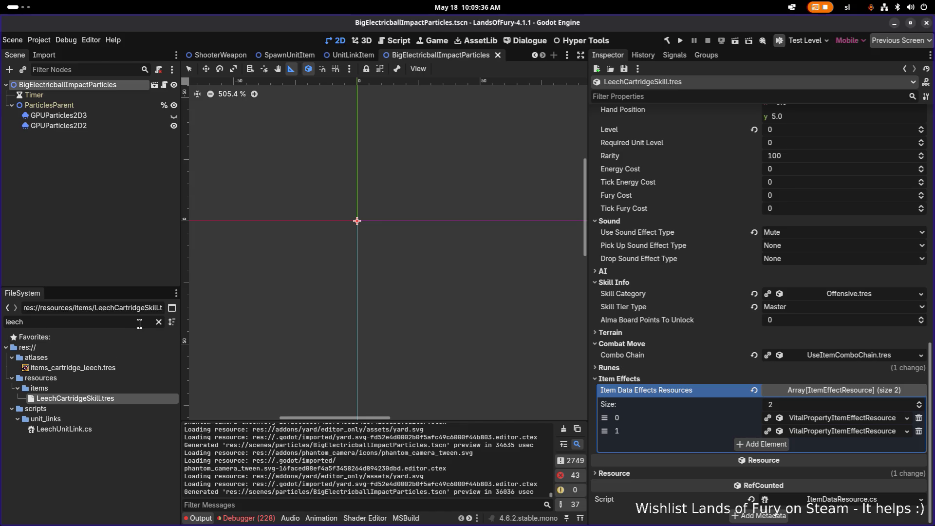
click(159, 322)
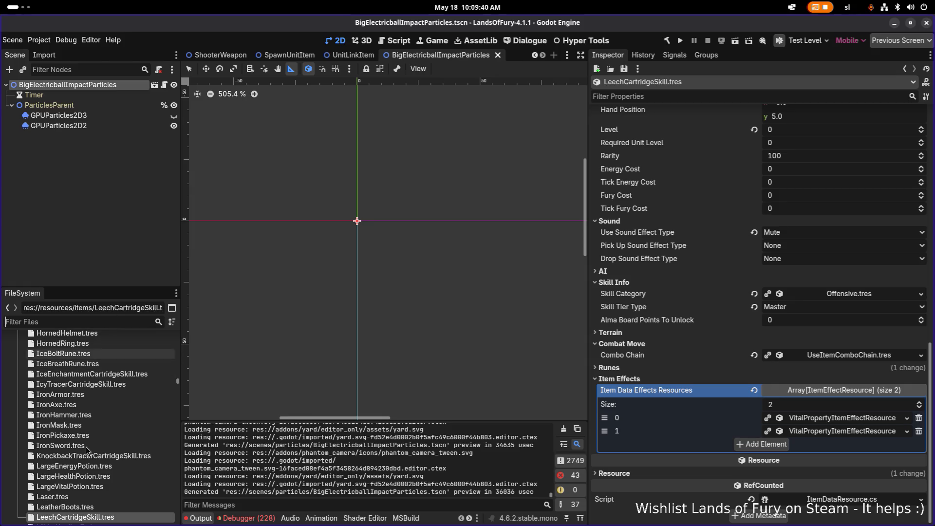
Duplicate the ArcaneCartridgeSkill unlockable as LeechCartridgeSkill.tres
click(104, 494)
scroll(103, 492, down, 10)
click(107, 322)
text(ca)
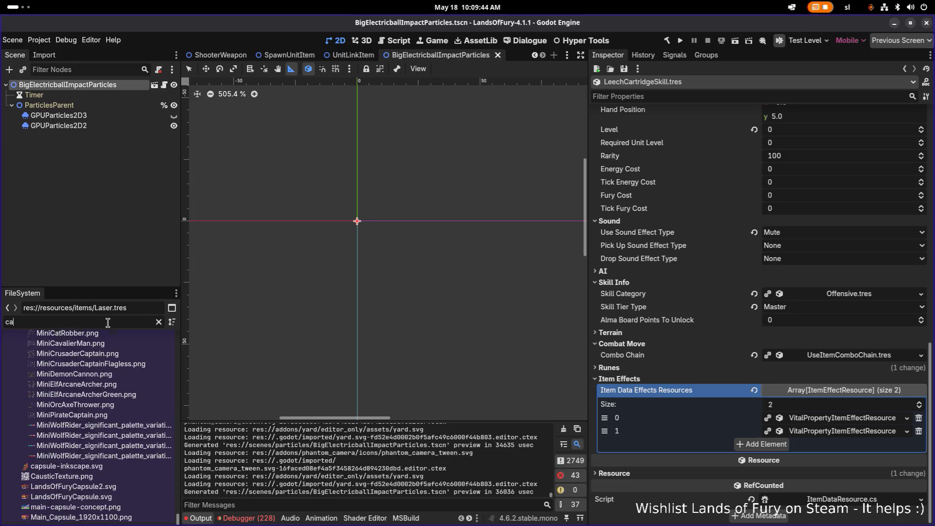
text(rtidr)
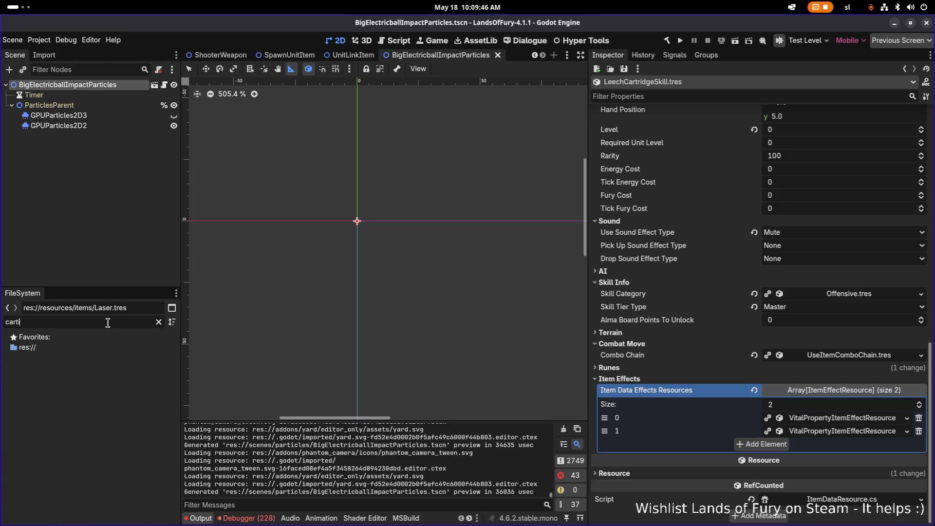
key(BackSpace)
text(ridges)
scroll(103, 419, down, 10)
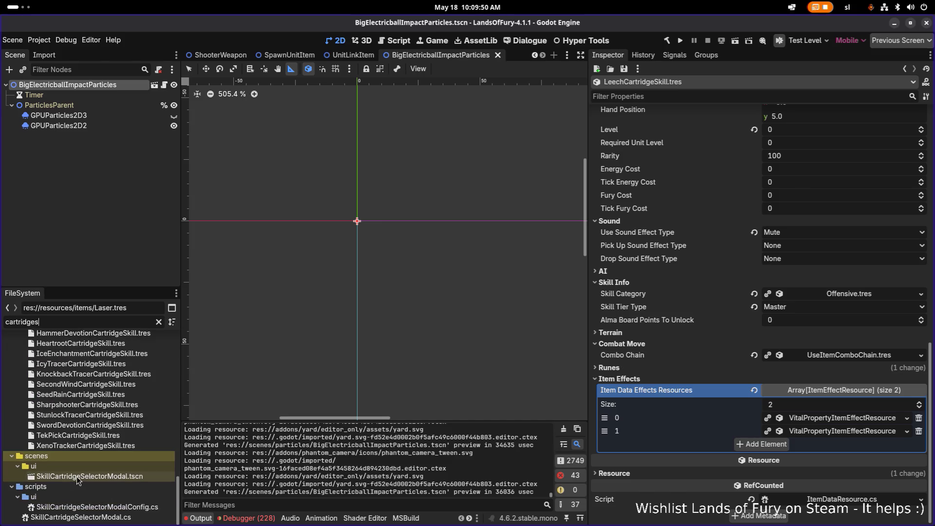
scroll(78, 475, up, 10)
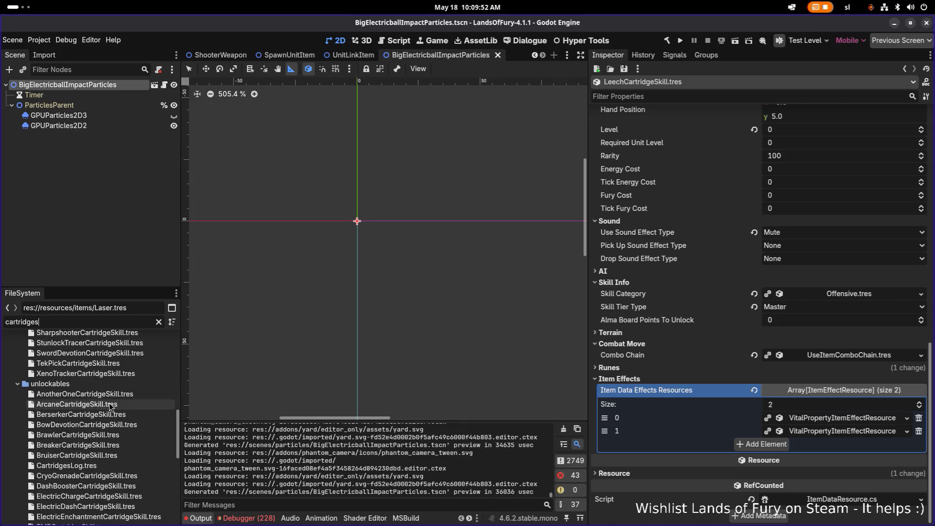
click(112, 405)
key(ctrl+d)
text(LeechCartridgeSkill)
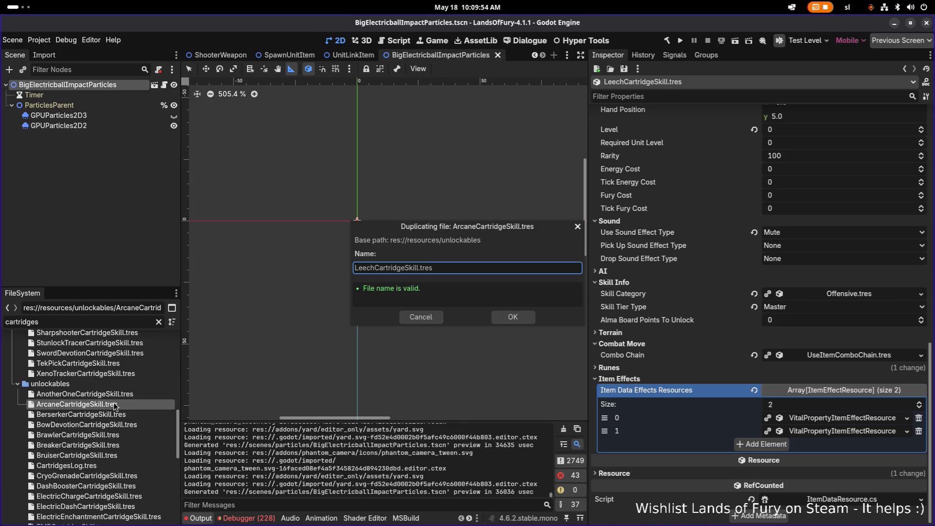
click(518, 318)
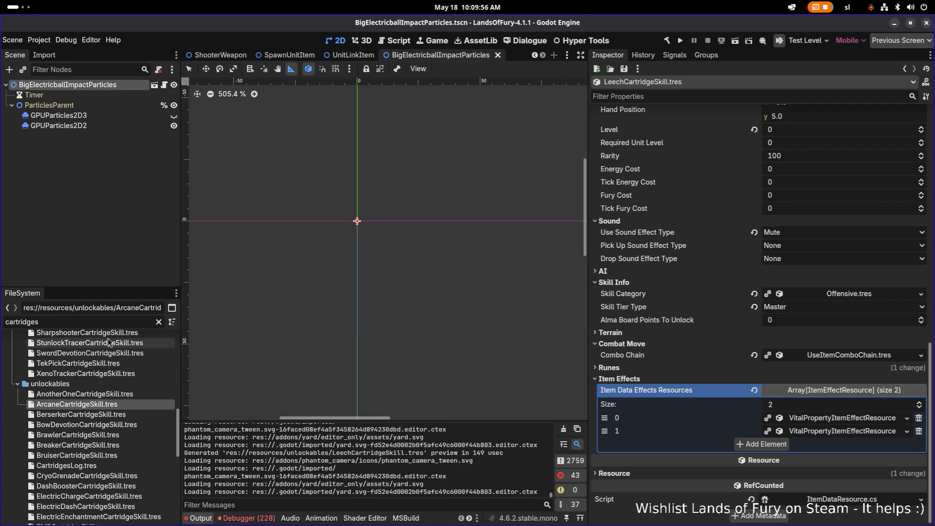
Copy the Leech item's Id, leech_cartridge_skill
double_click(108, 321)
text(leech)
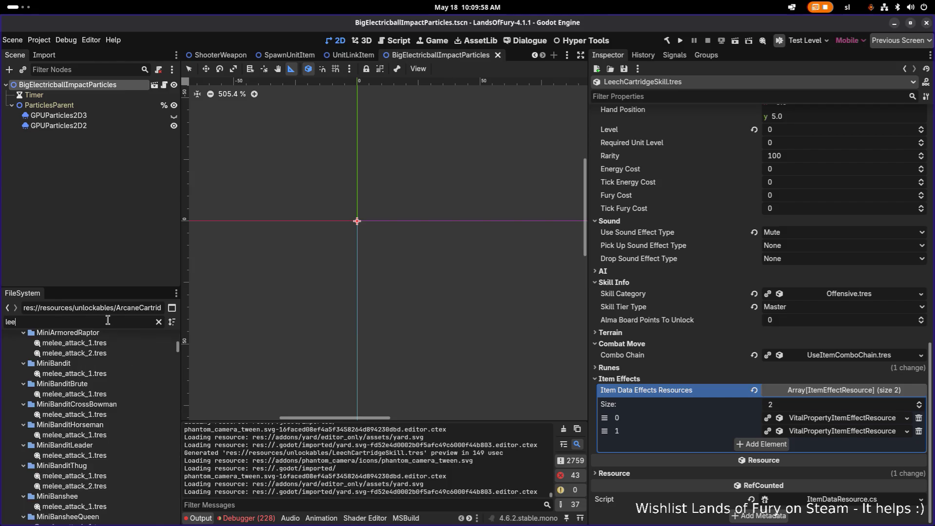
click(75, 398)
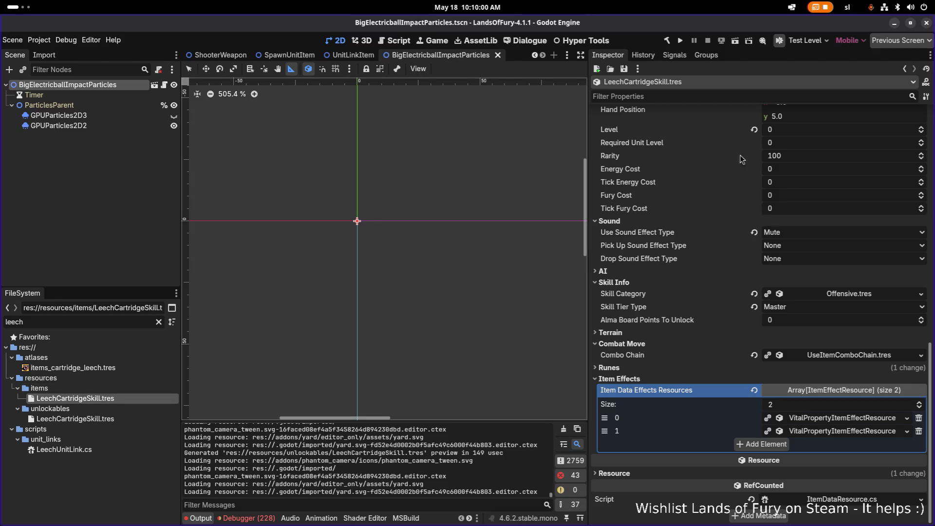
scroll(824, 240, up, 15)
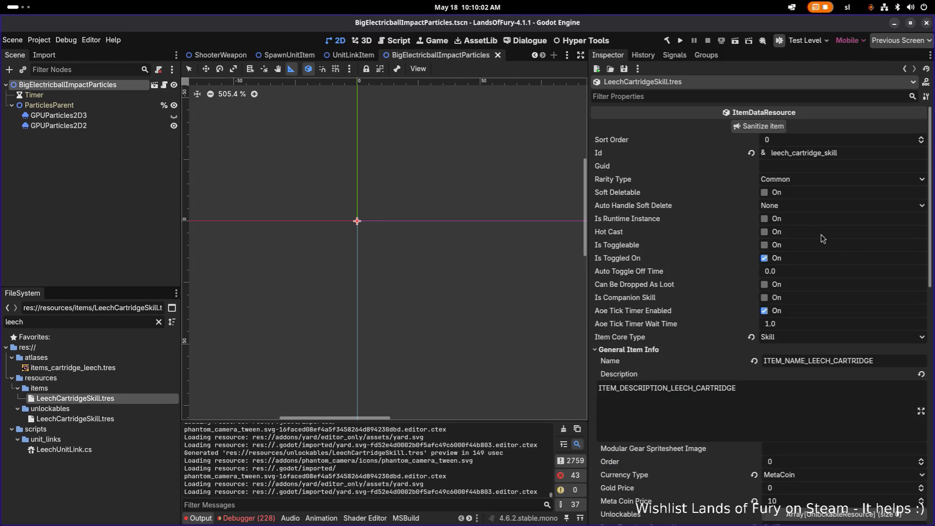
double_click(822, 157)
key(ctrl+c)
Set the Leech unlockable's Id to leech_cartridge_skill, autofill from ID, and save
click(98, 418)
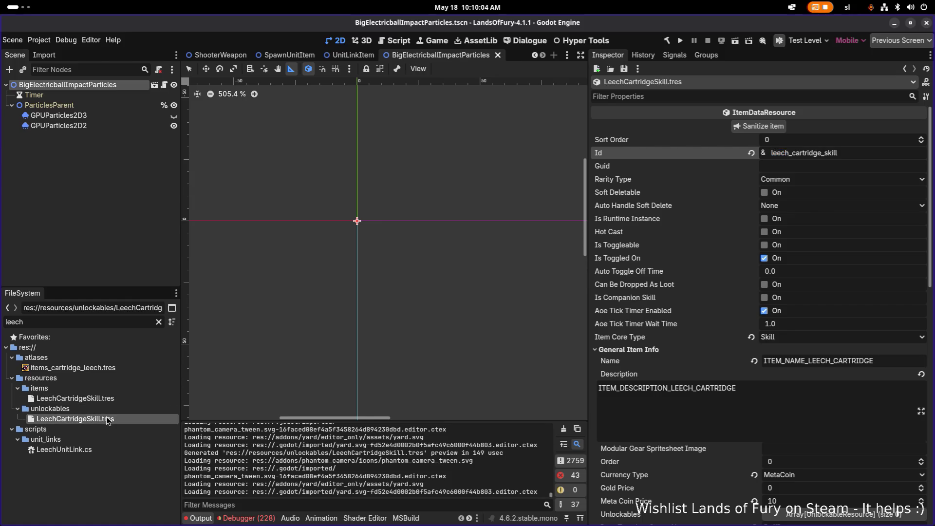
double_click(864, 167)
key(ctrl+v)
key(Return)
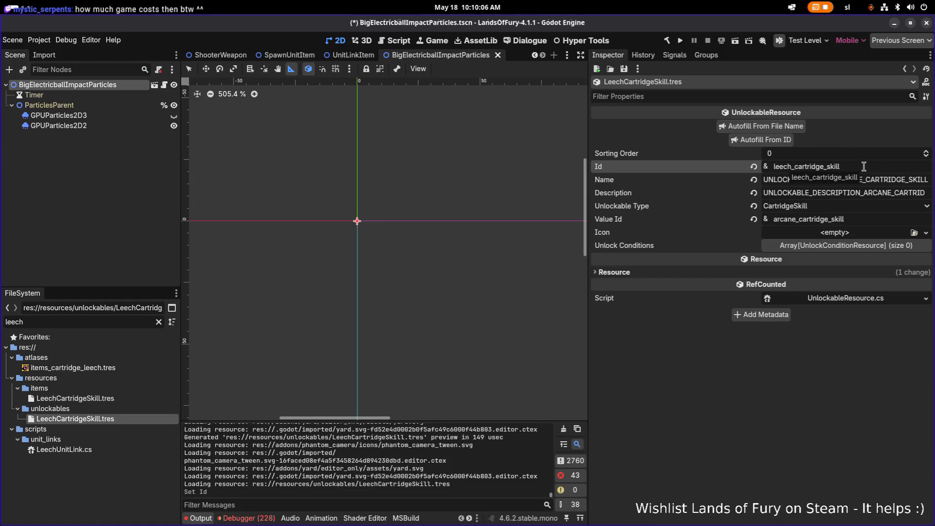
click(785, 140)
key(ctrl+s)
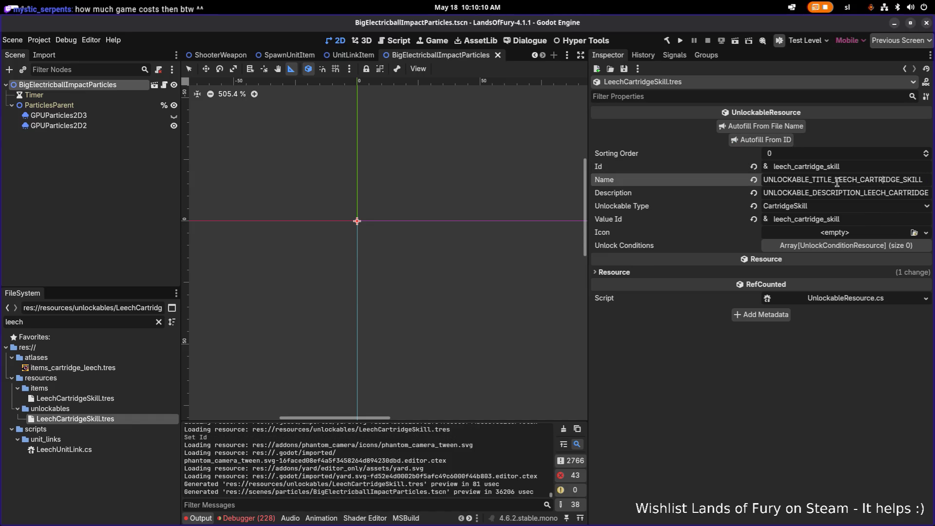
double_click(837, 180)
key(alt+Tab)
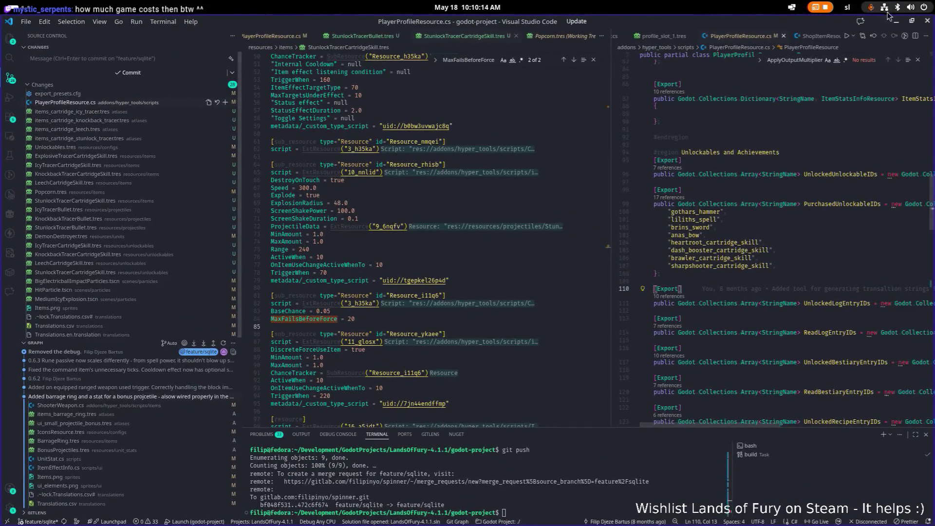
Copy the unlockable's UNLOCKABLE_TITLE_LEECH_CARTRIDGE_SKILL Name key and bring up Translations.csv in Calc
key(alt+Tab)
double_click(831, 180)
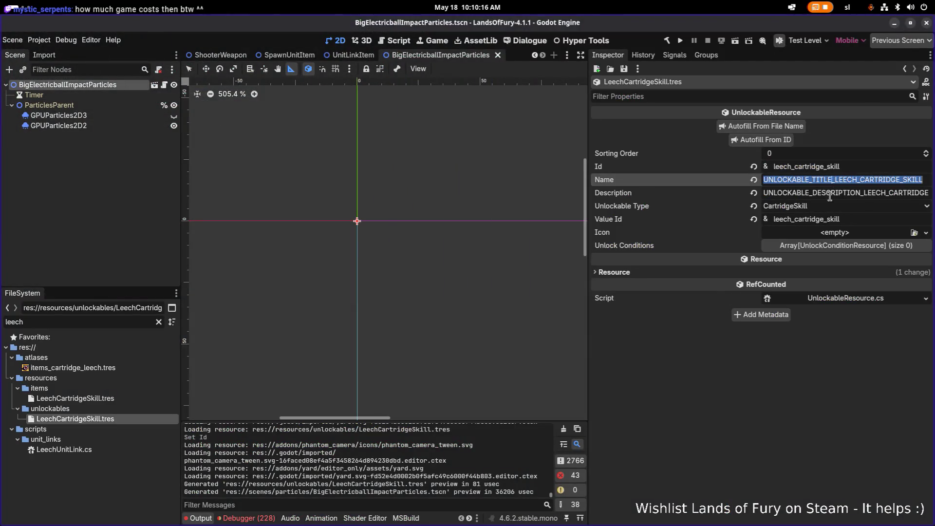
key(alt+Tab)
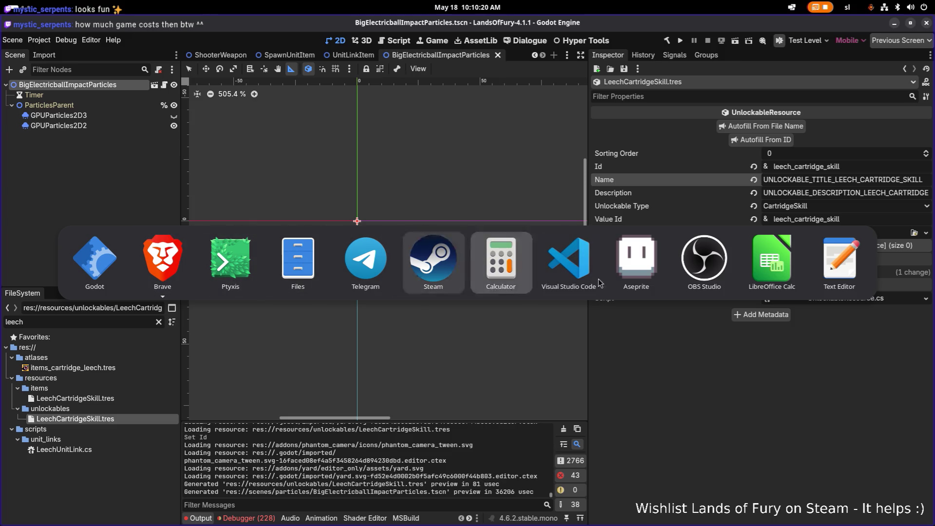
click(569, 260)
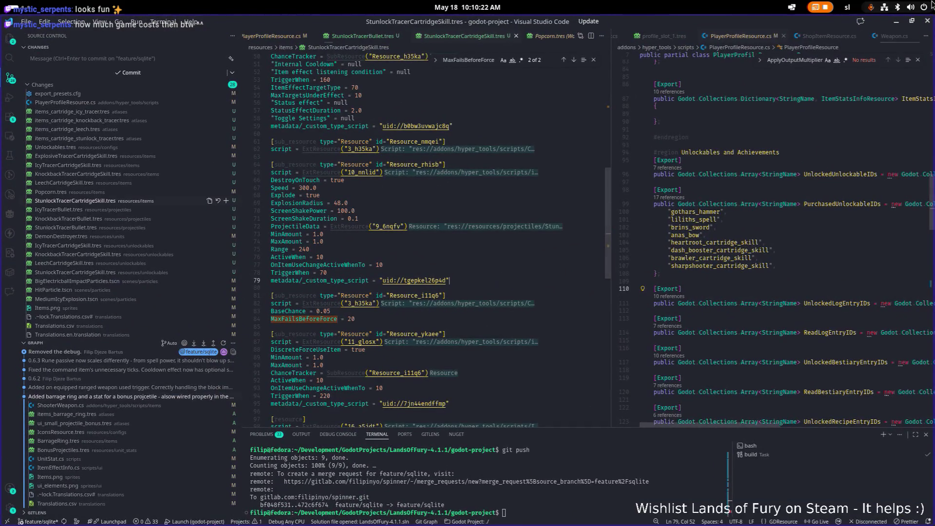
key(alt+Tab)
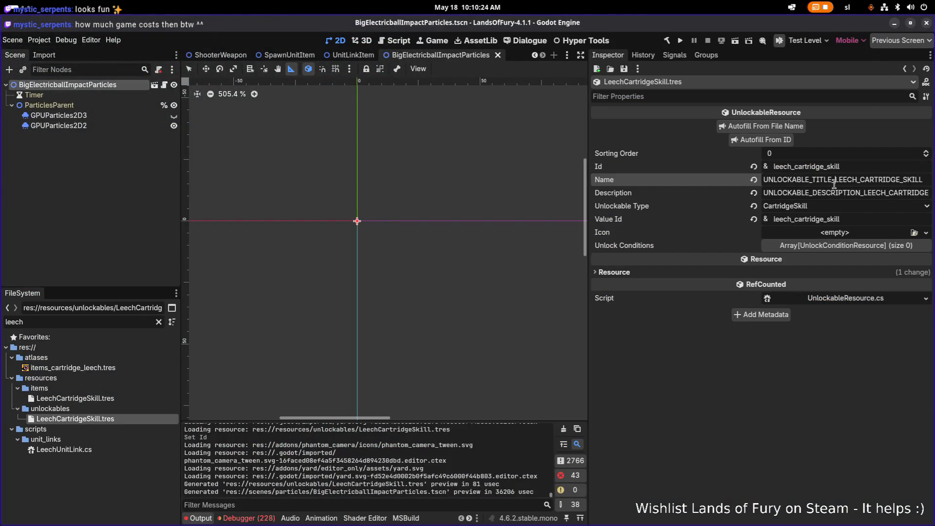
double_click(834, 181)
key(alt+Tab)
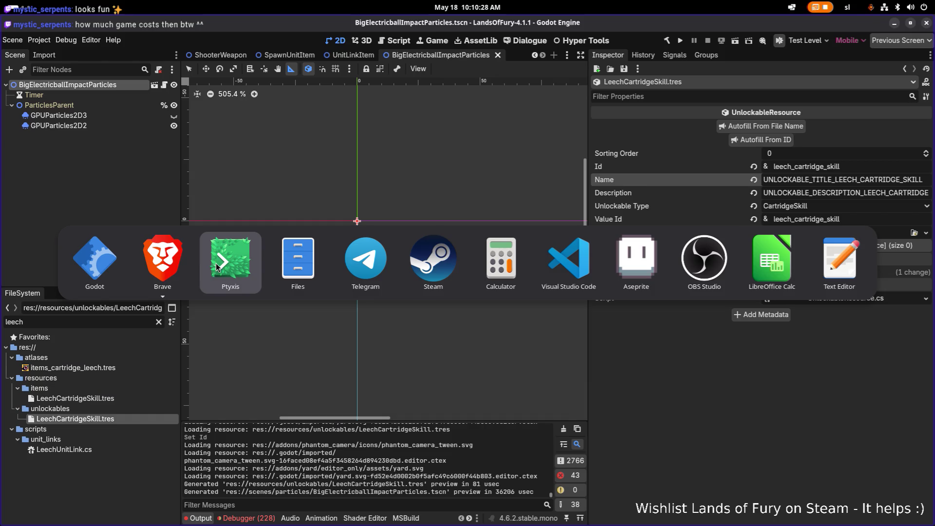
key(Escape)
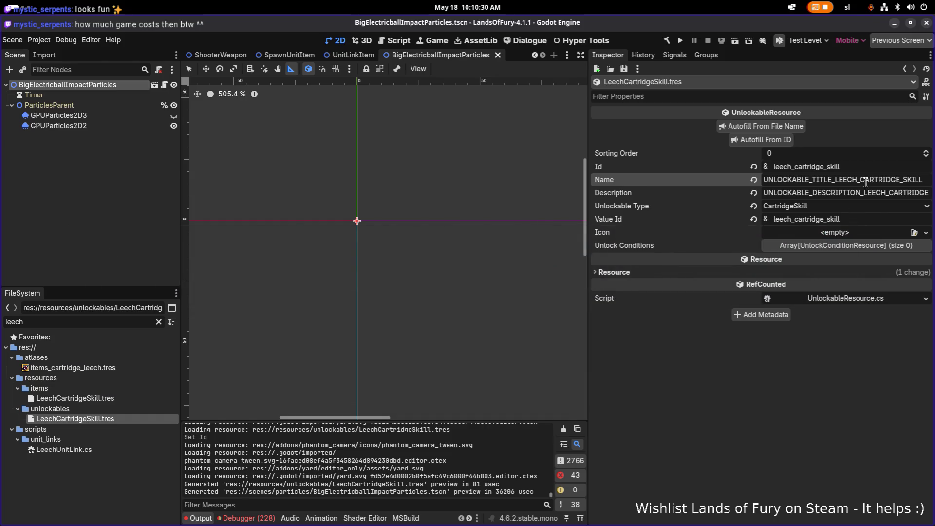
double_click(865, 181)
key(ctrl+c)
key(alt+Tab)
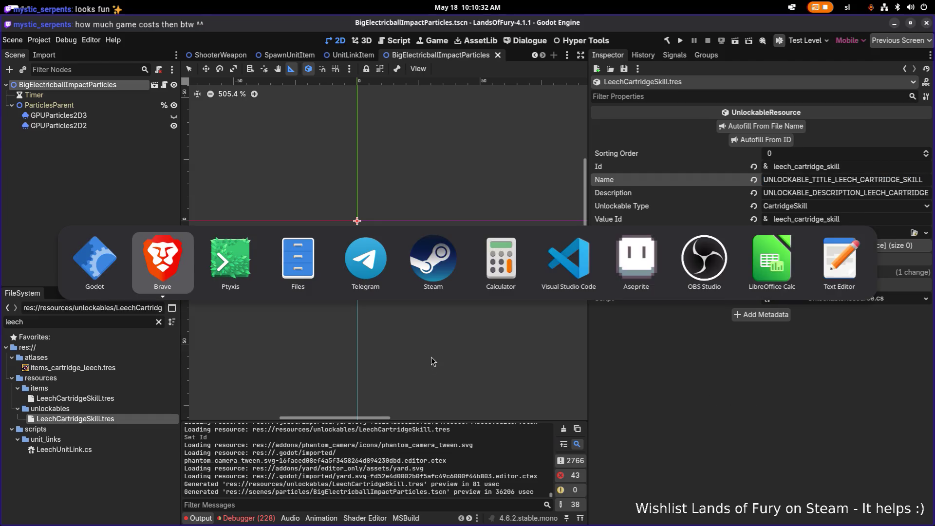
key(alt+Tab)
key(alt+Tab)
key(alt+Tab)
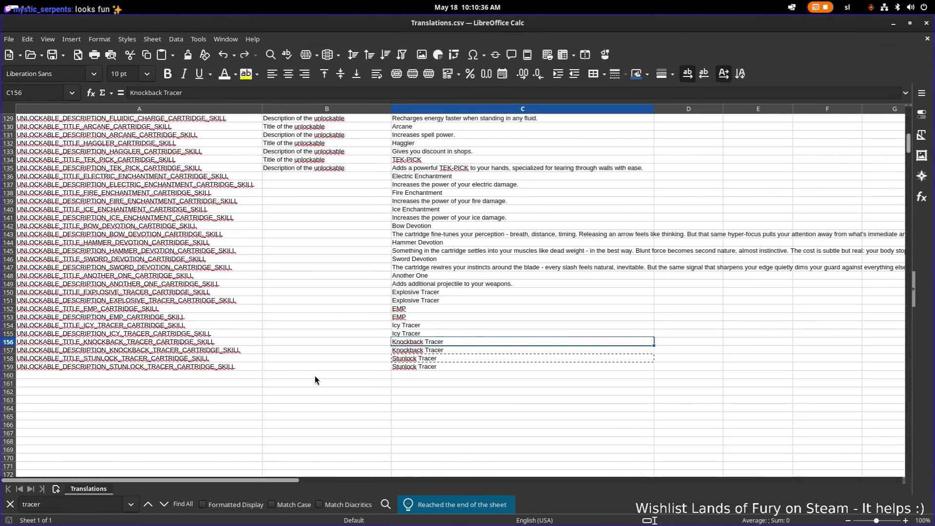
Paste the title key into A160 and A161, changing A161's TITLE to DESCRIPTION
scroll(315, 380, up, 1)
key(Escape)
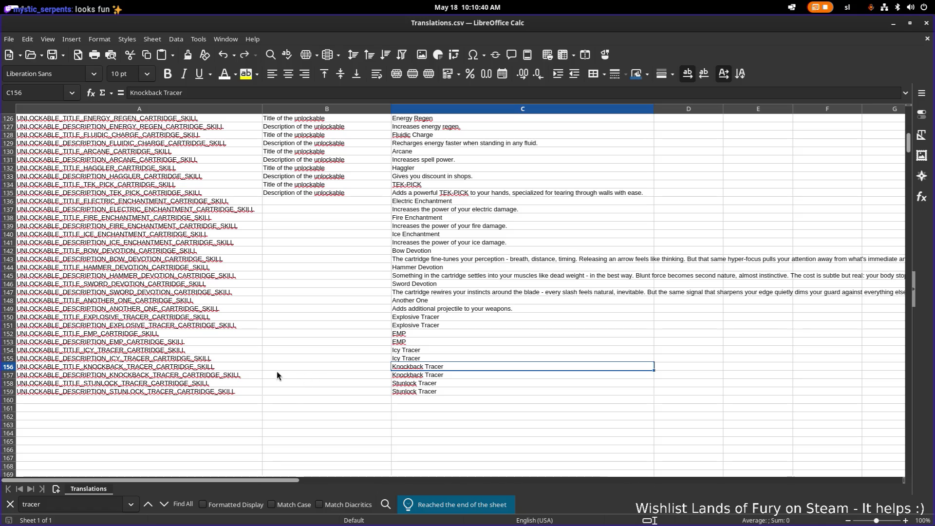
click(180, 399)
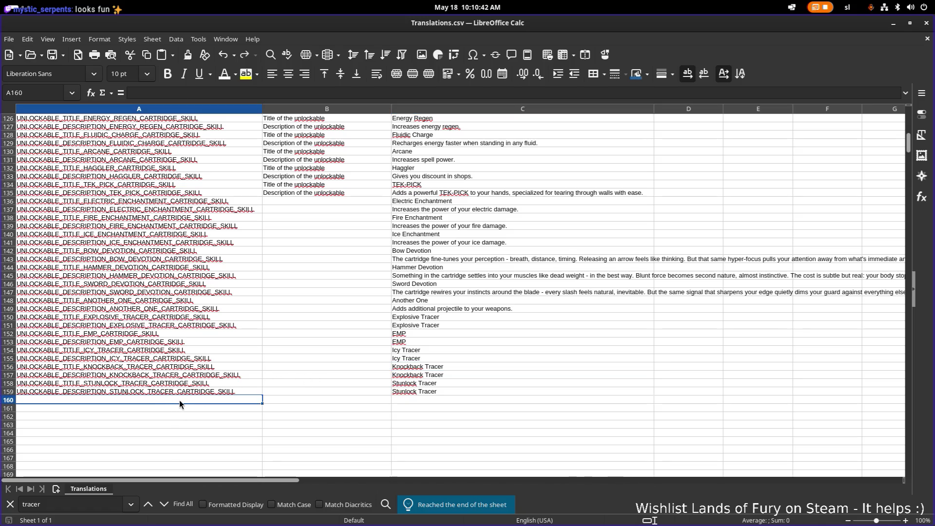
key(ctrl+v)
click(177, 408)
key(ctrl+v)
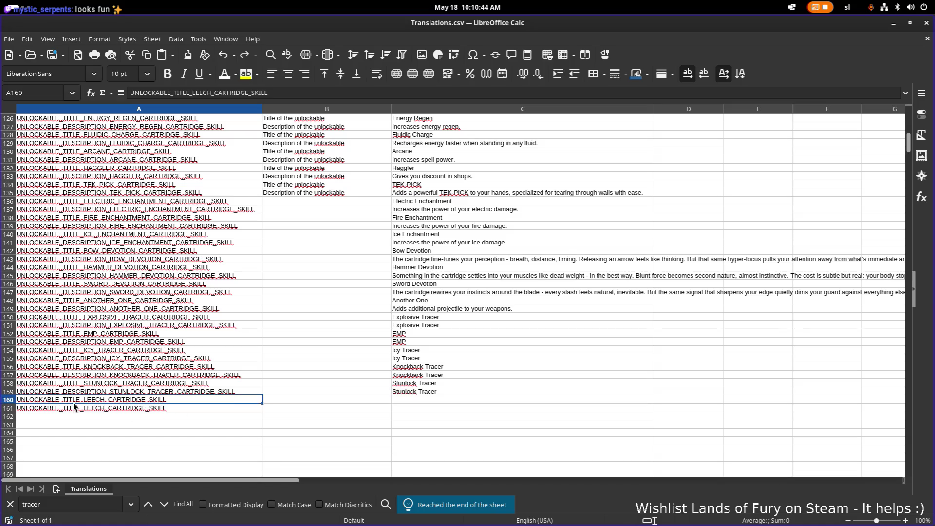
double_click(74, 407)
double_click(72, 407)
text(DESCRIPTION)
Enter 'Leech cartridge' as the text in C160 and C161
click(461, 400)
text(Leech cartridge)
key(Return)
text(Leech)
key(Return)
click(461, 402)
Copy the ITEM_NAME_LEECH_CARTRIDGE name key from items/LeechCartridgeSkill.tres and return to LibreOffice Calc
click(894, 23)
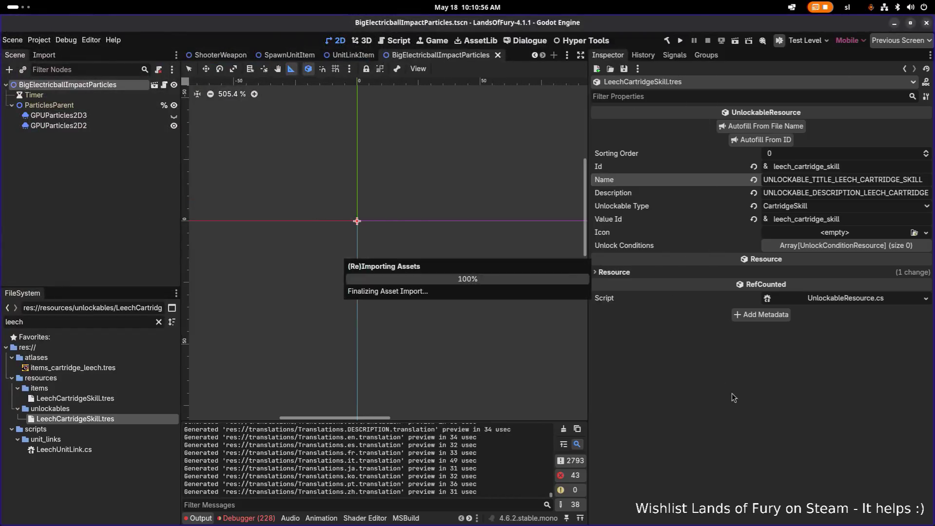
click(72, 399)
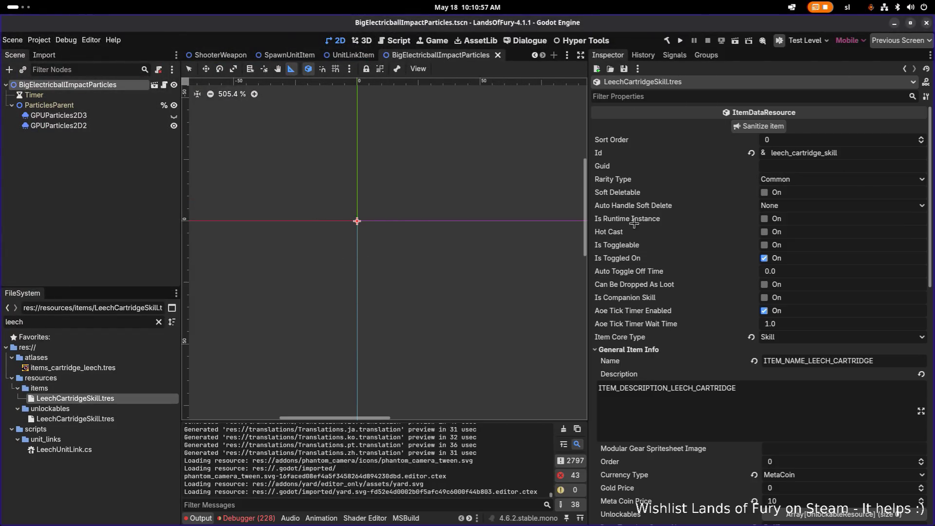
double_click(882, 154)
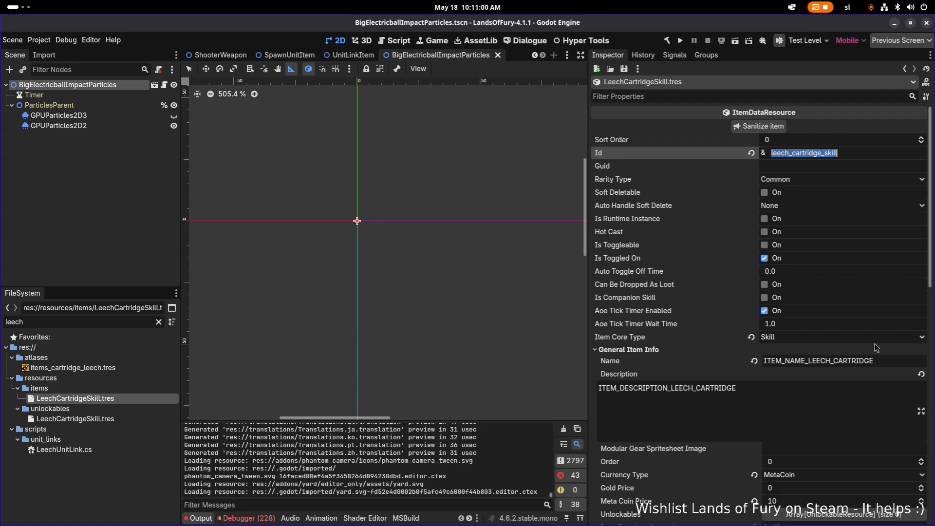
double_click(875, 361)
key(ctrl+c)
key(alt+Tab)
key(alt+Tab)
key(alt+Tab)
key(alt+Tab)
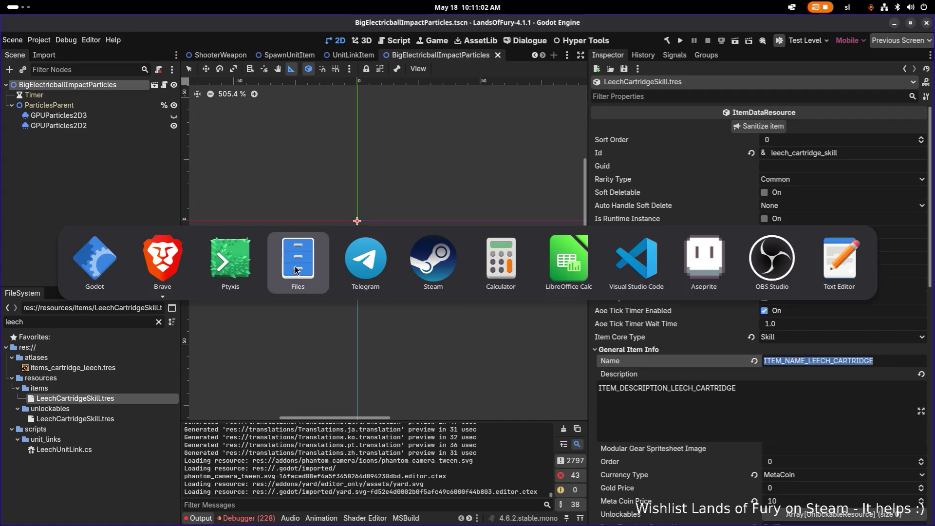
key(alt+Tab)
key(alt+Tab)
key(alt+Tab)
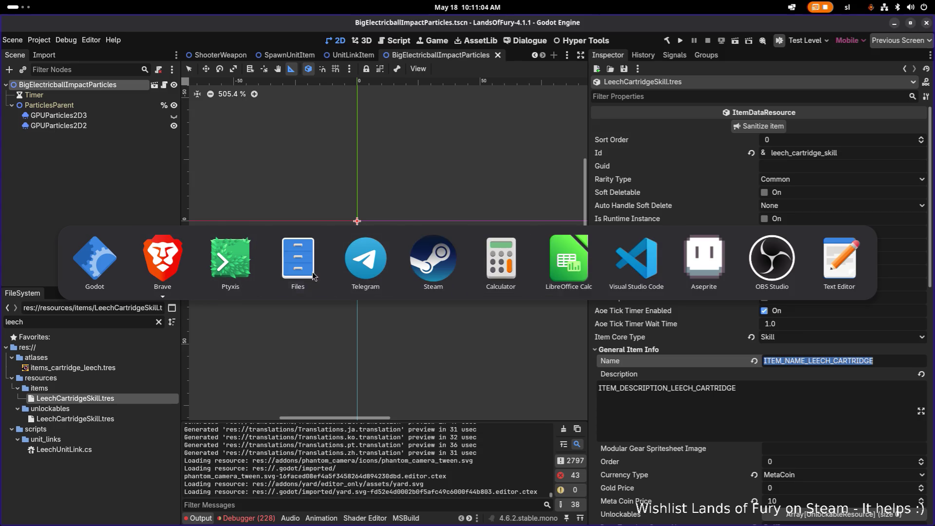
key(alt+Tab)
key(alt+Tab)
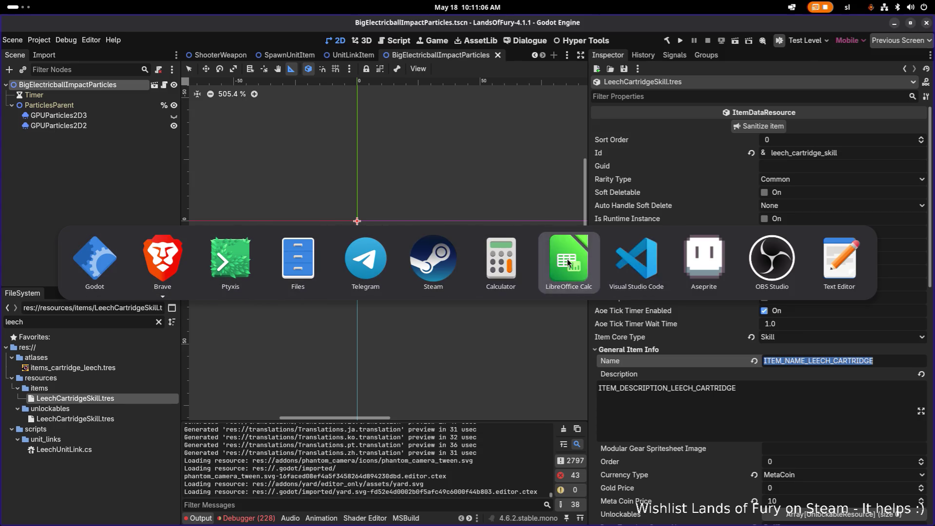
click(340, 240)
Search the sheet for 'tracer' until reaching the ITEM_ Stunlock Tracer rows
text(c)
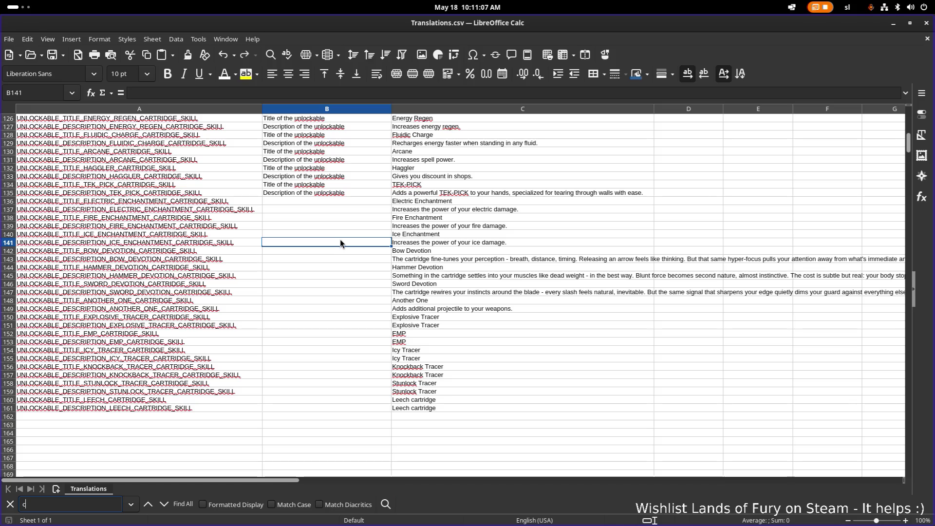
text(tracer)
key(Return)
key(Return)
key(Return)
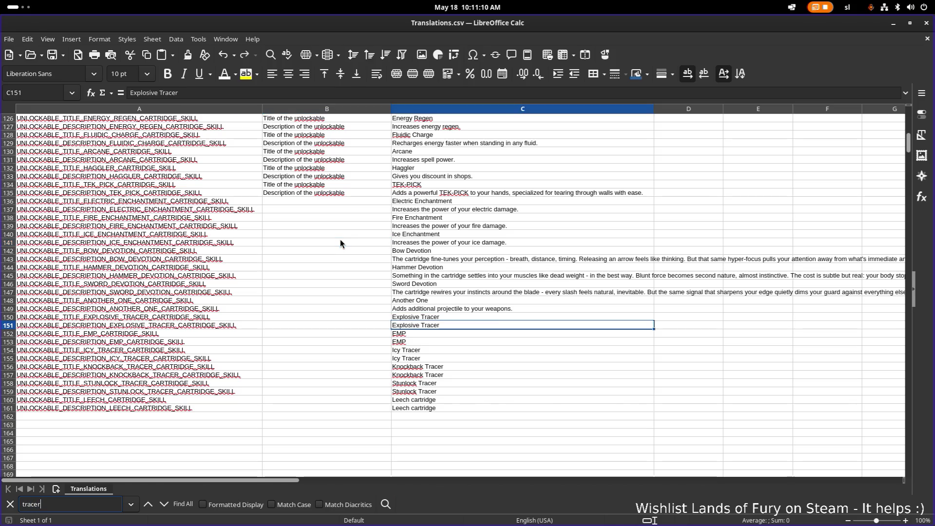
key(Return)
key(Return)
key(Return)
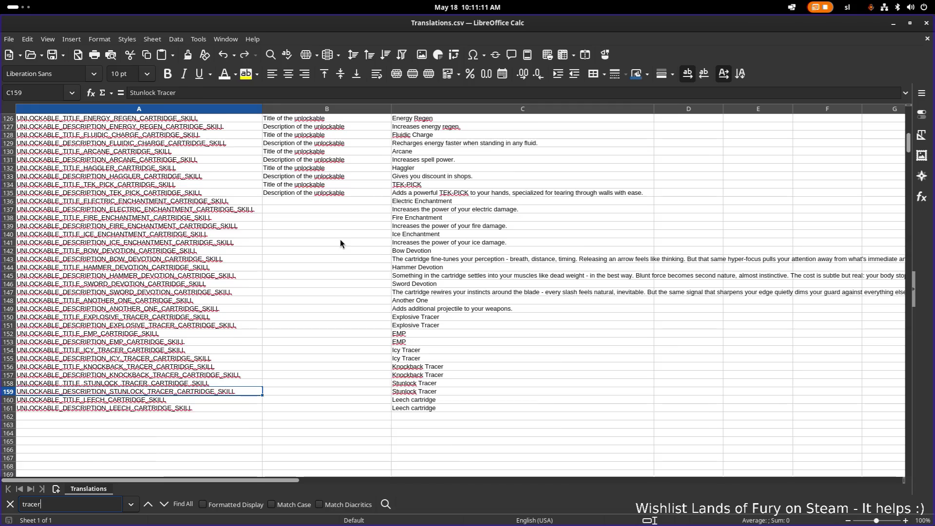
Bring up the context menu for empty cell A1064 below the tracer rows
right_click(177, 374)
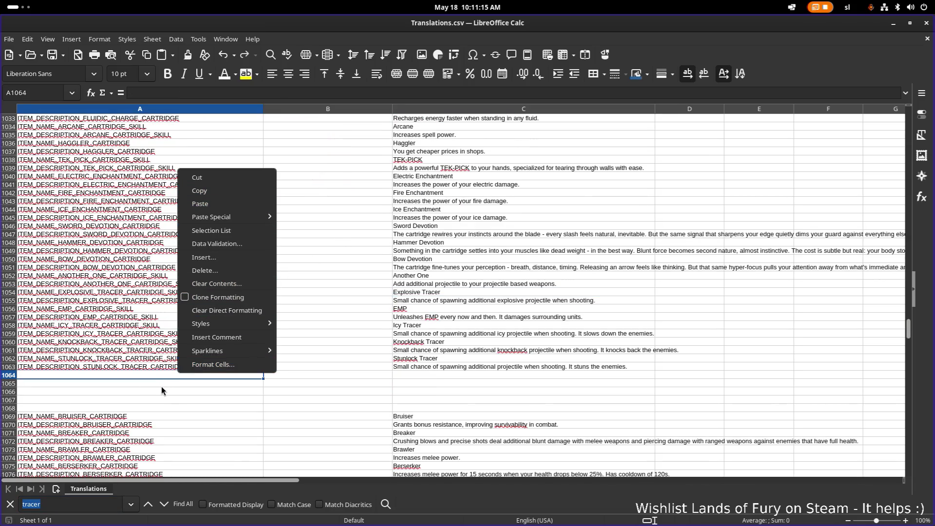
click(161, 386)
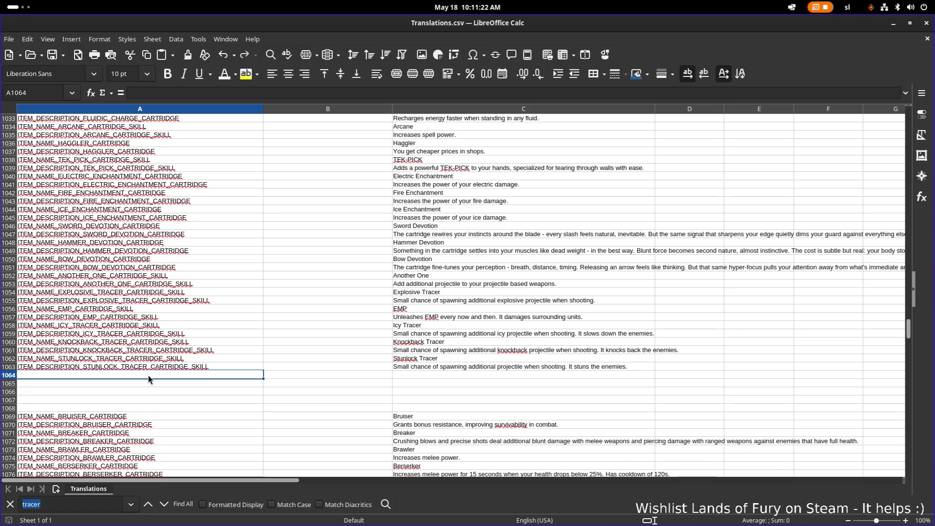
right_click(145, 373)
click(137, 373)
right_click(135, 377)
click(99, 373)
right_click(105, 373)
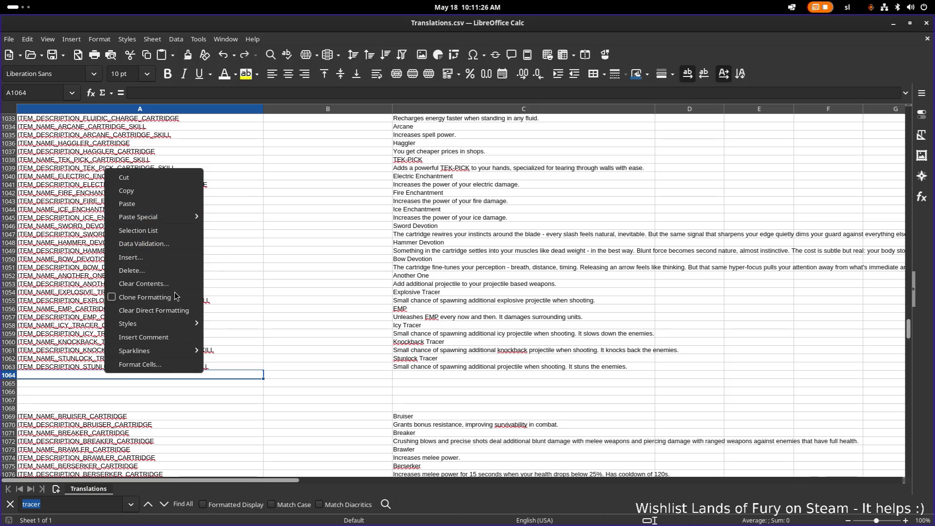
Insert 10 entire blank rows at row 1064
click(191, 257)
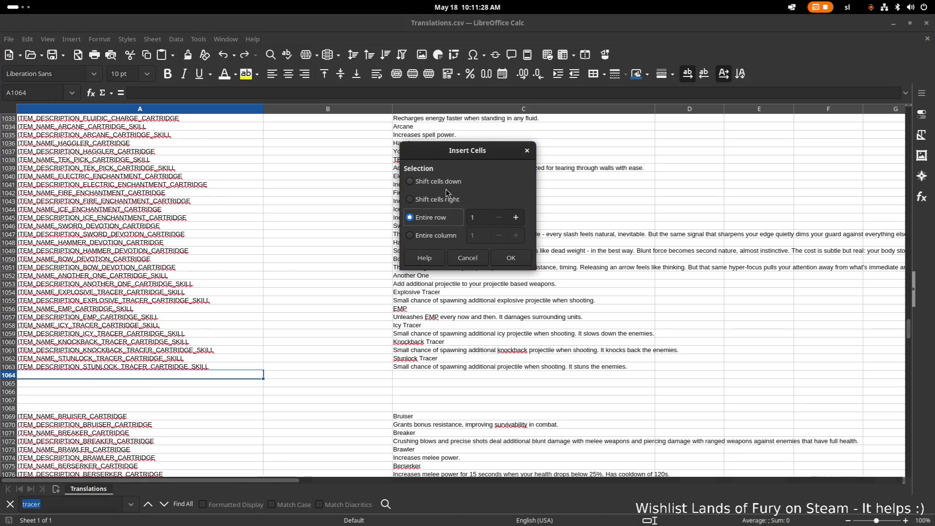
click(481, 216)
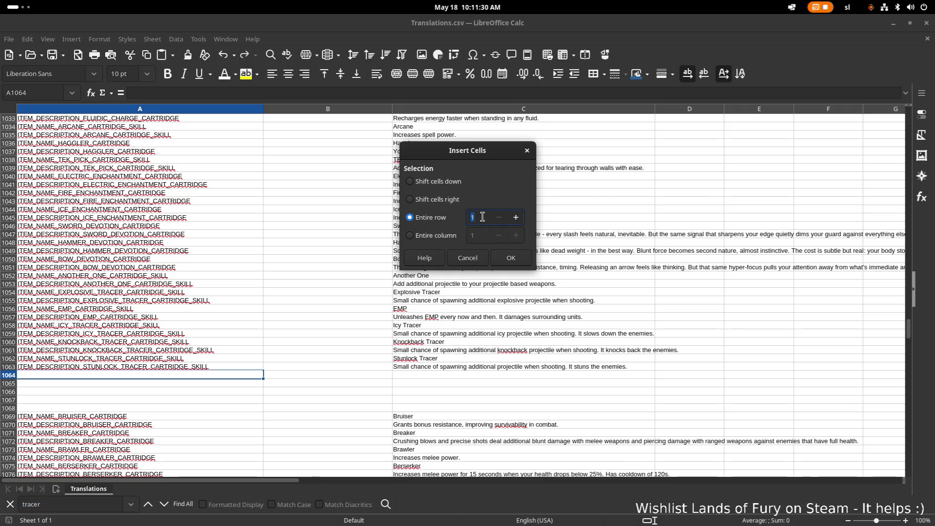
text(0)
click(521, 258)
Add ITEM_NAME_LEECH_CARTRIDGE in A1064 and ITEM_DESCRIPTION_LEECH_CARTRIDGE in A1065
key(ctrl+v)
double_click(139, 382)
key(ctrl+v)
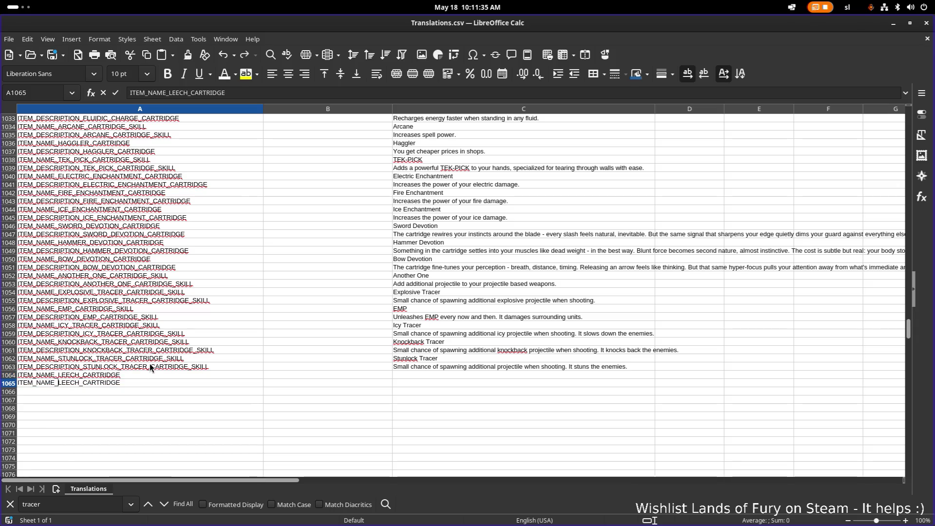
key(Left)
key(shift+Right)
key(shift+Right)
key(shift+Right)
text(DESC)
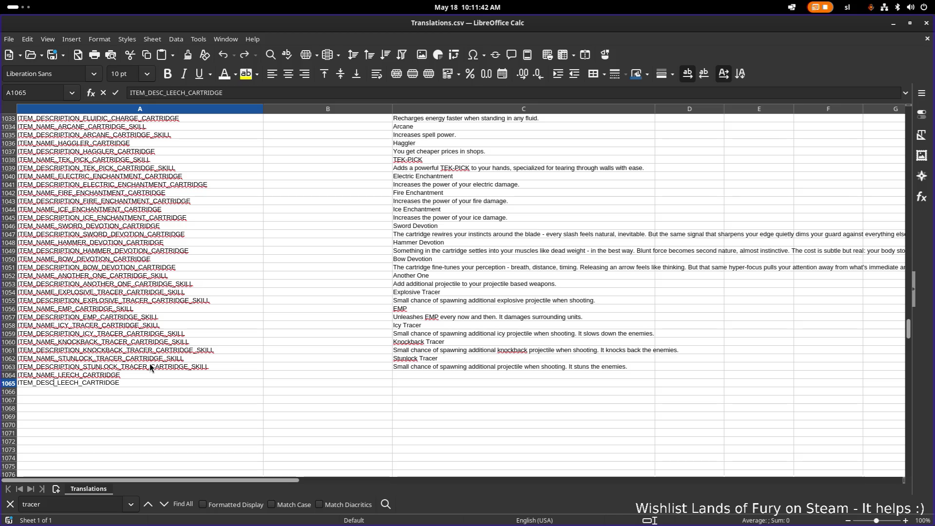
text(R)
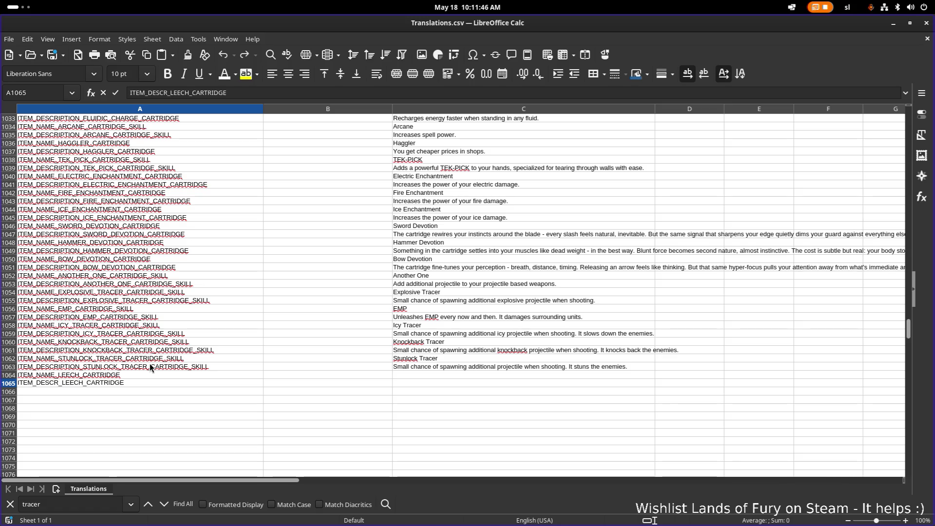
text(I)
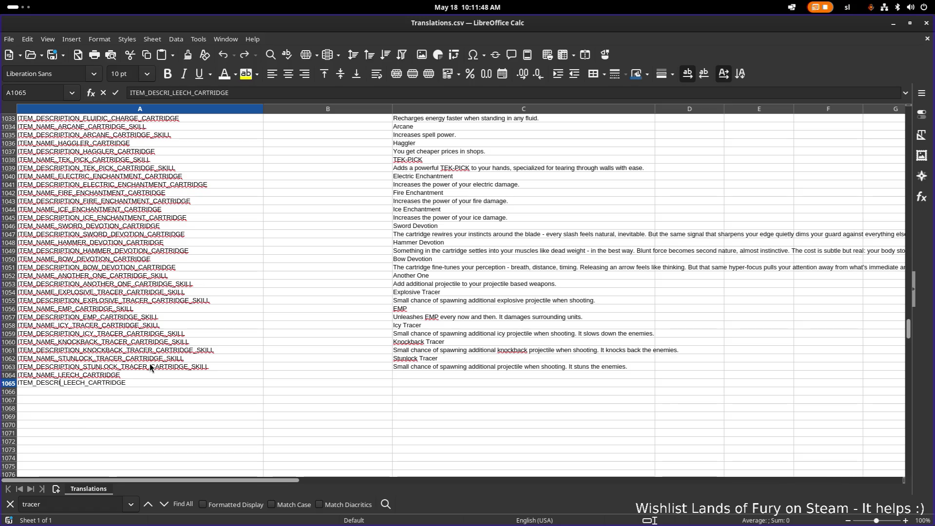
text(PTION)
key(Return)
Enter 'Leech cartridge' as the name translation in C1064
click(480, 373)
text(Leech)
key(Return)
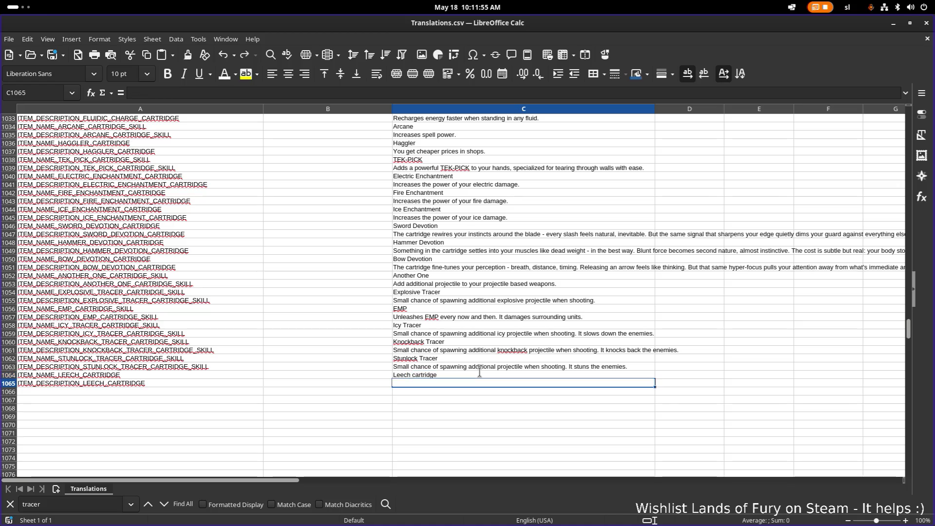
Trim ' cartridge' from C1064 so the name translation reads 'Leech'
click(466, 368)
key(Down)
key(F2)
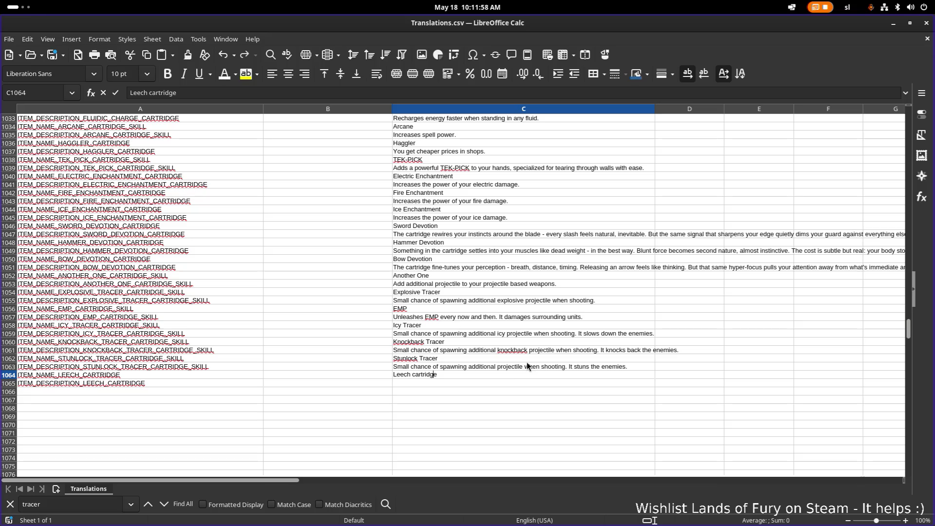
key(Left)
key(Left)
key(Left)
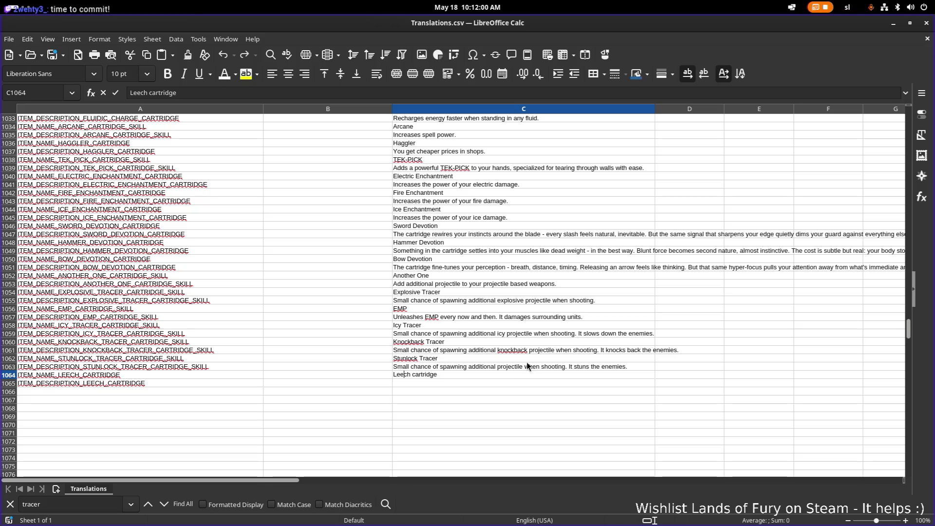
key(shift+End)
key(BackSpace)
key(Return)
key(Up)
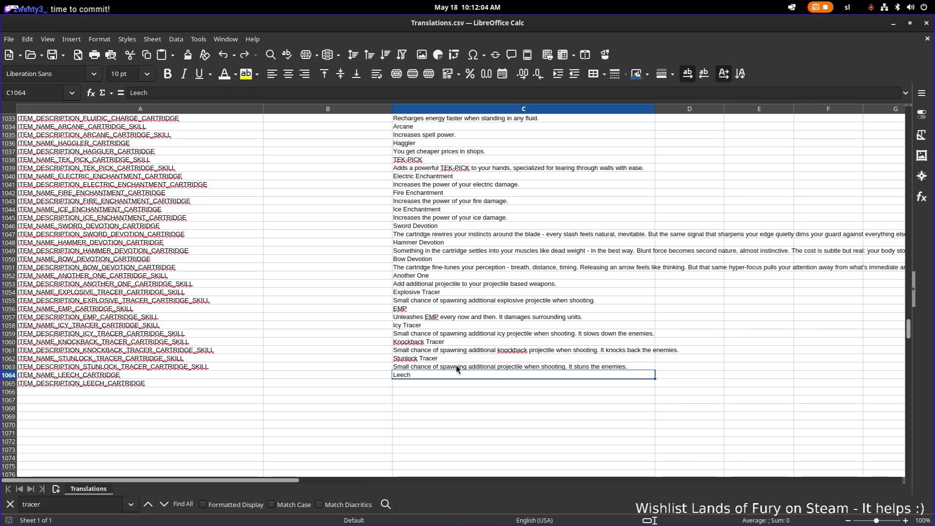
Browse the sheet below, checking the Prime Didra Cavern and dash hint entries
scroll(487, 329, down, 20)
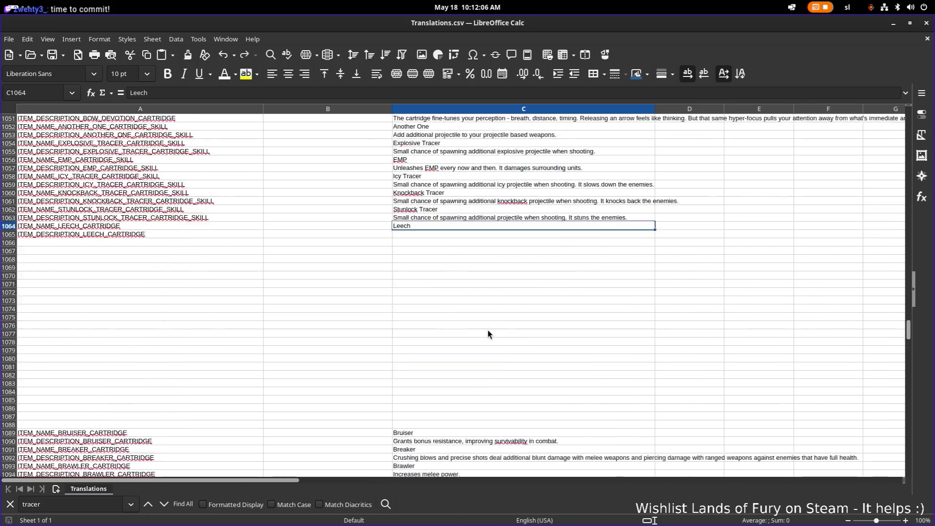
scroll(490, 329, down, 20)
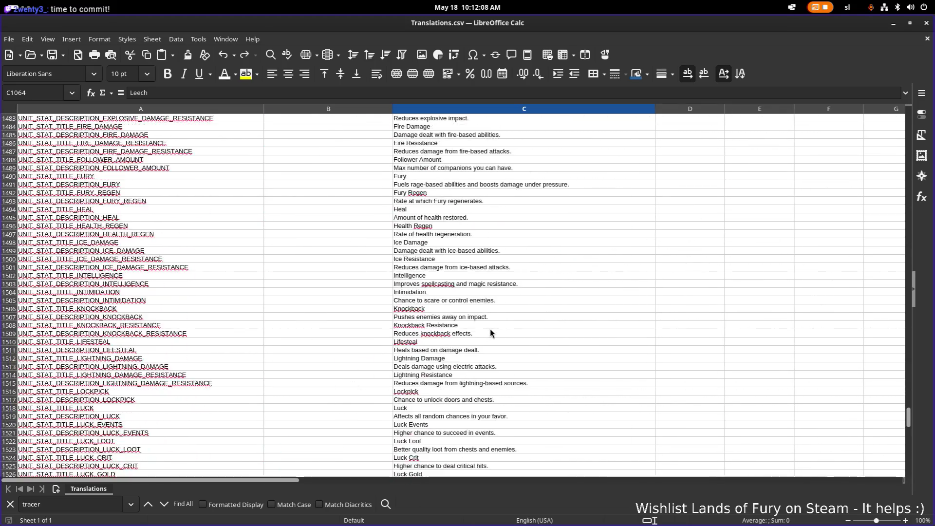
scroll(478, 333, down, 20)
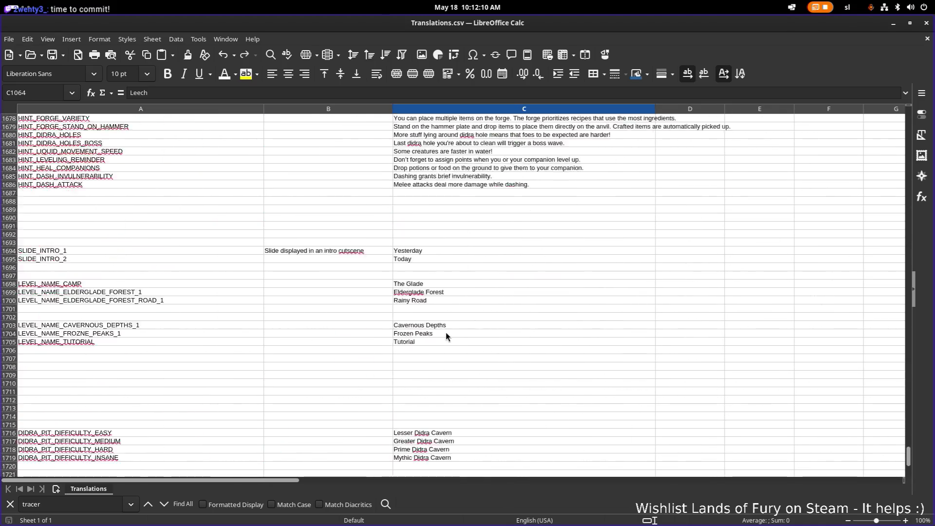
click(424, 279)
scroll(376, 280, up, 16)
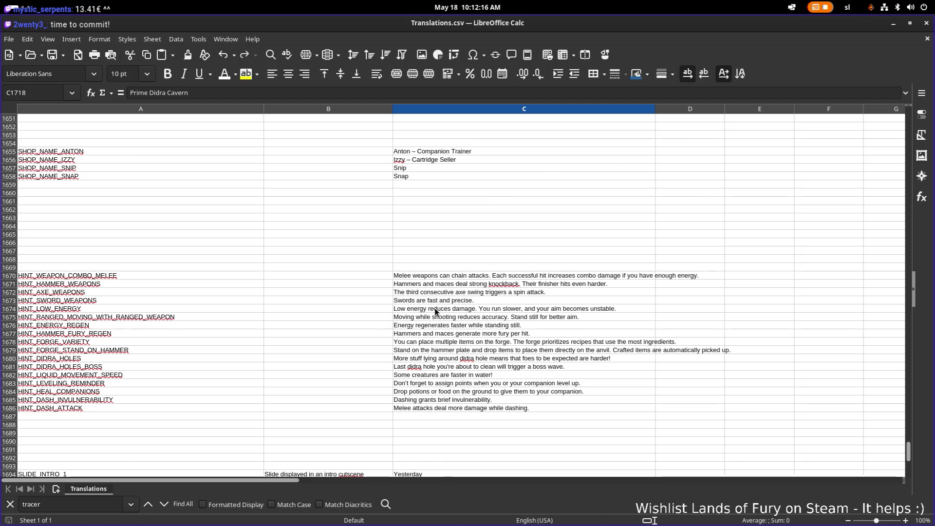
scroll(434, 307, down, 5)
click(444, 275)
click(447, 283)
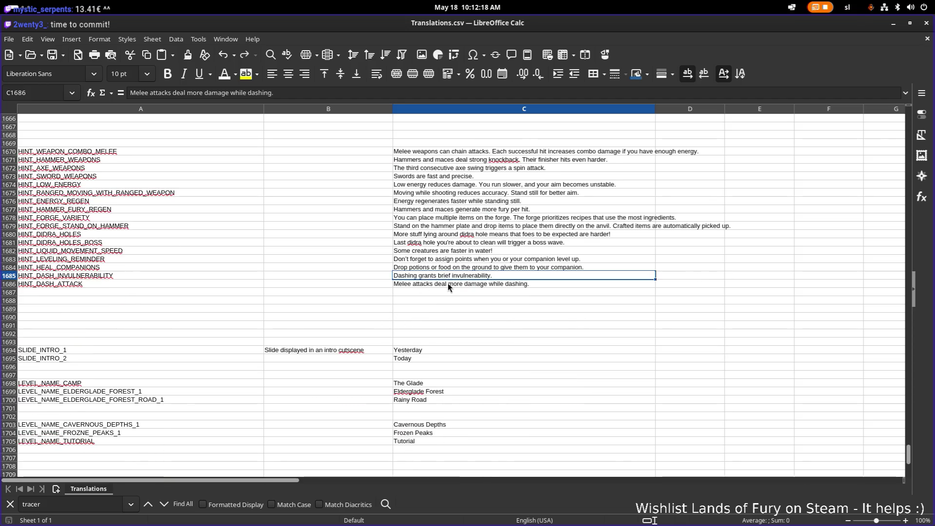
scroll(439, 279, down, 6)
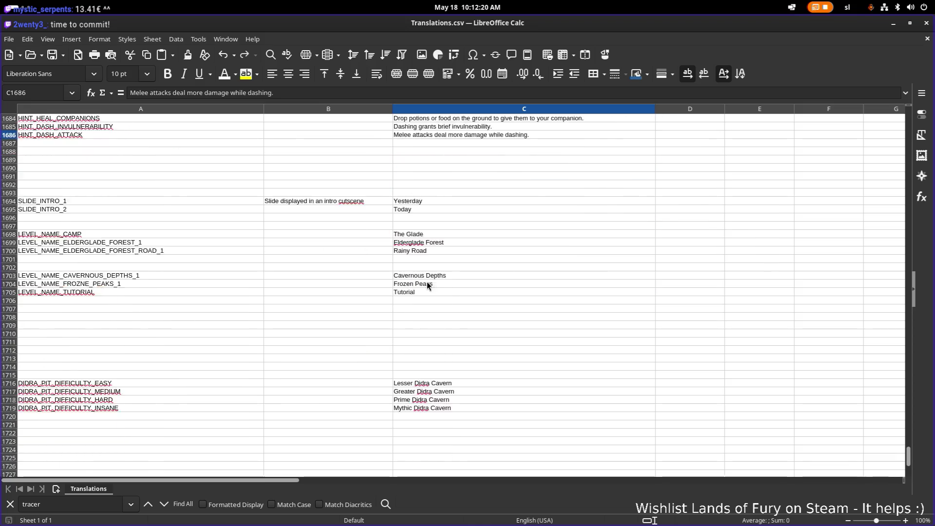
scroll(427, 284, up, 7)
scroll(472, 283, up, 14)
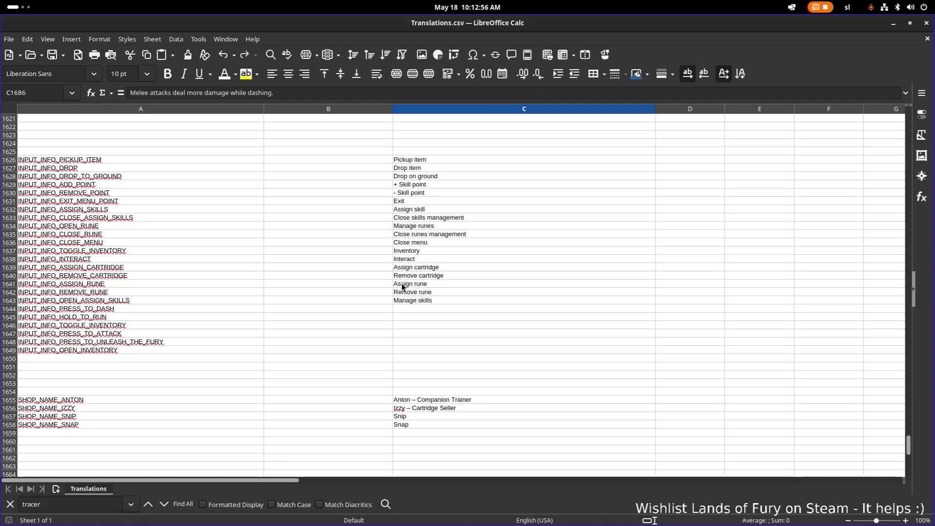
click(266, 326)
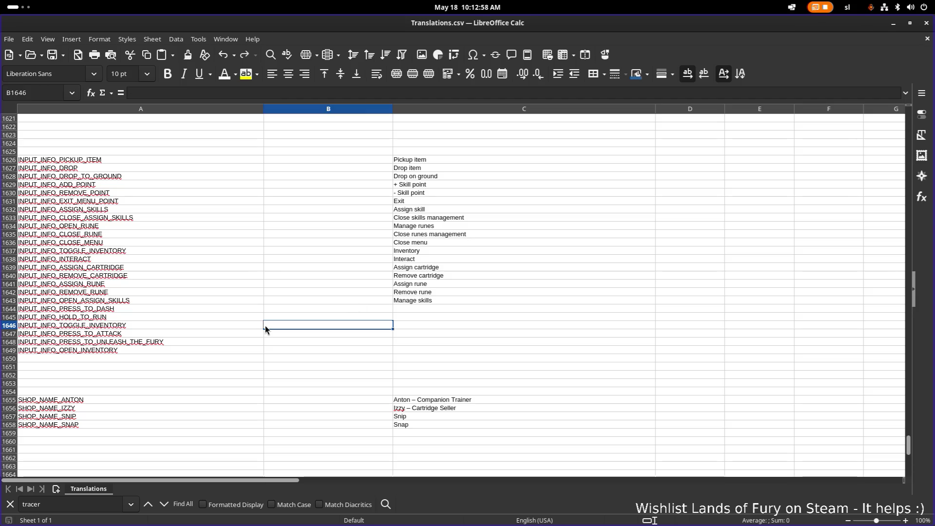
click(474, 302)
click(428, 335)
click(292, 334)
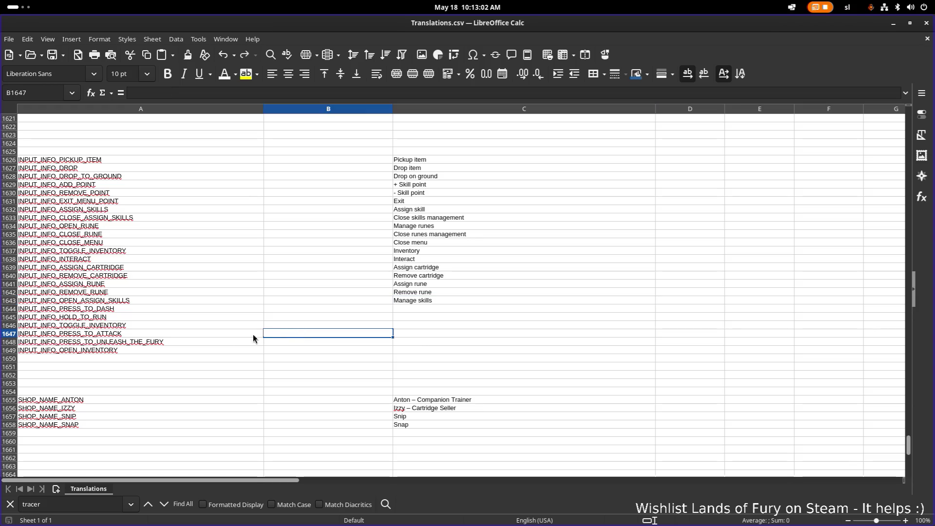
click(199, 352)
scroll(285, 338, up, 12)
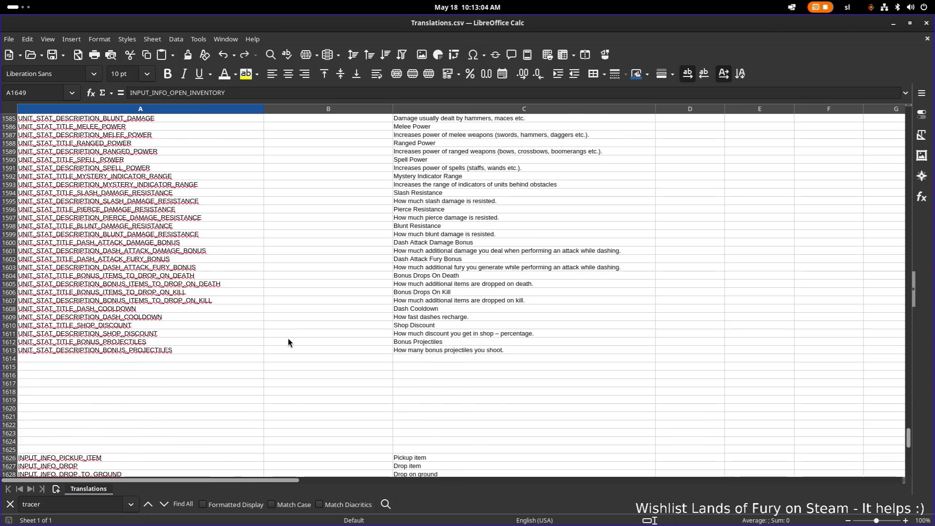
click(184, 341)
click(177, 352)
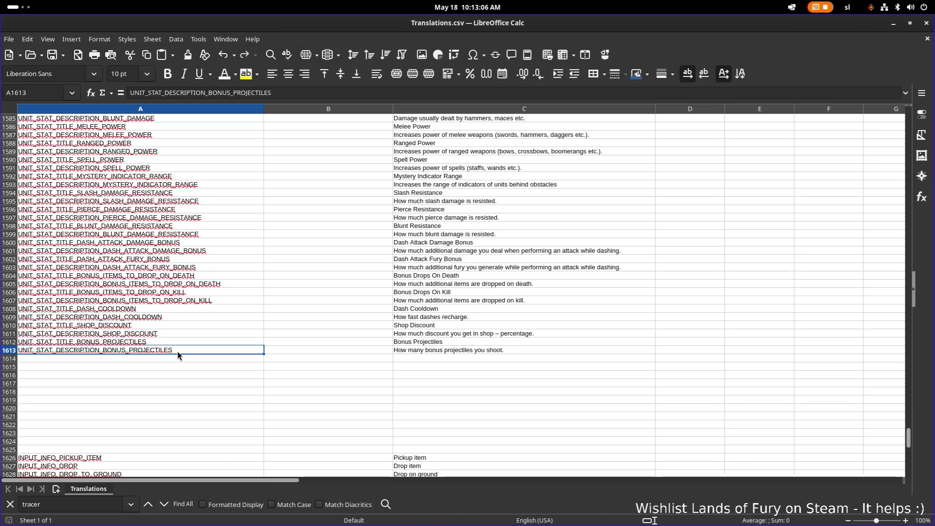
click(172, 362)
click(422, 352)
click(219, 341)
click(201, 348)
click(184, 359)
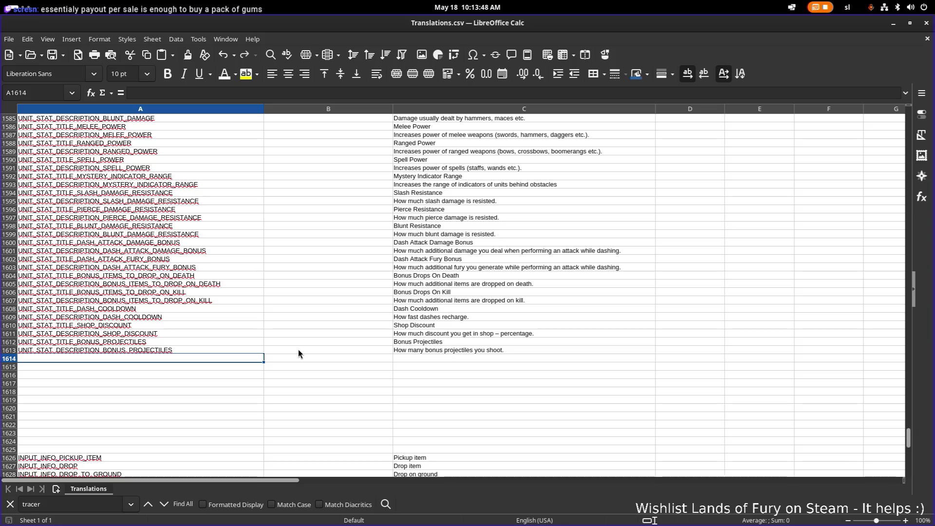
click(219, 350)
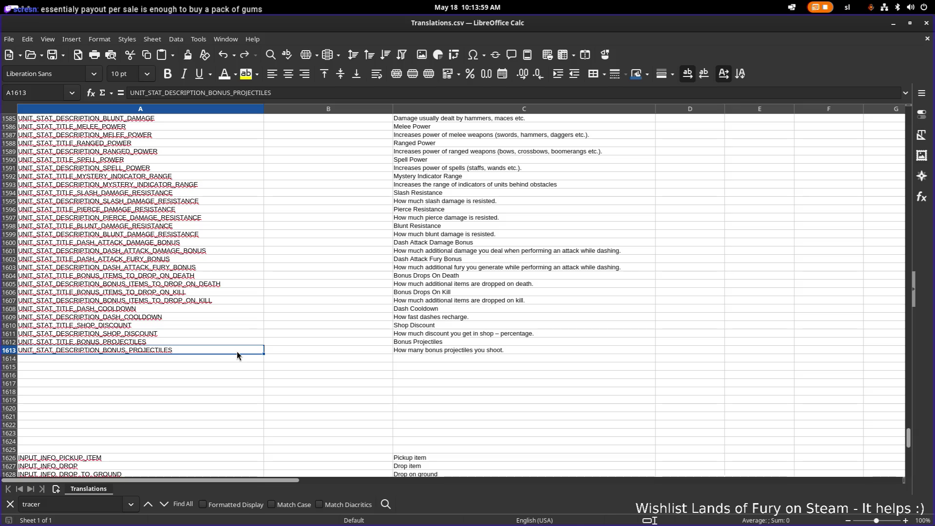
click(240, 332)
click(235, 341)
click(229, 348)
scroll(227, 350, up, 1)
click(221, 349)
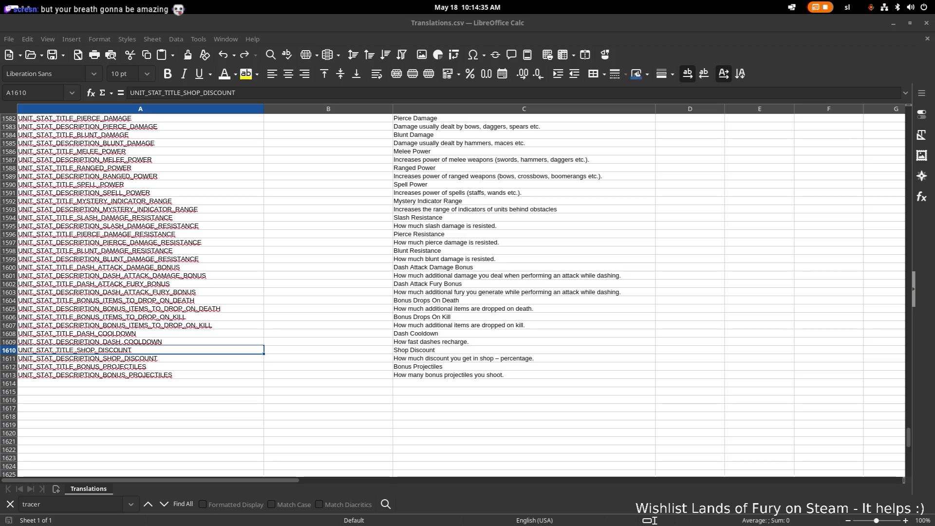
Search the sheet for 'leech', stepping through the unlockable Leech matches
click(202, 375)
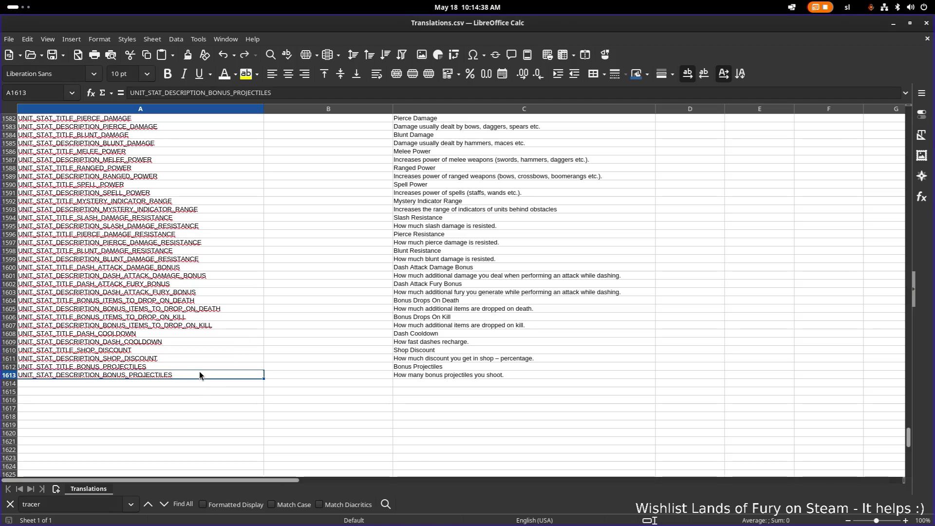
scroll(212, 366, up, 20)
scroll(212, 371, up, 8)
key(ctrl+f)
text(leec)
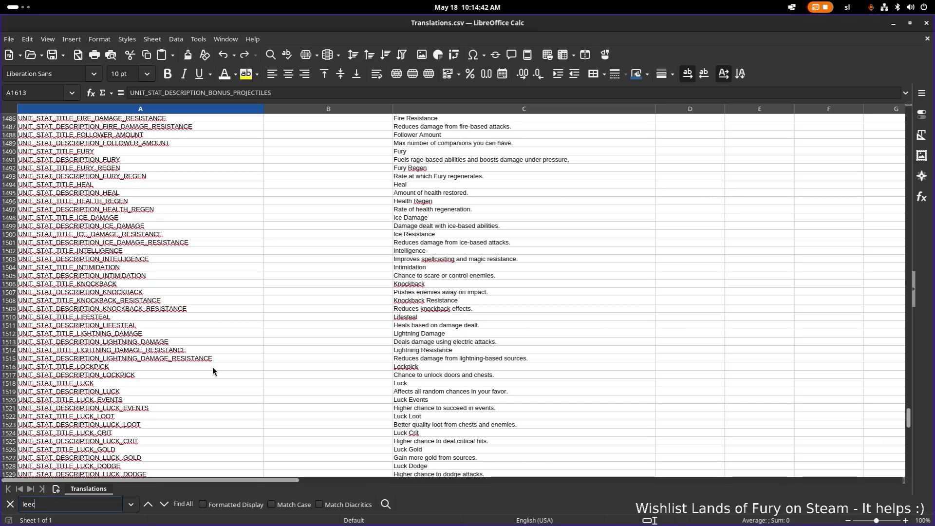
text(h)
key(Return)
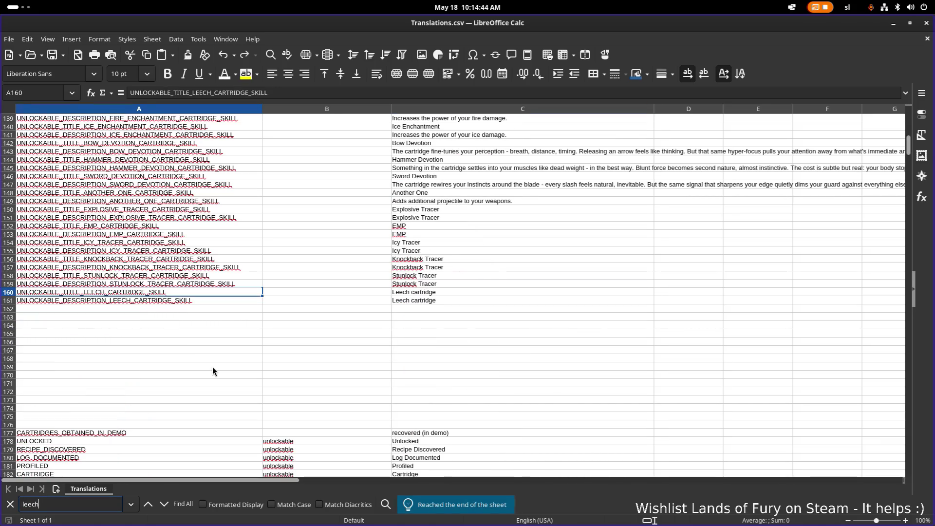
key(Return)
key(Return)
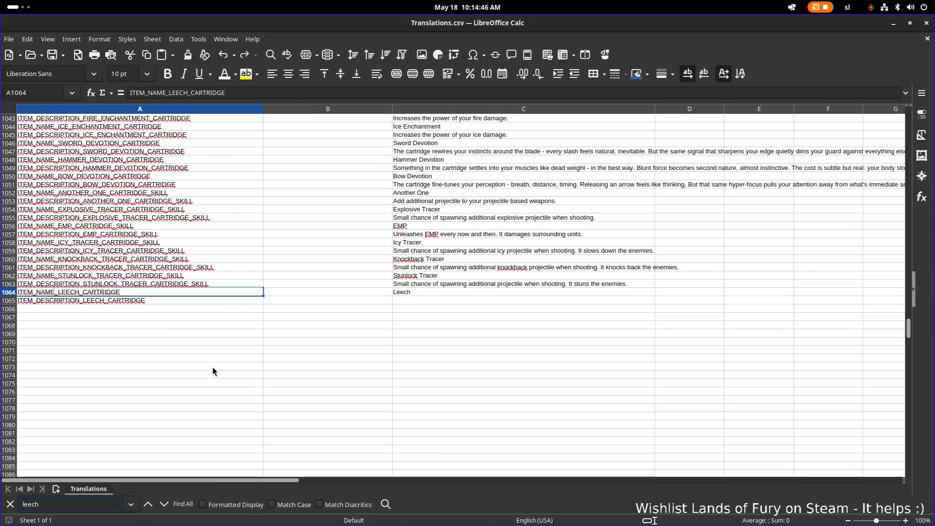
Check the Leech description and name translation cells in rows 1064–1065
double_click(432, 300)
click(442, 292)
click(446, 282)
click(443, 293)
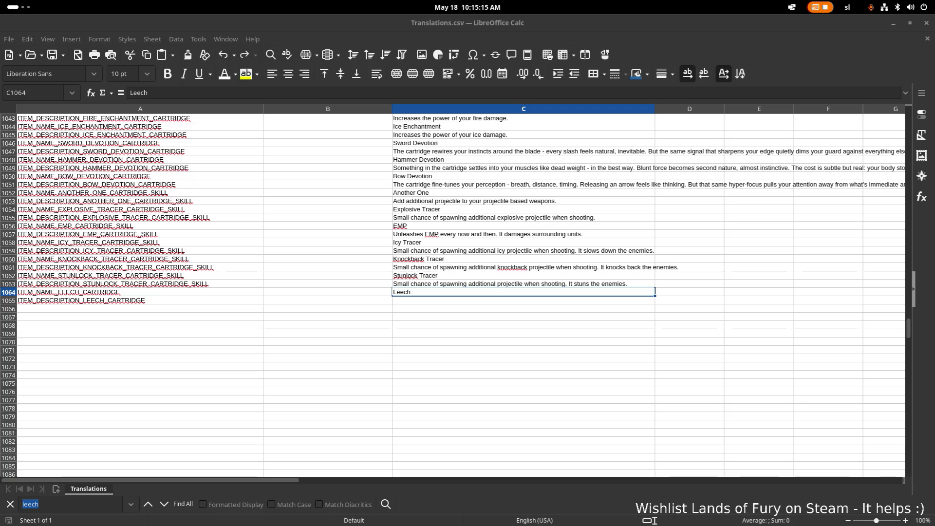
key(End)
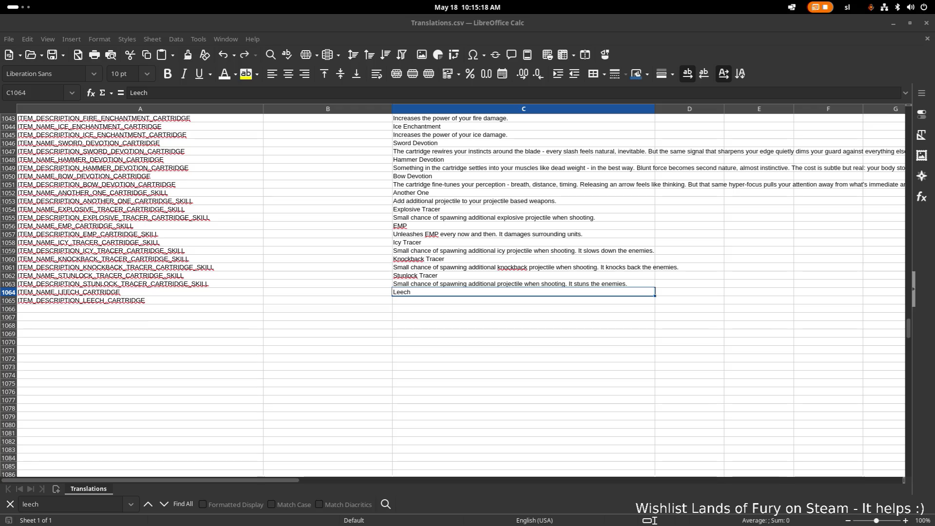